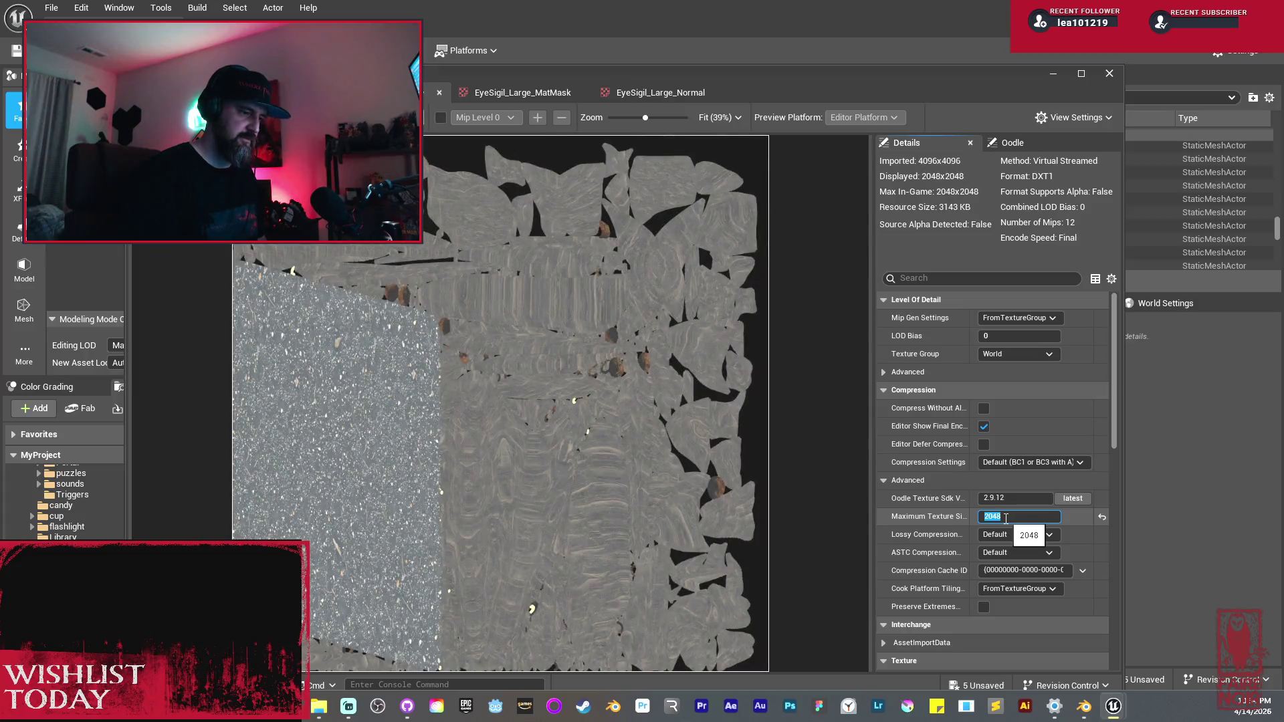
Step: Pad the texture to a power of two and delete the old nodes from the material graph
click(1018, 524)
click(1047, 549)
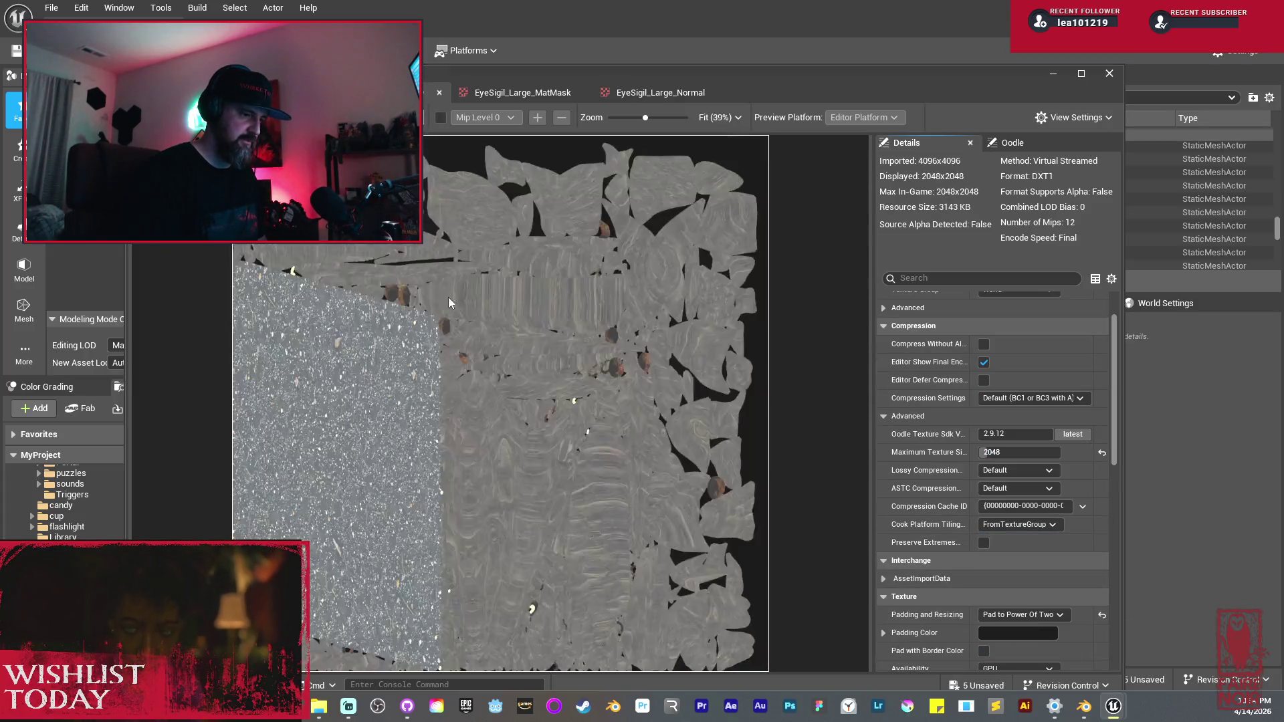
key(ctrl+Tab)
scroll(568, 419, down, 2)
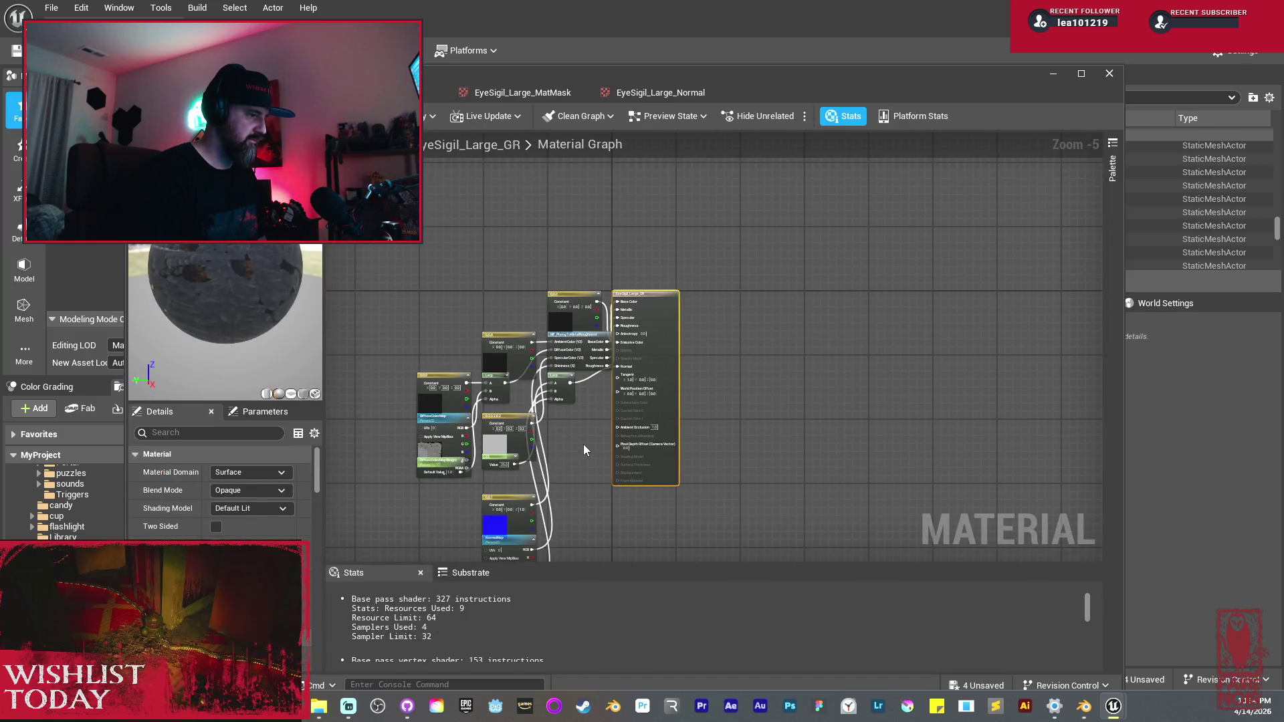
drag(583, 444, 689, 377)
mouse_move(531, 208)
mouse_down()
mouse_move(669, 543)
mouse_move(683, 494)
mouse_up()
key(Delete)
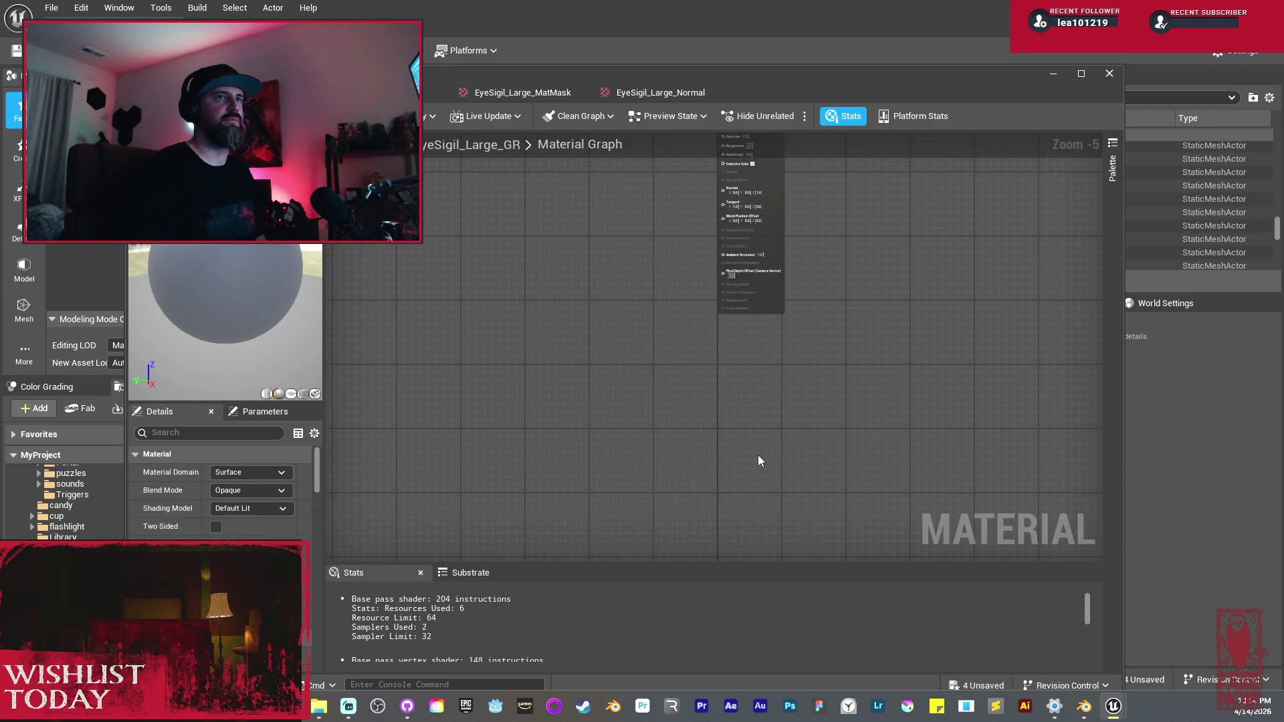
key(Home)
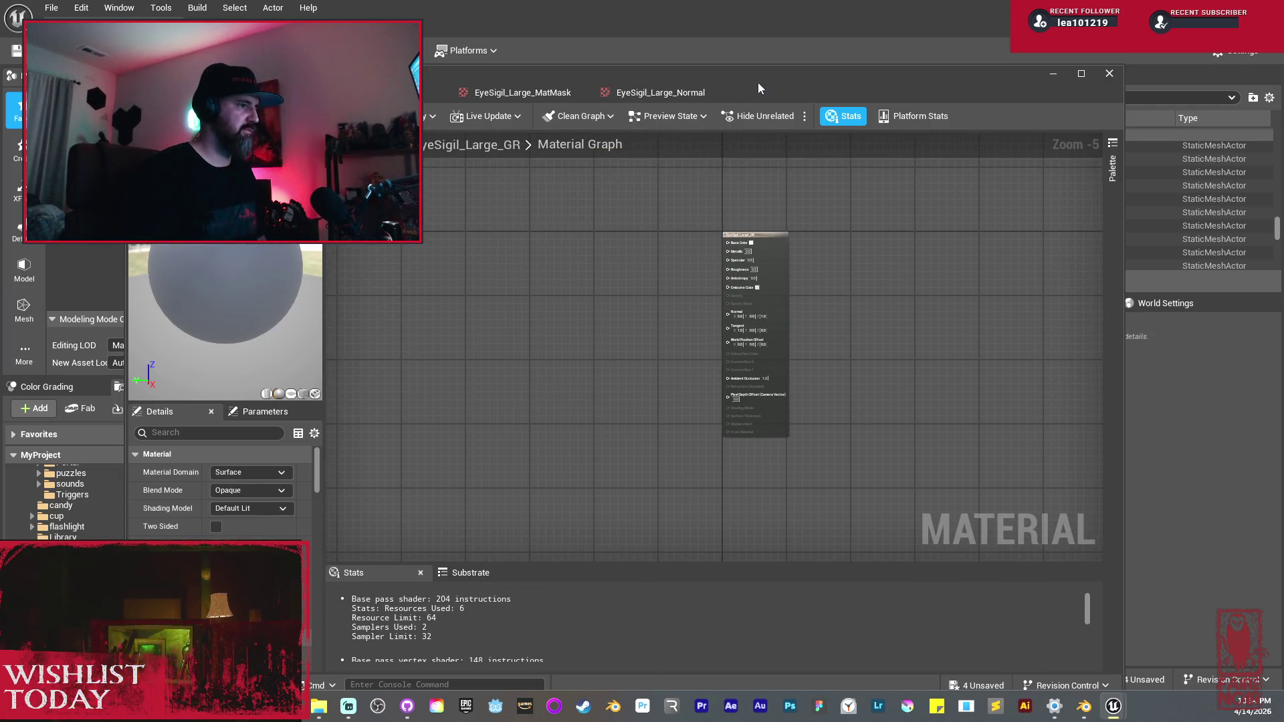
Step: Drag the three EyeSigil_Large textures from the Content Browser into the material graph
click(1053, 73)
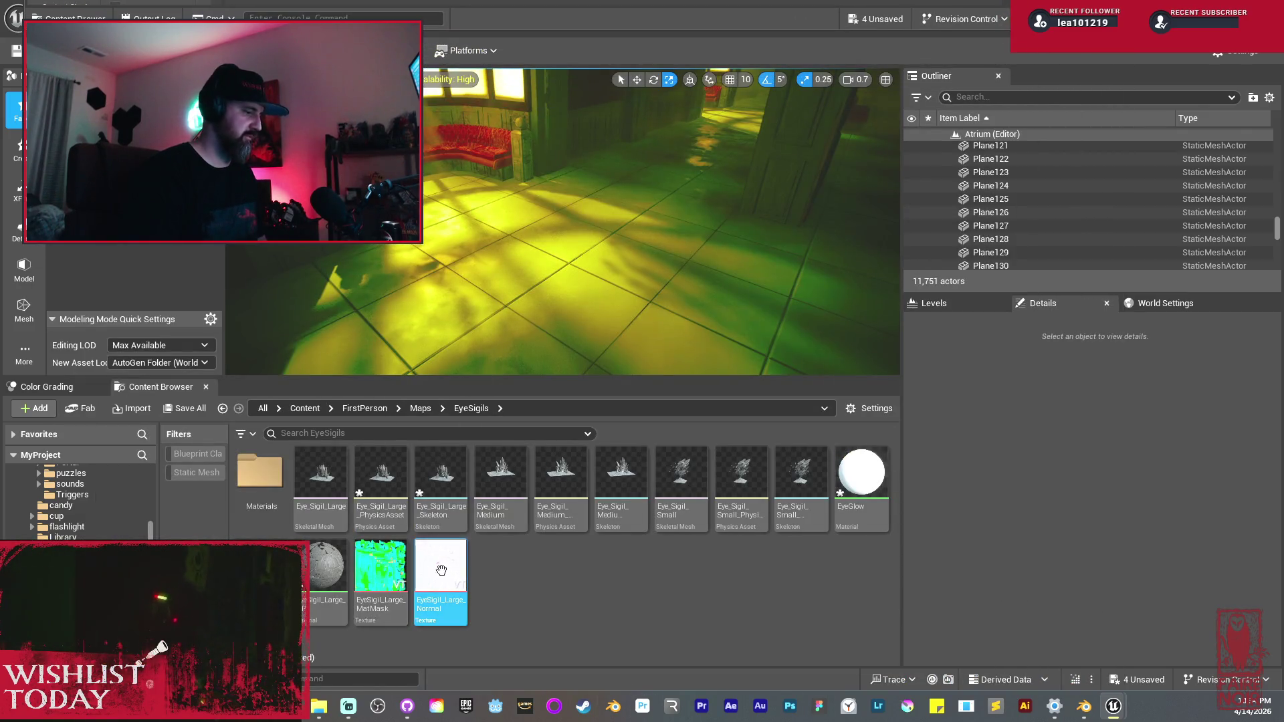
ctrl+click(261, 565)
ctrl+click(380, 565)
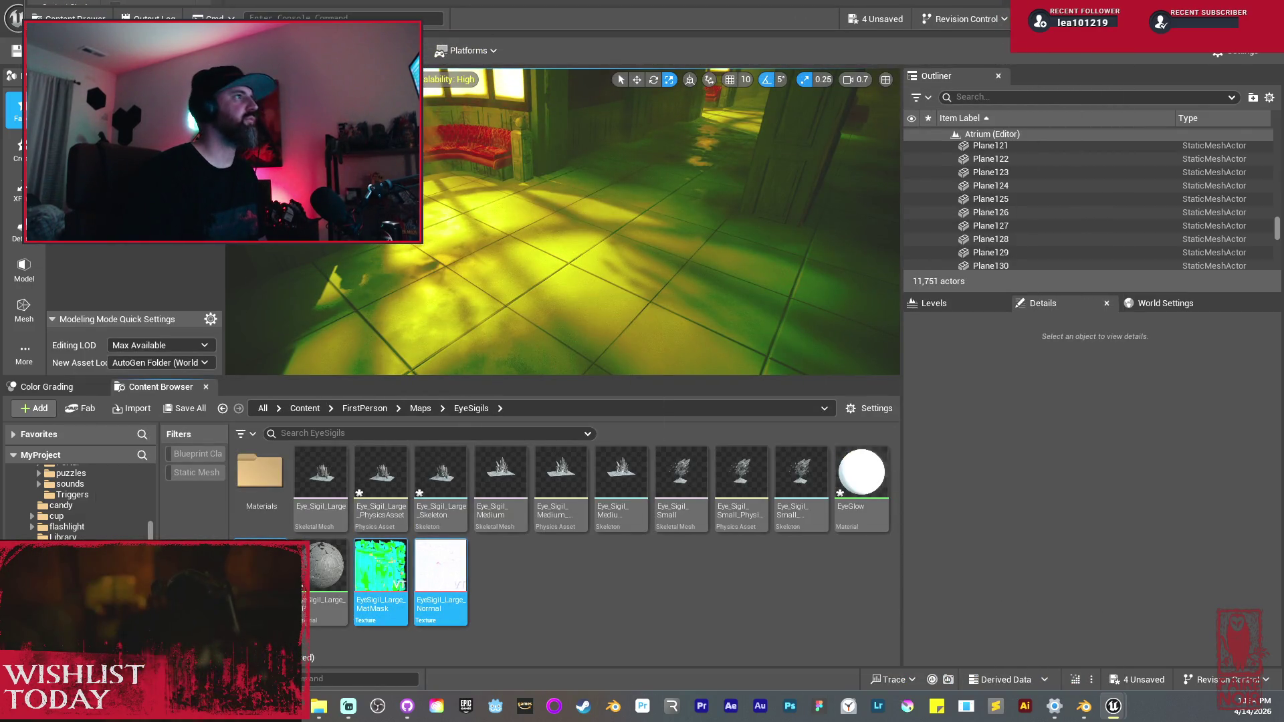
drag(380, 565, 535, 257)
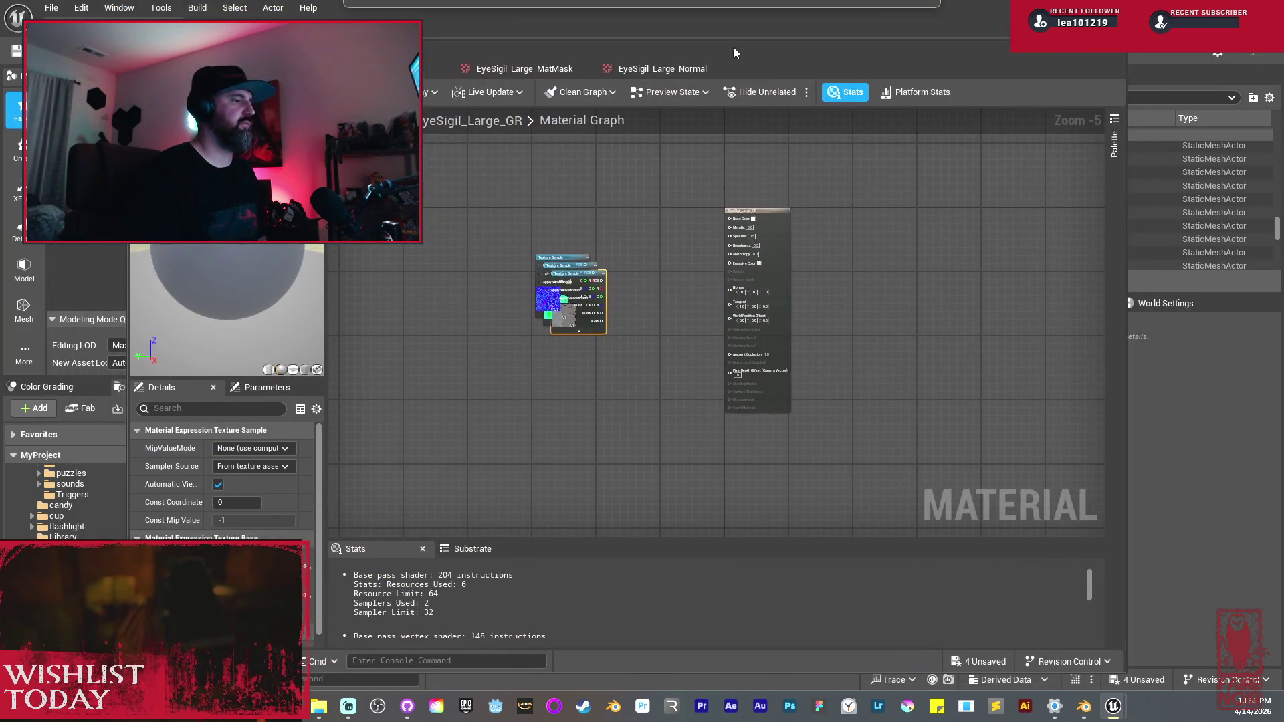
scroll(632, 320, up, 2)
Step: Spread out the stacked texture nodes and wire the colour texture's RGB into Base Color
click(633, 327)
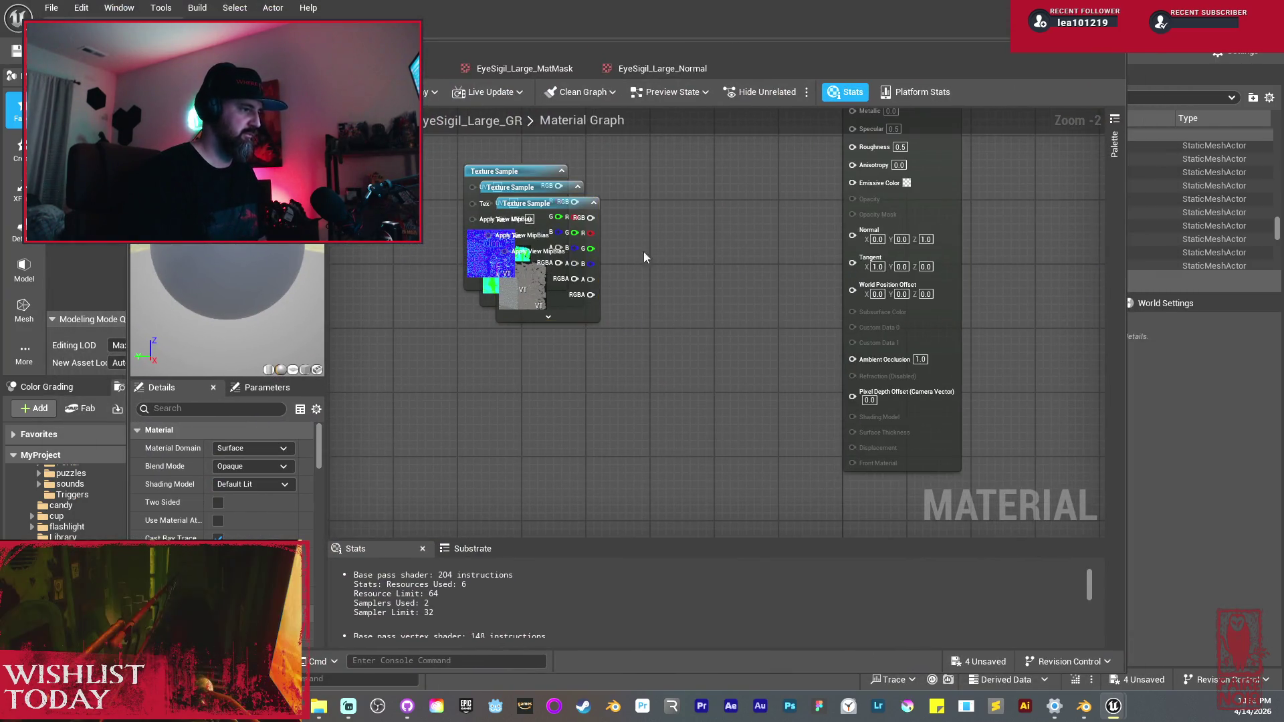
mouse_move(580, 332)
mouse_down()
mouse_move(652, 175)
mouse_move(601, 286)
mouse_move(480, 421)
mouse_up()
drag(627, 444, 680, 192)
drag(602, 333, 456, 361)
drag(599, 367, 704, 150)
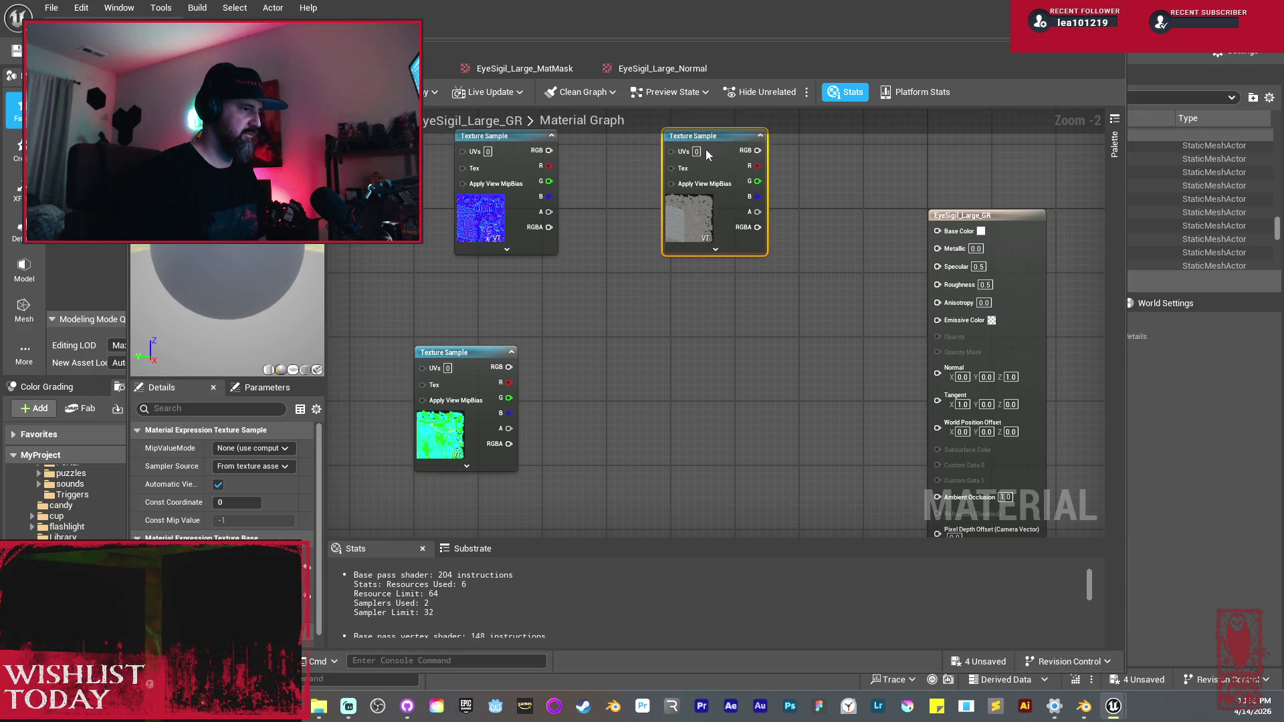
drag(793, 298, 640, 385)
mouse_move(603, 236)
mouse_down()
mouse_move(600, 257)
mouse_move(691, 299)
mouse_up()
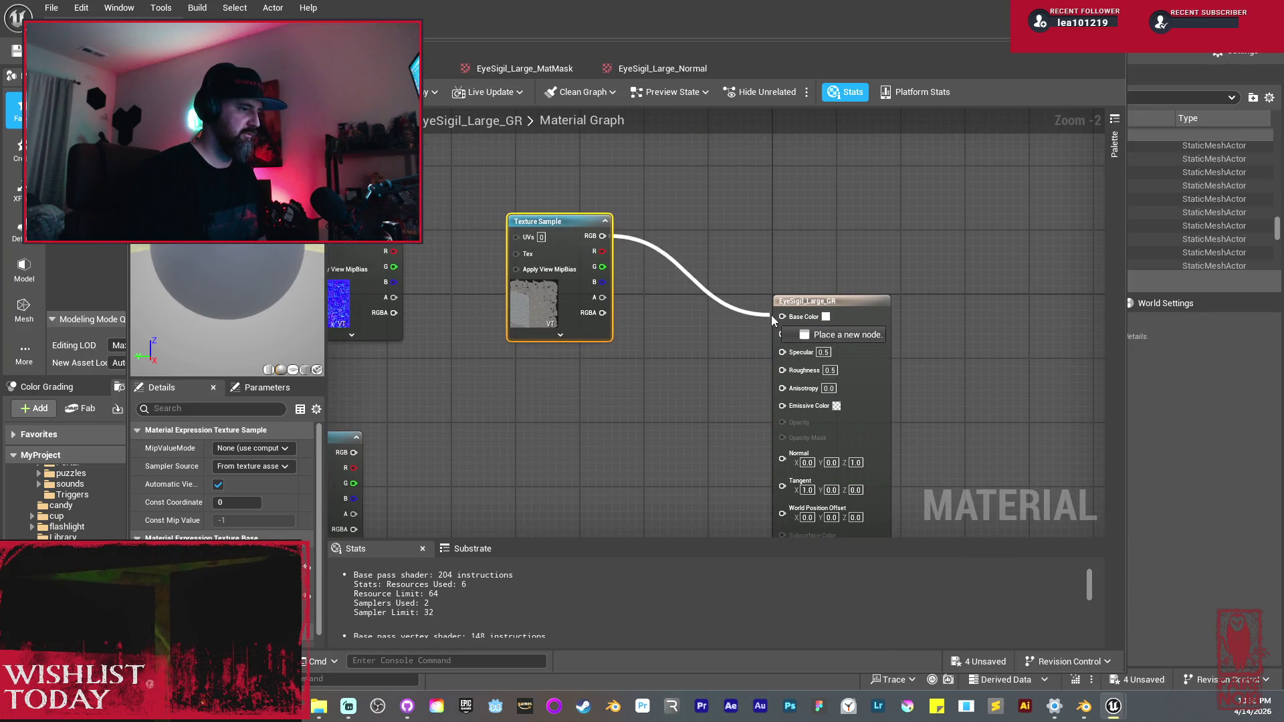
drag(780, 314, 779, 314)
Step: Connect the mask texture's R, G and B channels to Metallic, Roughness and Ambient Occlusion
drag(555, 221, 545, 182)
drag(668, 401, 771, 328)
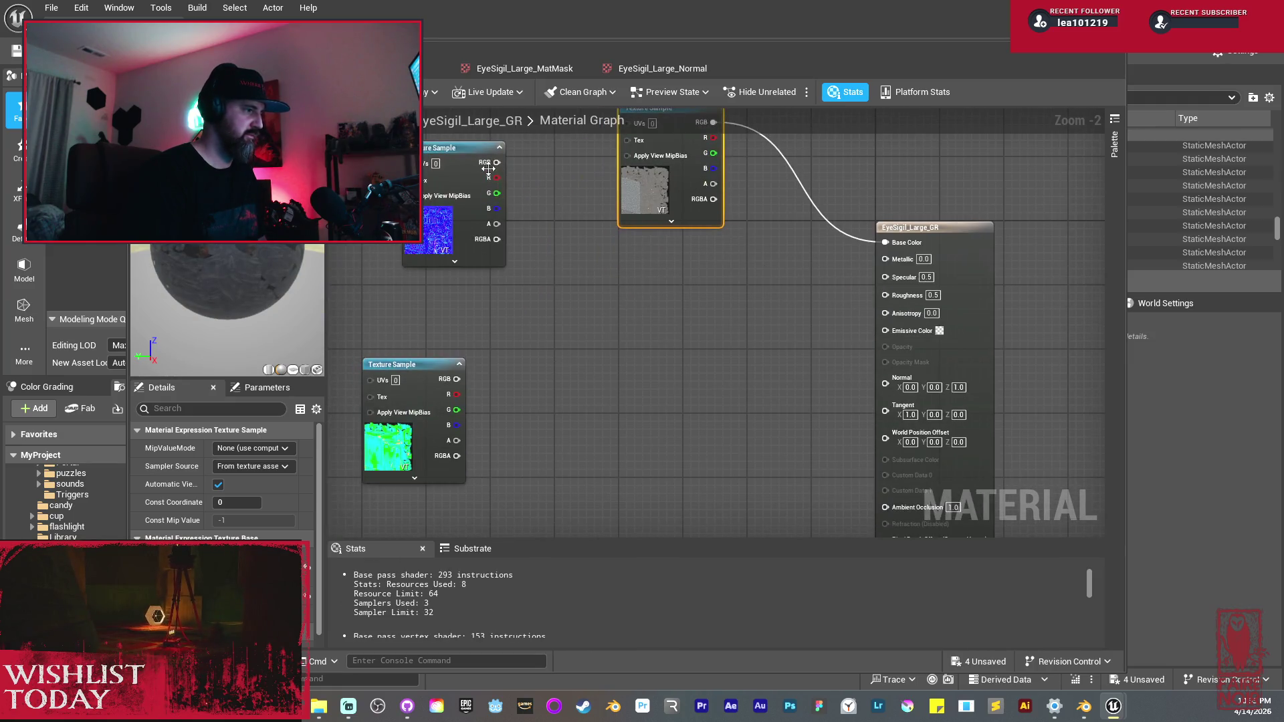
click(599, 500)
drag(599, 500, 583, 500)
mouse_move(428, 365)
mouse_down()
mouse_move(515, 245)
mouse_move(662, 294)
mouse_move(903, 277)
mouse_move(899, 259)
mouse_up()
mouse_move(545, 289)
mouse_down()
mouse_move(888, 302)
mouse_move(885, 292)
mouse_up()
mouse_move(545, 305)
mouse_down()
mouse_move(849, 502)
mouse_move(886, 500)
mouse_move(912, 359)
mouse_up()
mouse_move(667, 375)
mouse_down()
mouse_move(547, 334)
mouse_move(704, 428)
mouse_up()
Step: Route the normal map through a FlattenNormal node with a 2.73 Flatness constant, then apply and close
text(flatten)
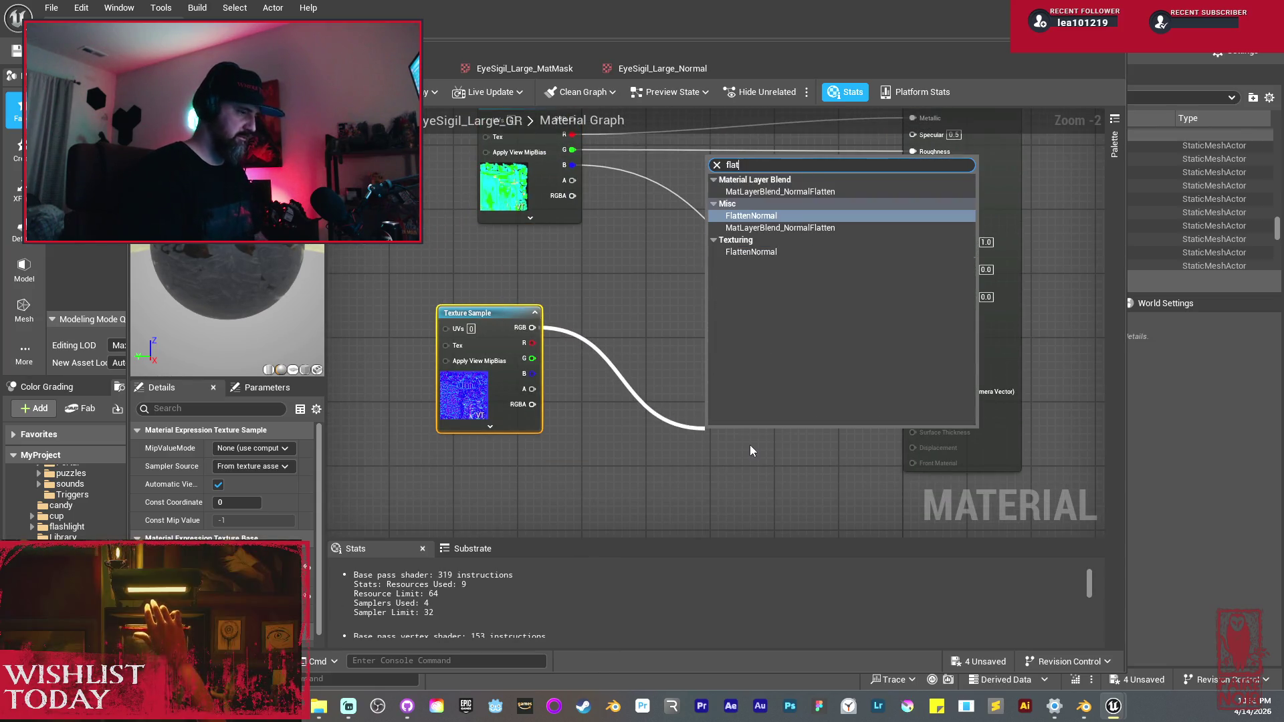
key(Return)
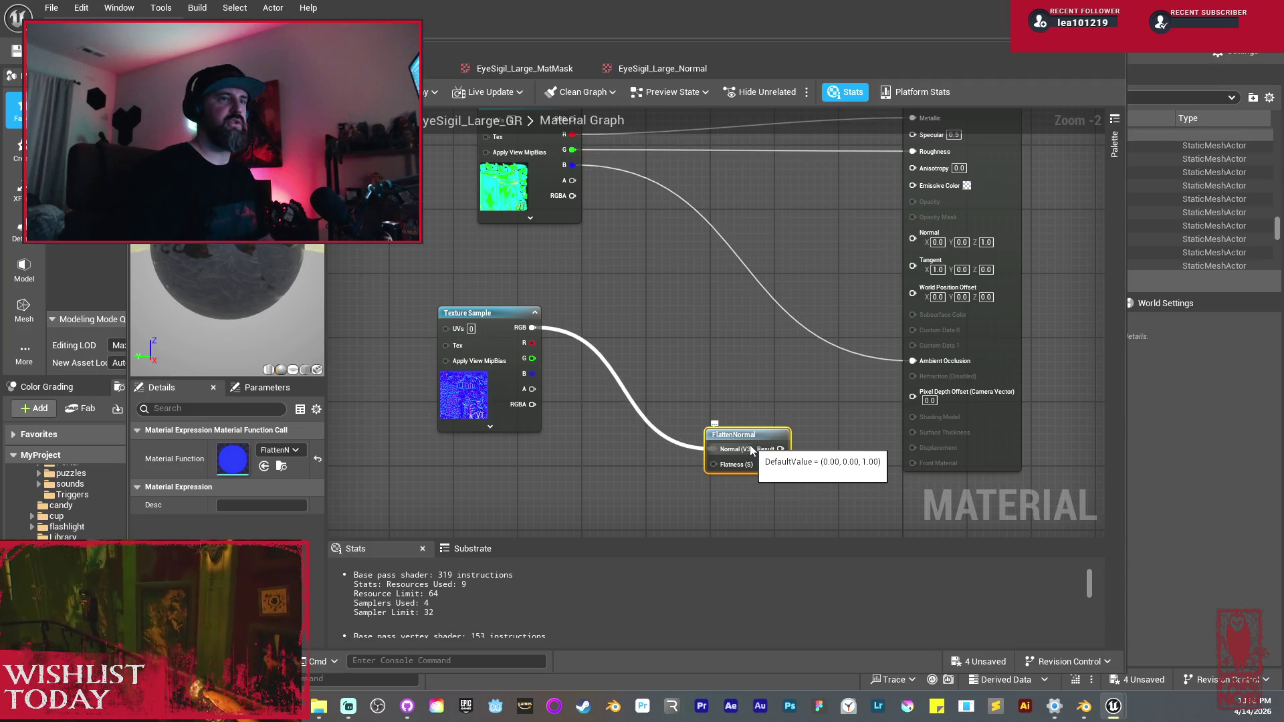
drag(743, 435, 708, 377)
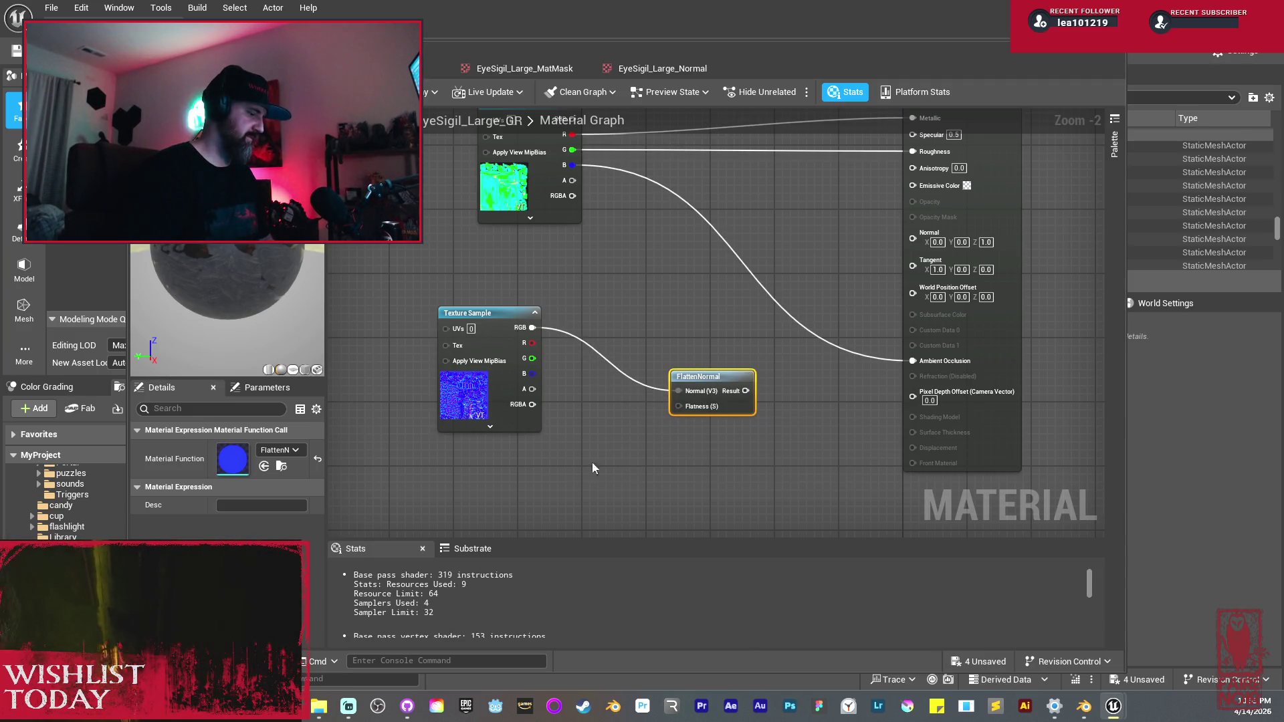
key(1)
click(589, 492)
text(2.73)
key(Return)
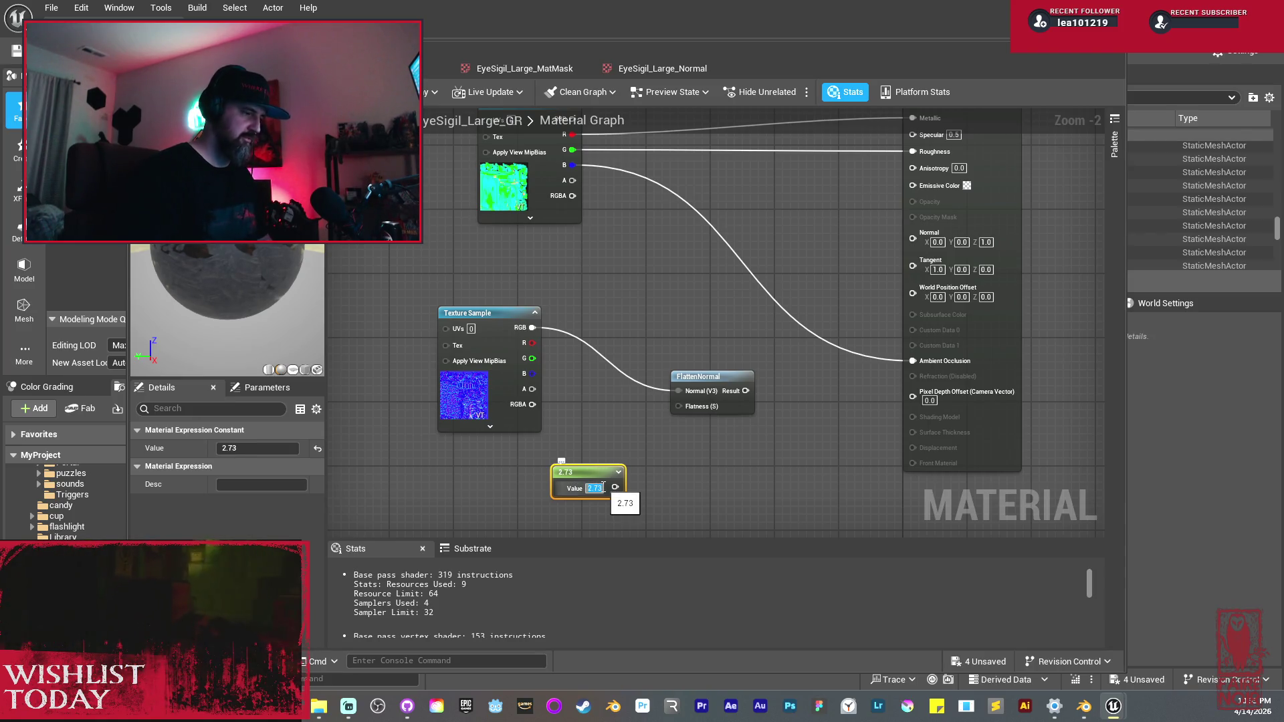
mouse_move(615, 487)
mouse_down()
mouse_move(667, 415)
mouse_move(750, 394)
mouse_move(912, 232)
mouse_up()
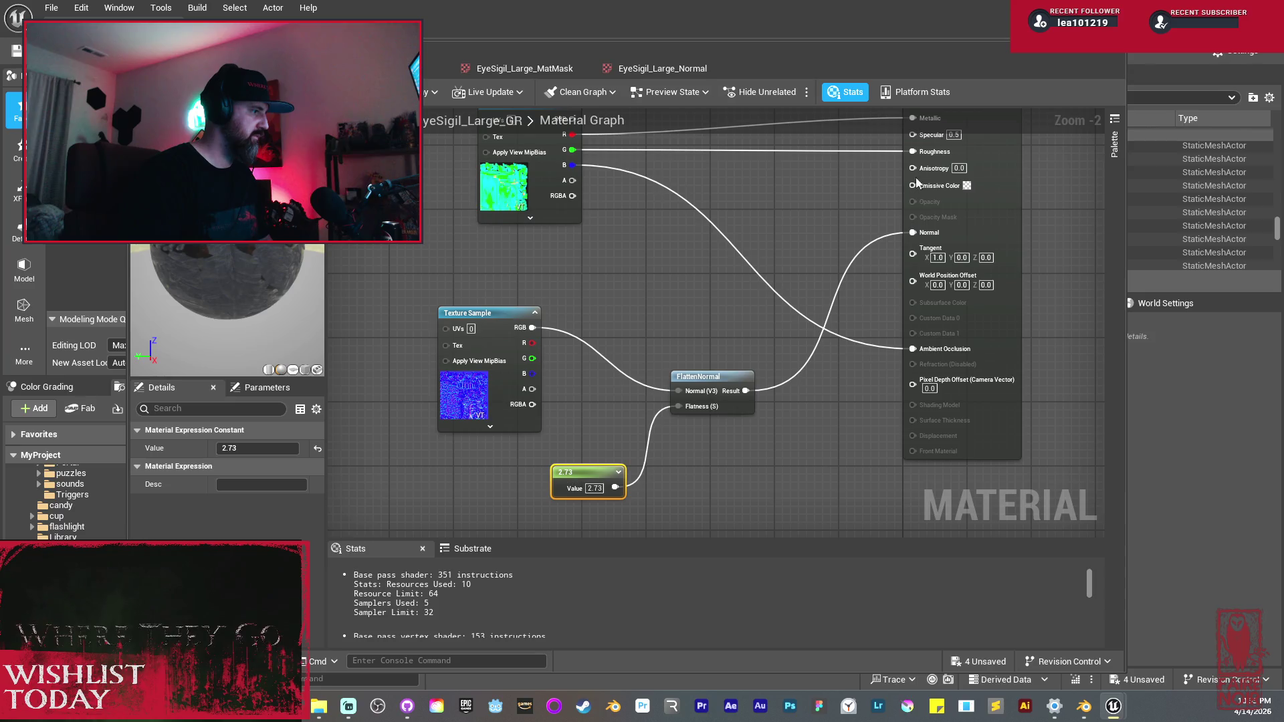
key(ctrl+s)
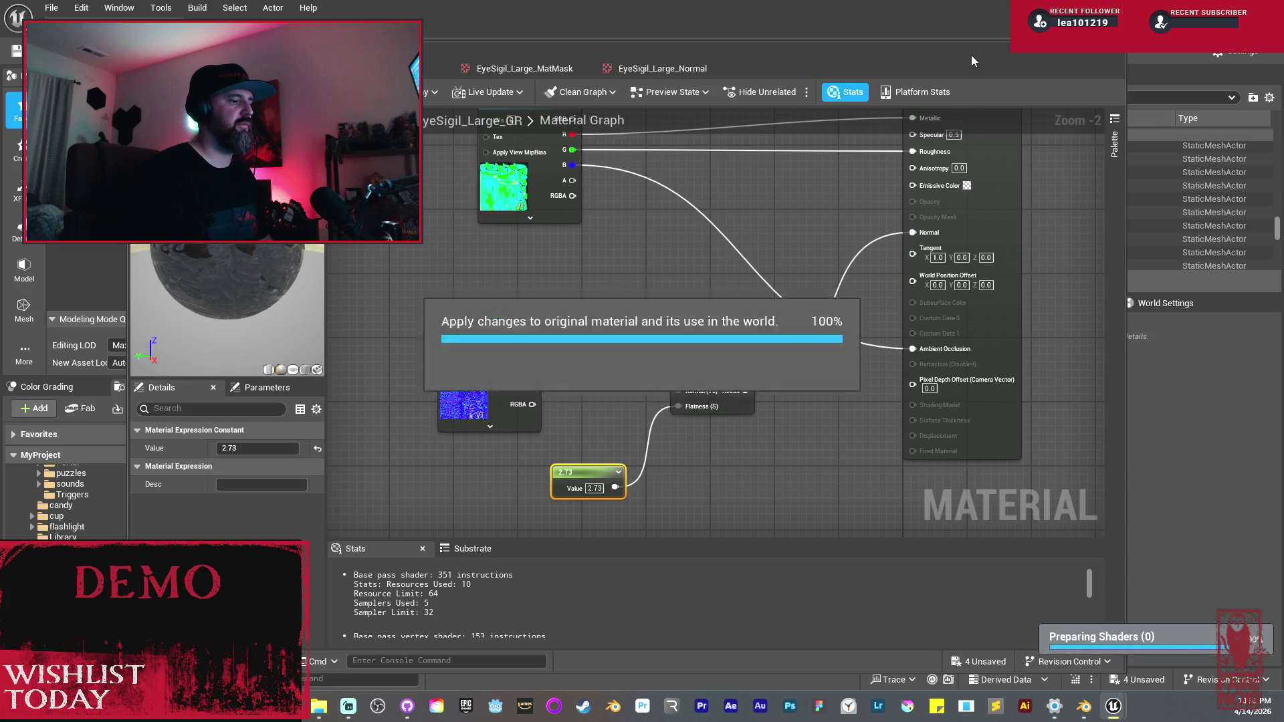
click(1113, 46)
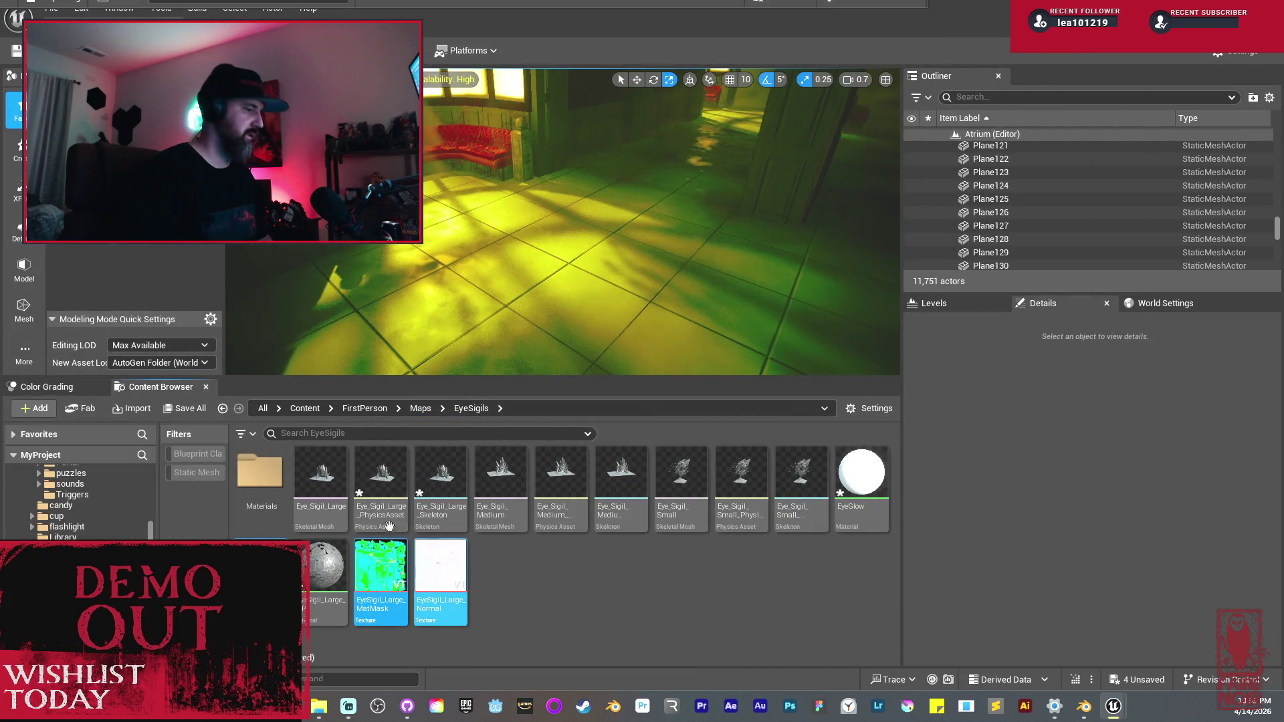
Step: Drag the Eye_Sigil_Large mesh from the Content Browser into the level
click(321, 479)
mouse_move(343, 428)
mouse_down()
mouse_move(622, 267)
mouse_move(652, 212)
mouse_move(638, 215)
mouse_up()
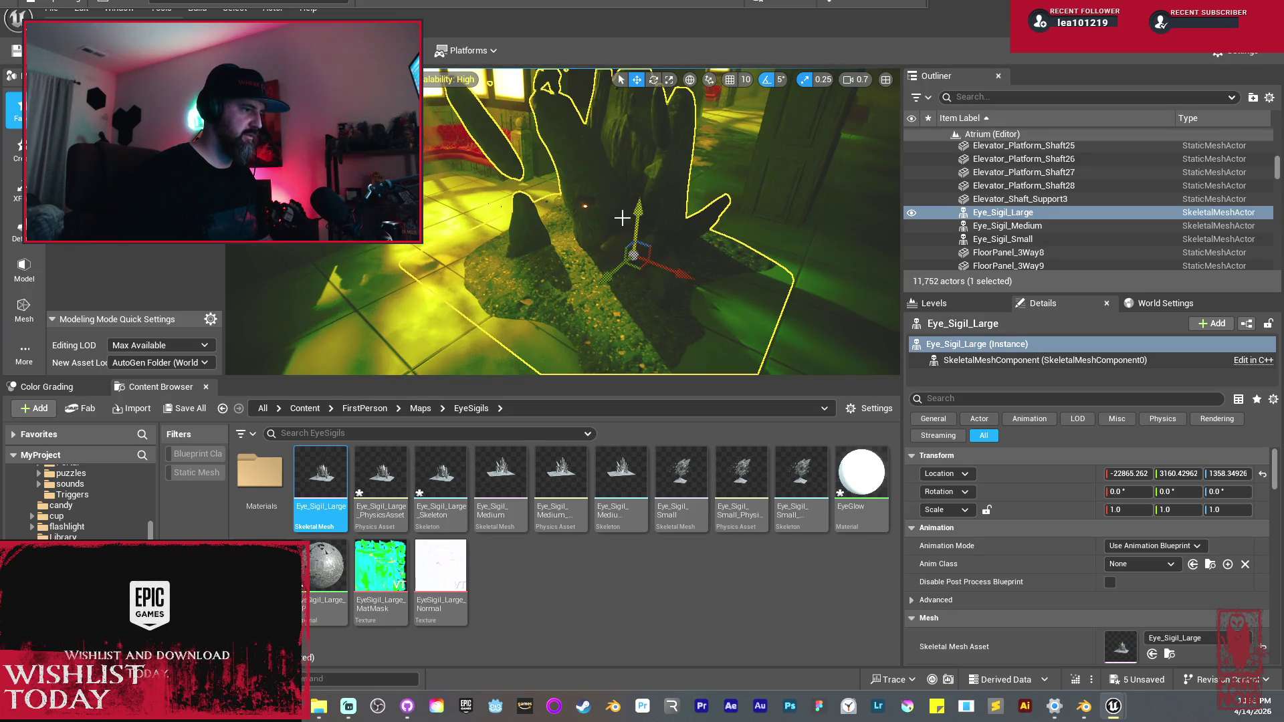
scroll(593, 287, up, 5)
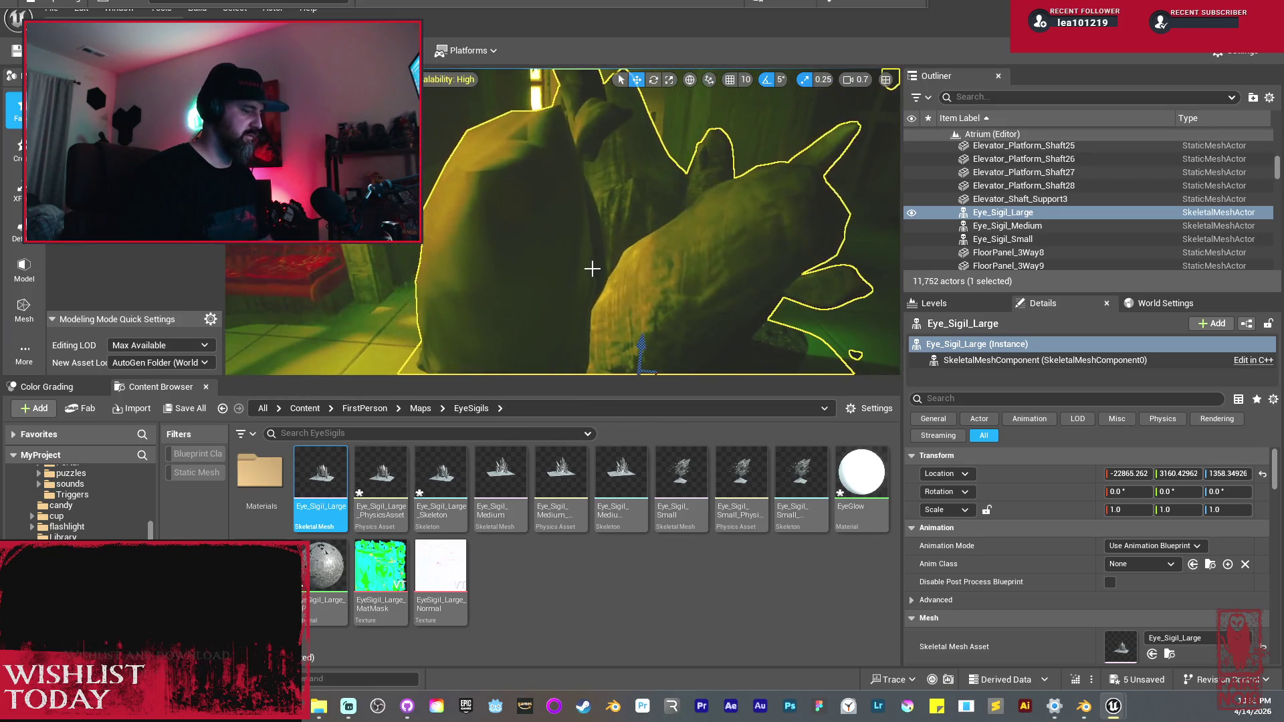
mouse_move(572, 263)
mouse_down()
mouse_move(558, 267)
mouse_move(624, 206)
mouse_move(625, 226)
mouse_up()
Step: Slide the sigil along Y and X and rotate it about 90 degrees around its vertical axis
click(624, 206)
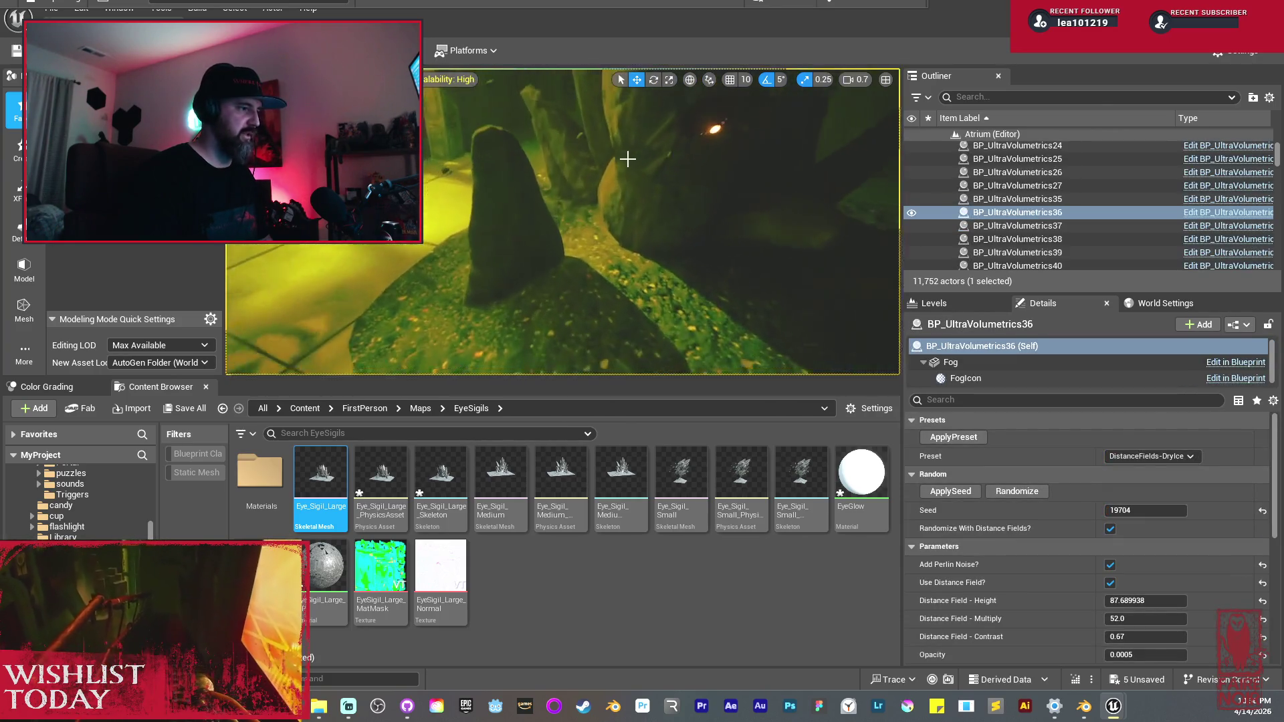
click(701, 265)
drag(699, 285, 704, 258)
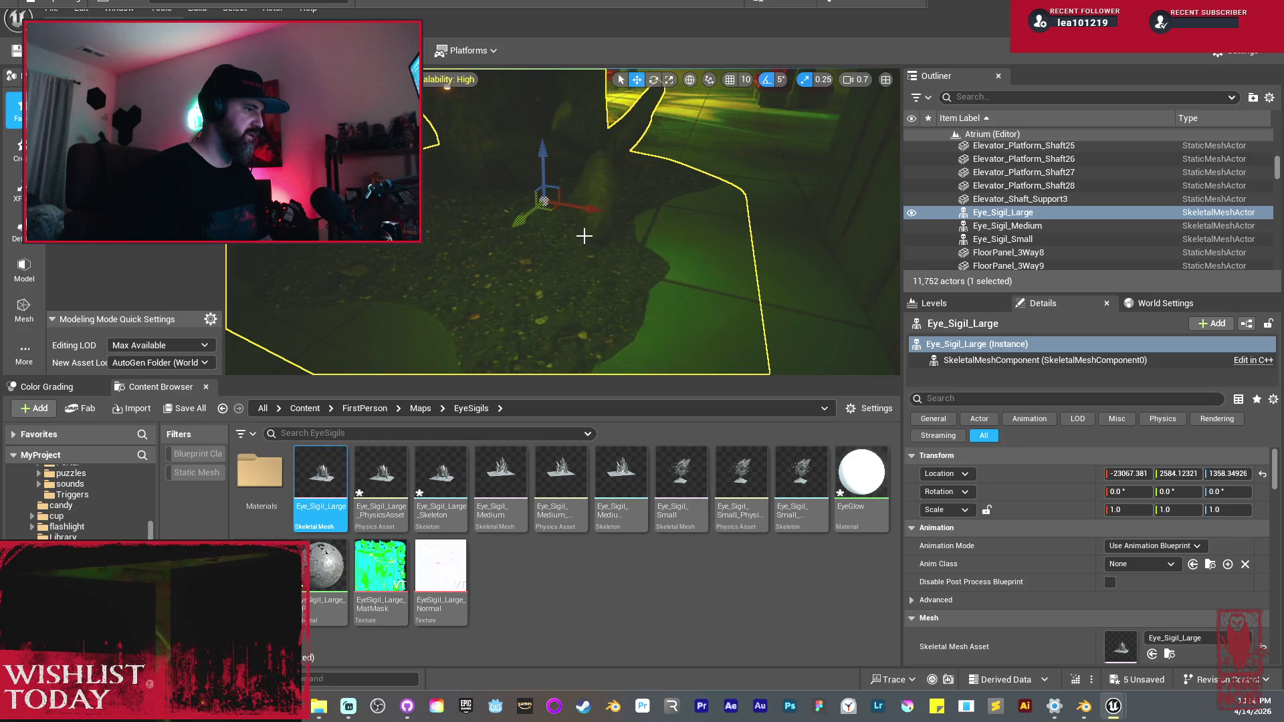
drag(533, 237, 622, 214)
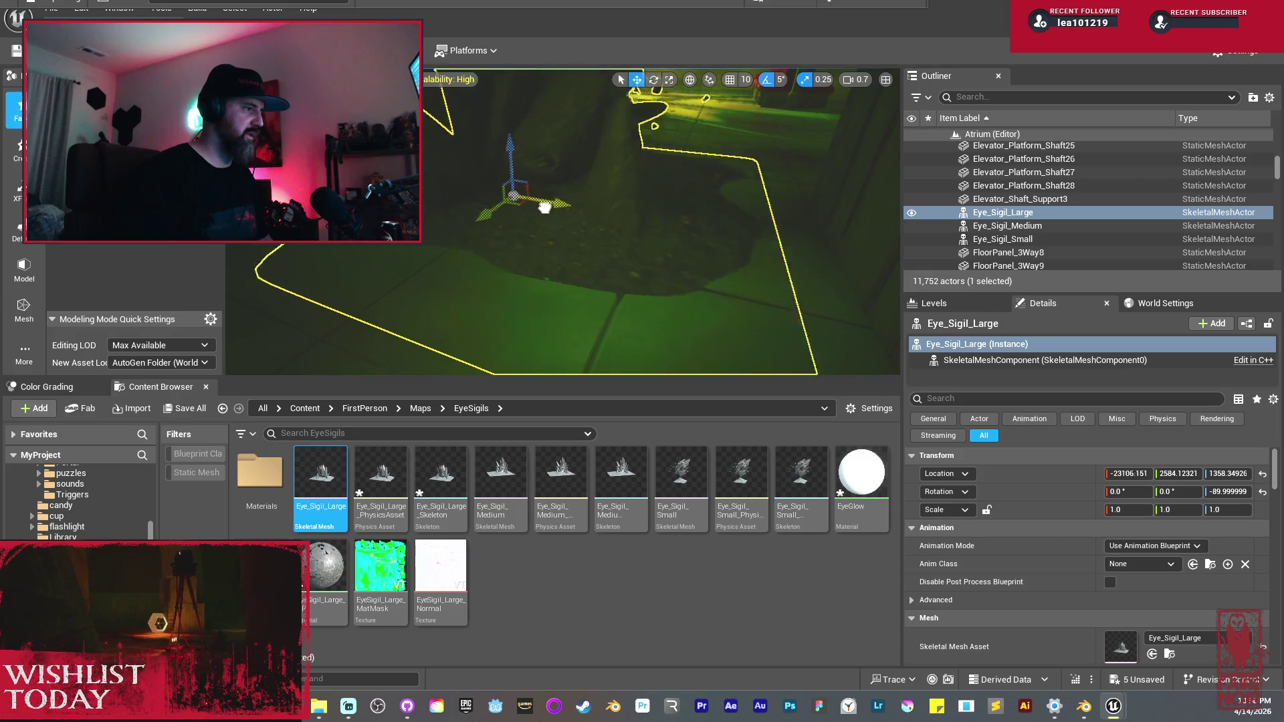
mouse_move(471, 198)
mouse_down()
mouse_move(453, 198)
mouse_move(578, 216)
mouse_move(486, 222)
mouse_up()
Step: Switch the viewport to Lit shading and fly into the corridor
key(alt+4)
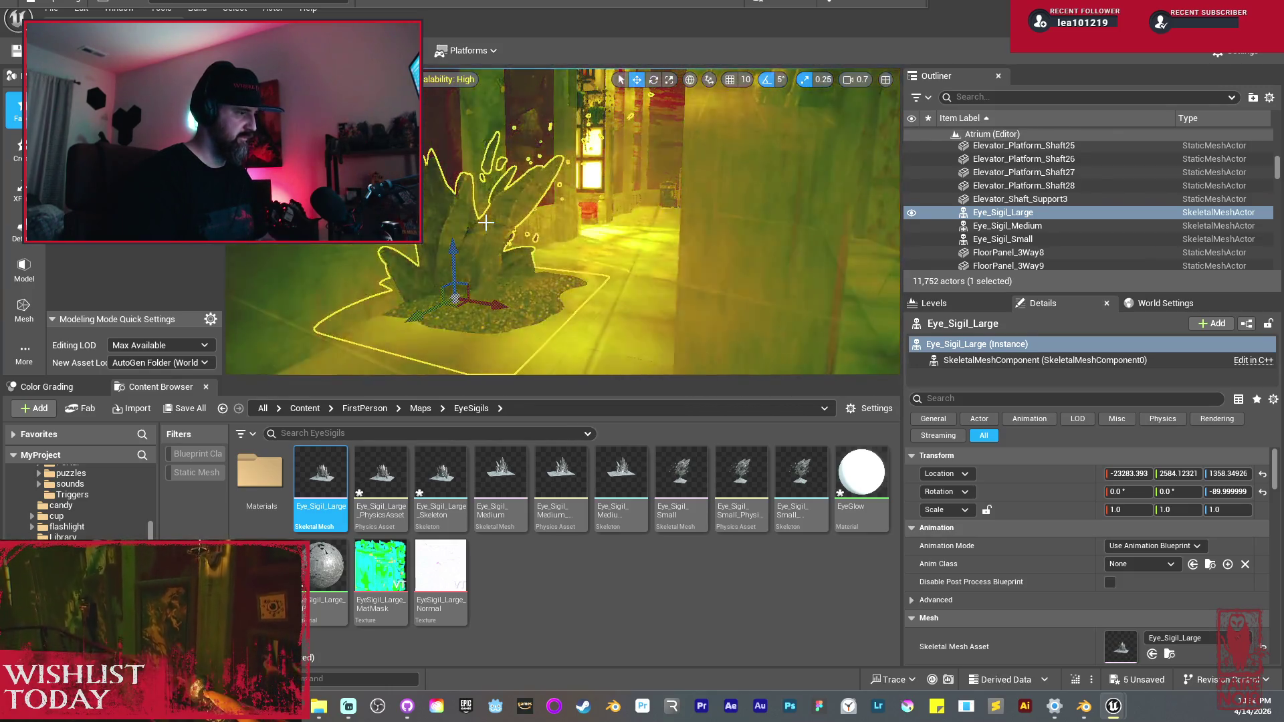
key(Escape)
drag(533, 187, 662, 202)
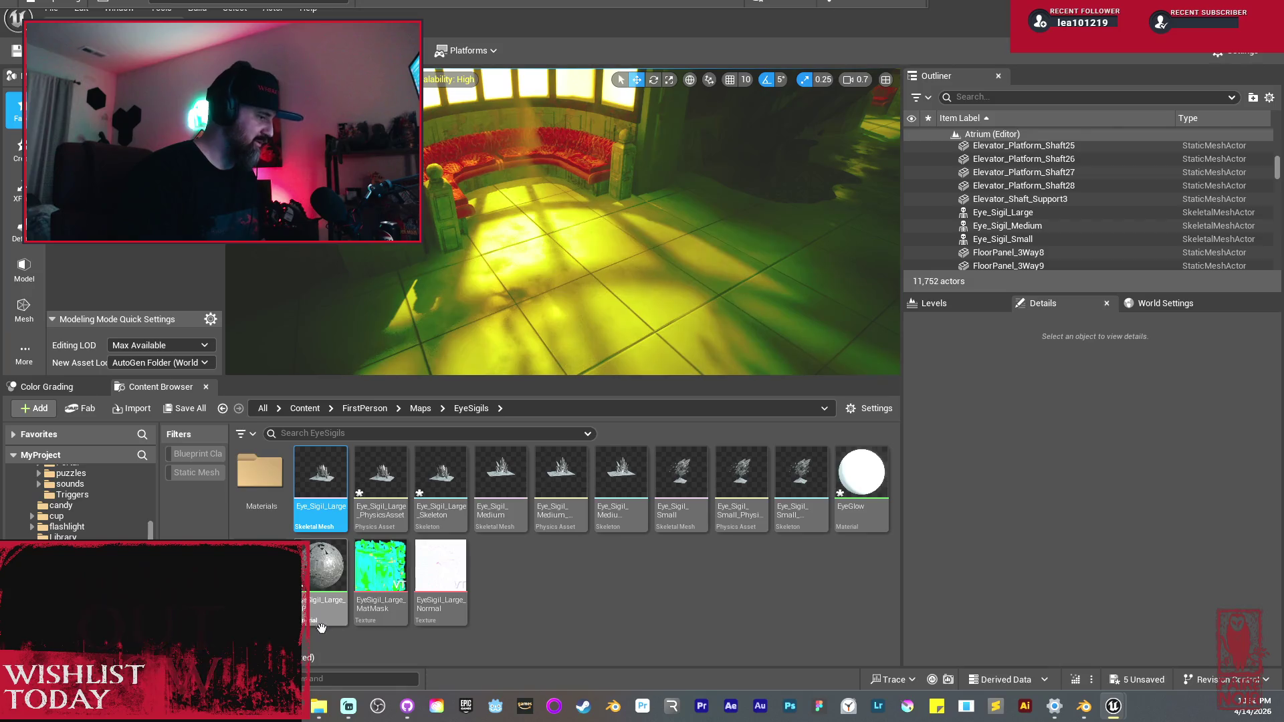
Step: Delete the EyeGlow material
click(871, 476)
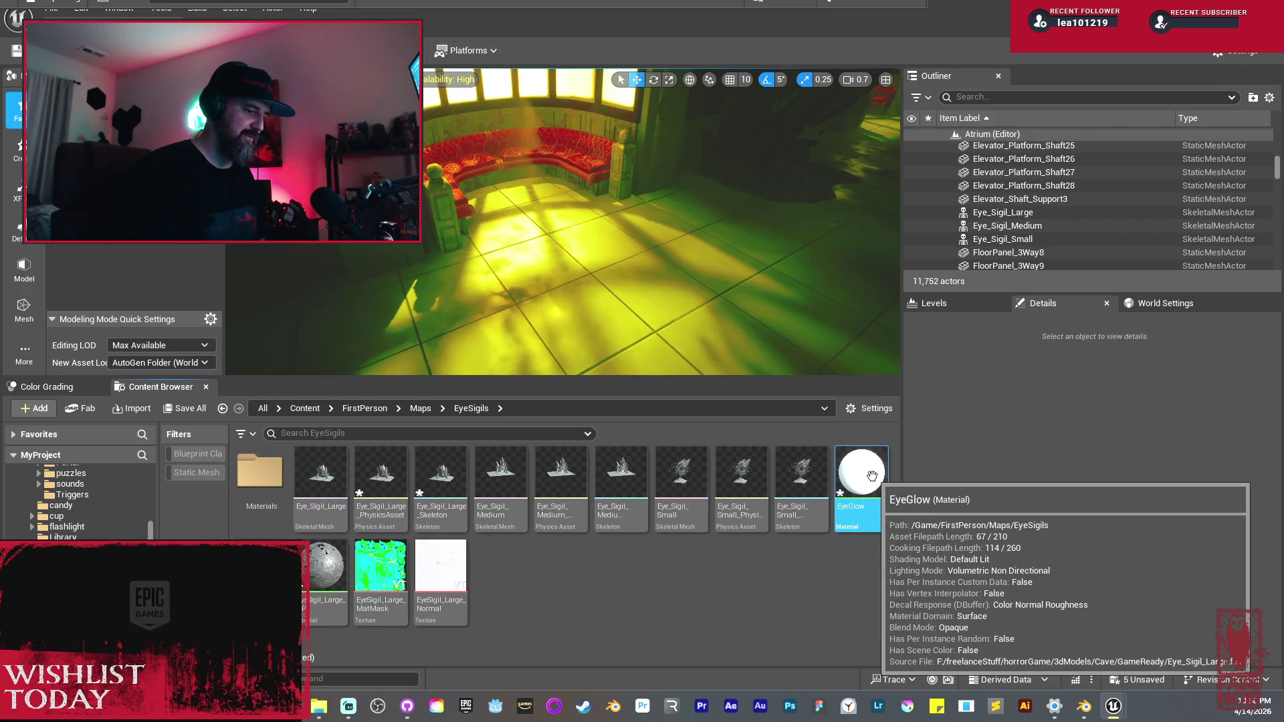
key(Delete)
click(545, 568)
Step: Move the EyeSigil_Large Diffuse, Mask and Normal textures into the Materials folder
click(847, 478)
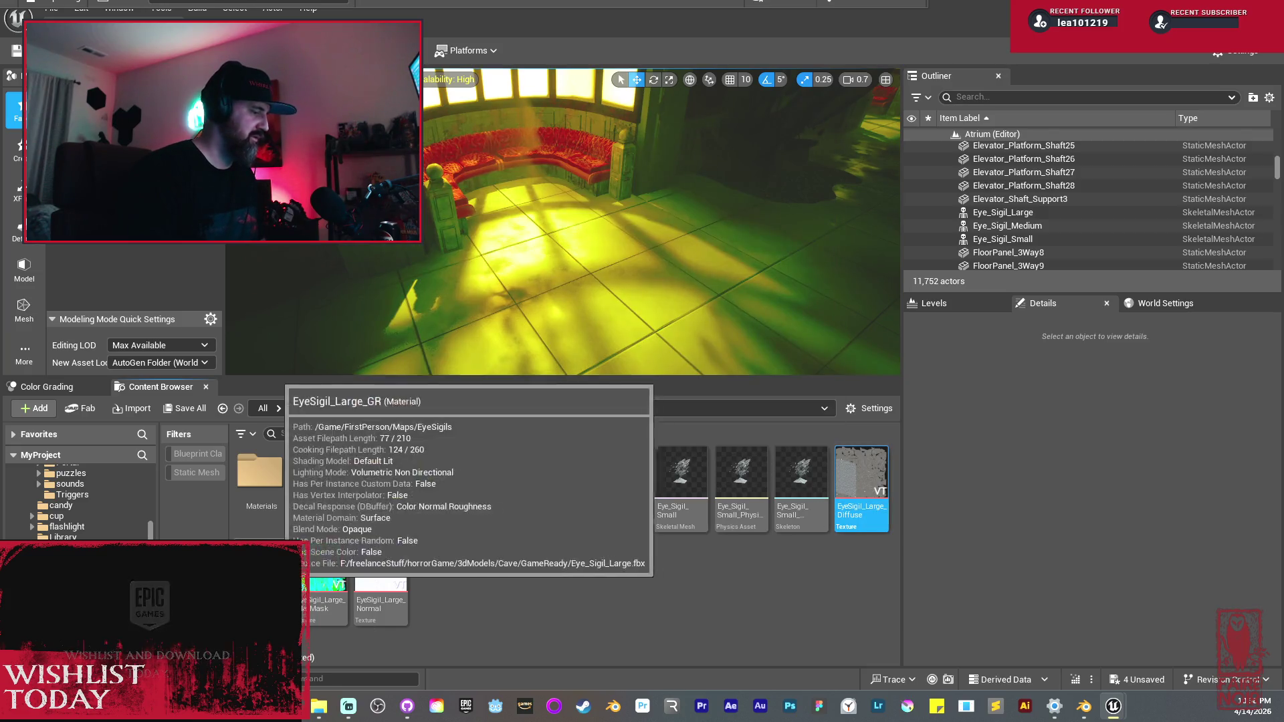
ctrl+click(326, 567)
ctrl+click(399, 576)
drag(400, 576, 265, 493)
click(308, 512)
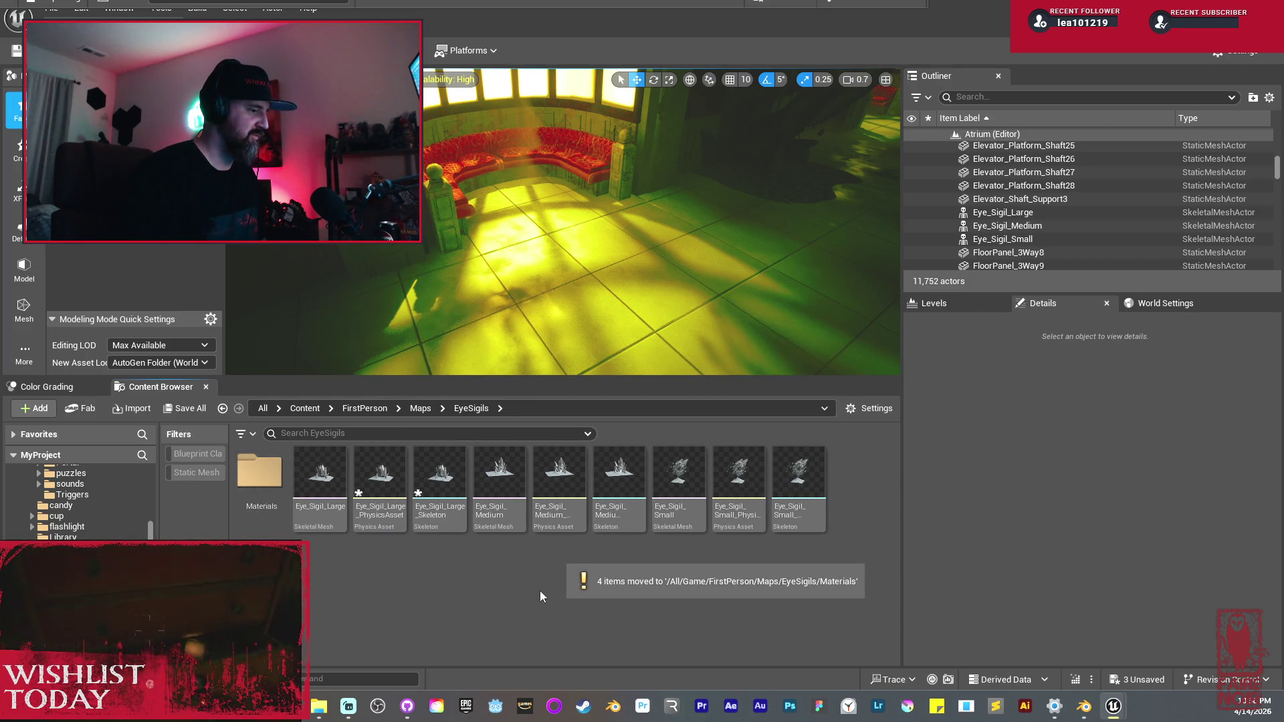
Step: Move the three textures into Materials/Textures, then return to the EyeSigils folder
click(279, 482)
double_click(279, 483)
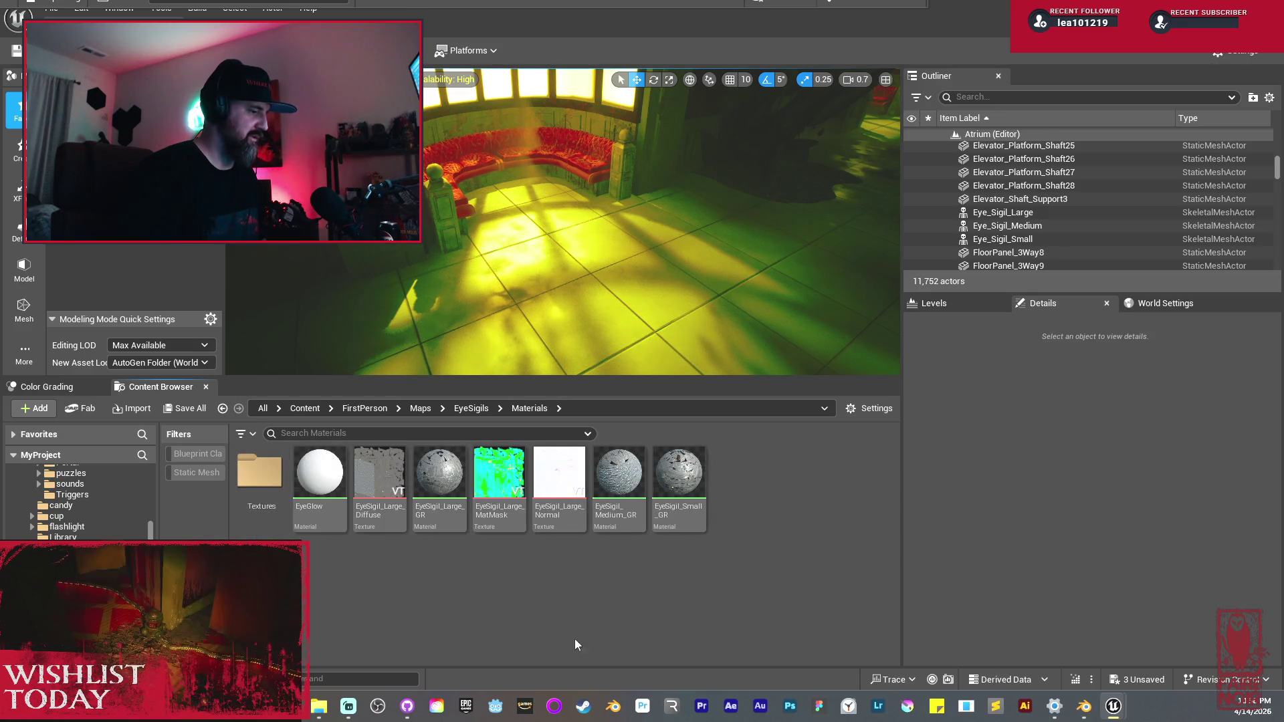
click(576, 518)
ctrl+click(498, 478)
ctrl+click(379, 478)
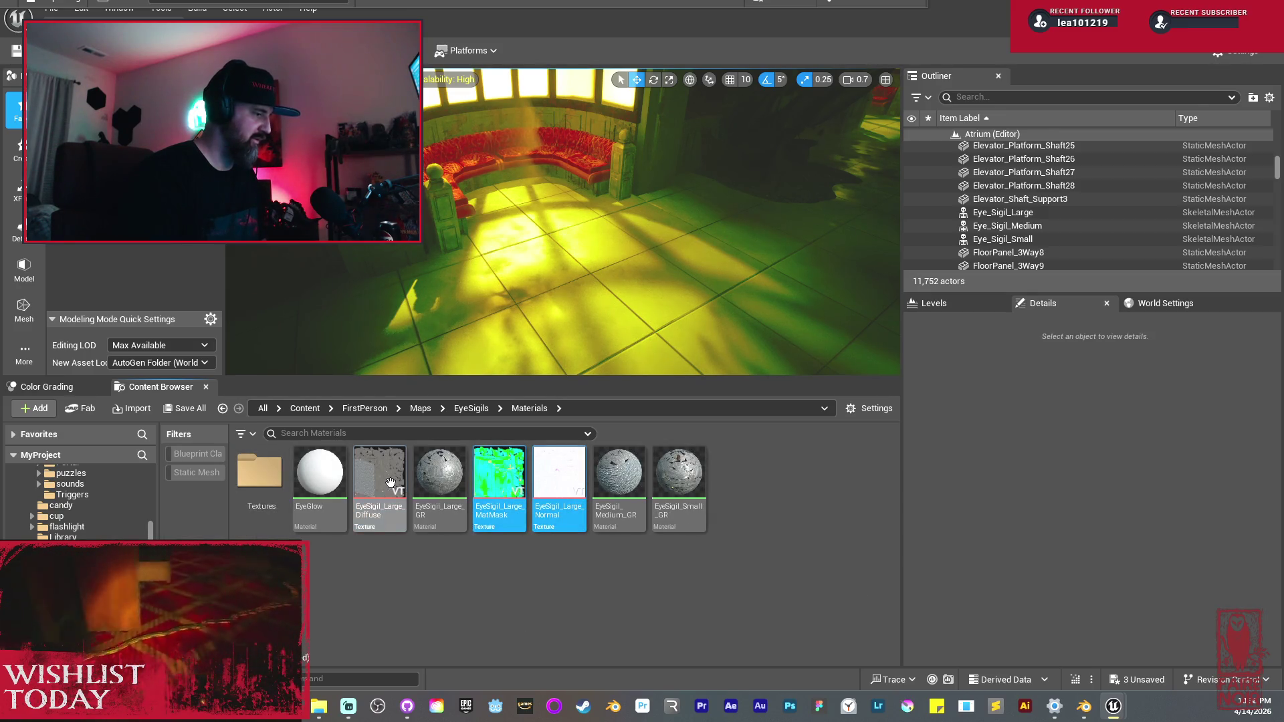
drag(503, 479, 270, 470)
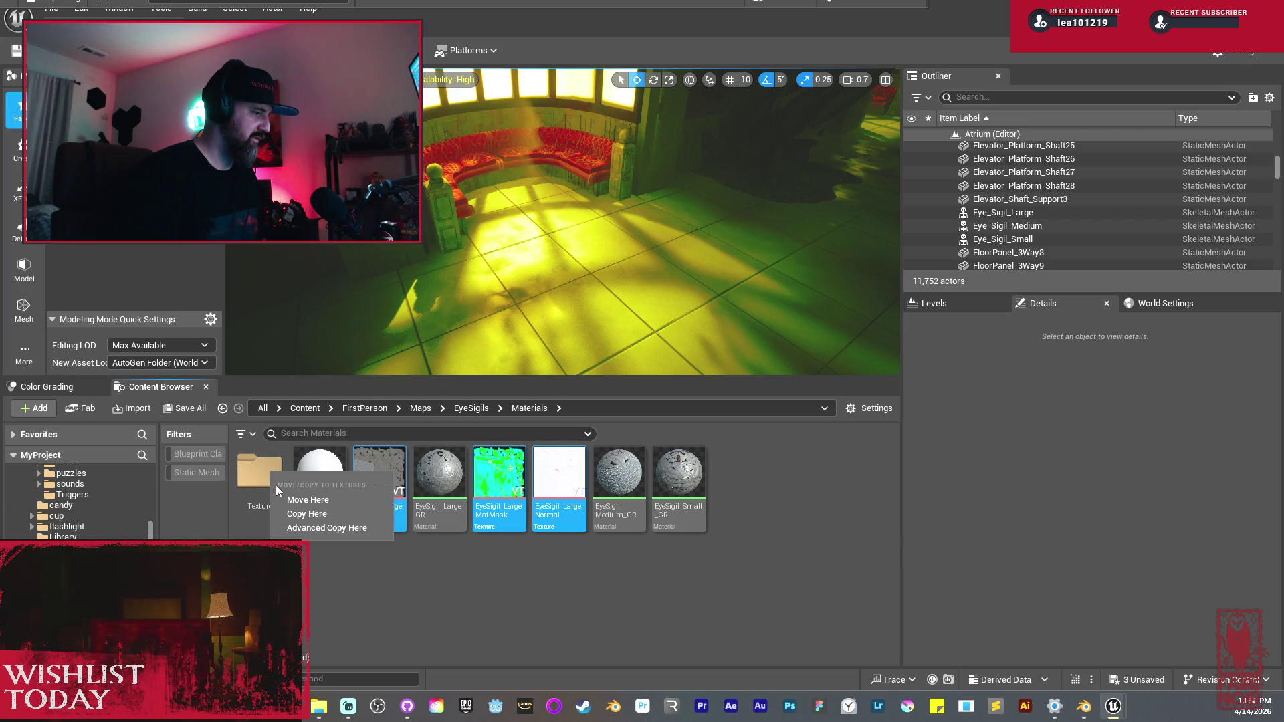
click(305, 507)
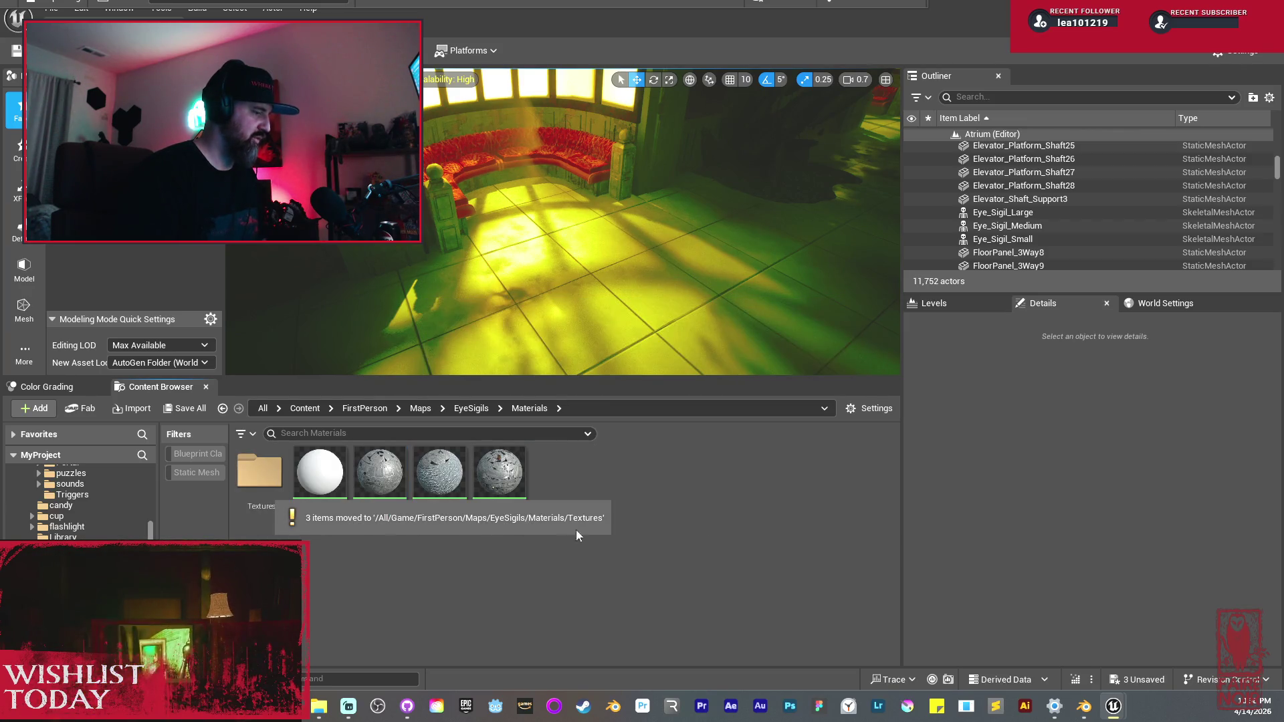
click(472, 412)
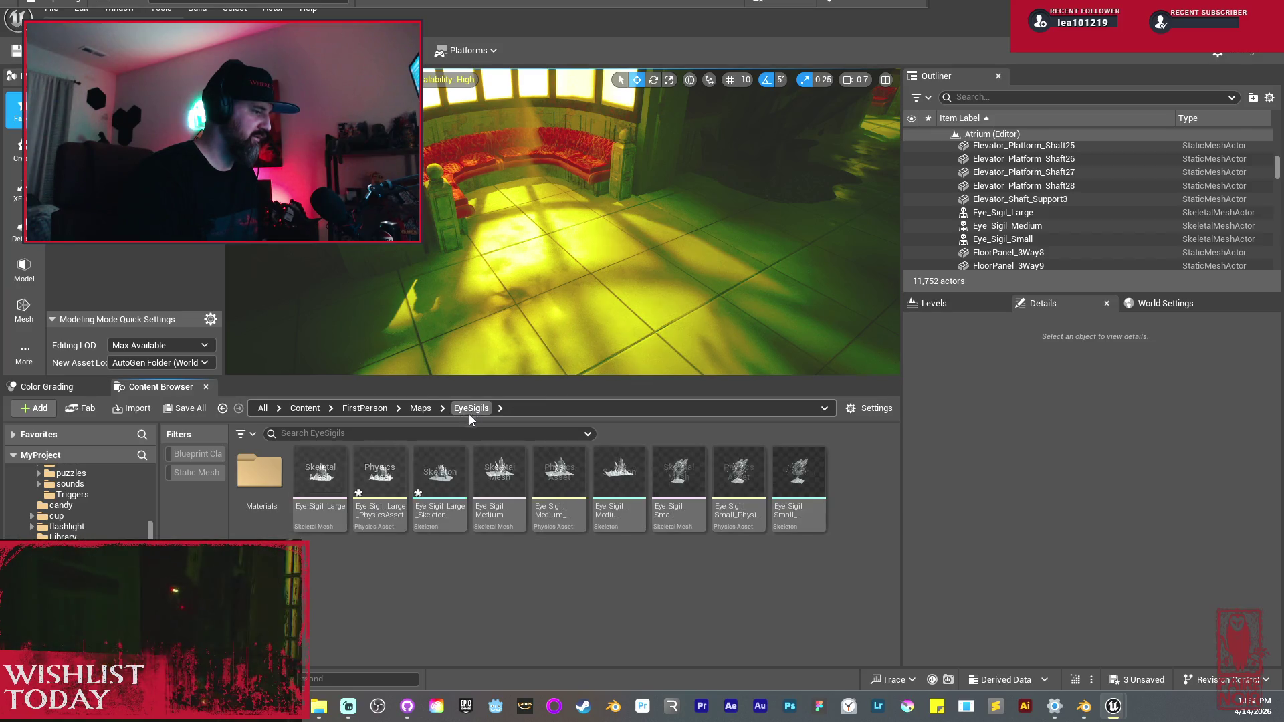
Step: Create a CaveAssets folder inside Maps
click(412, 408)
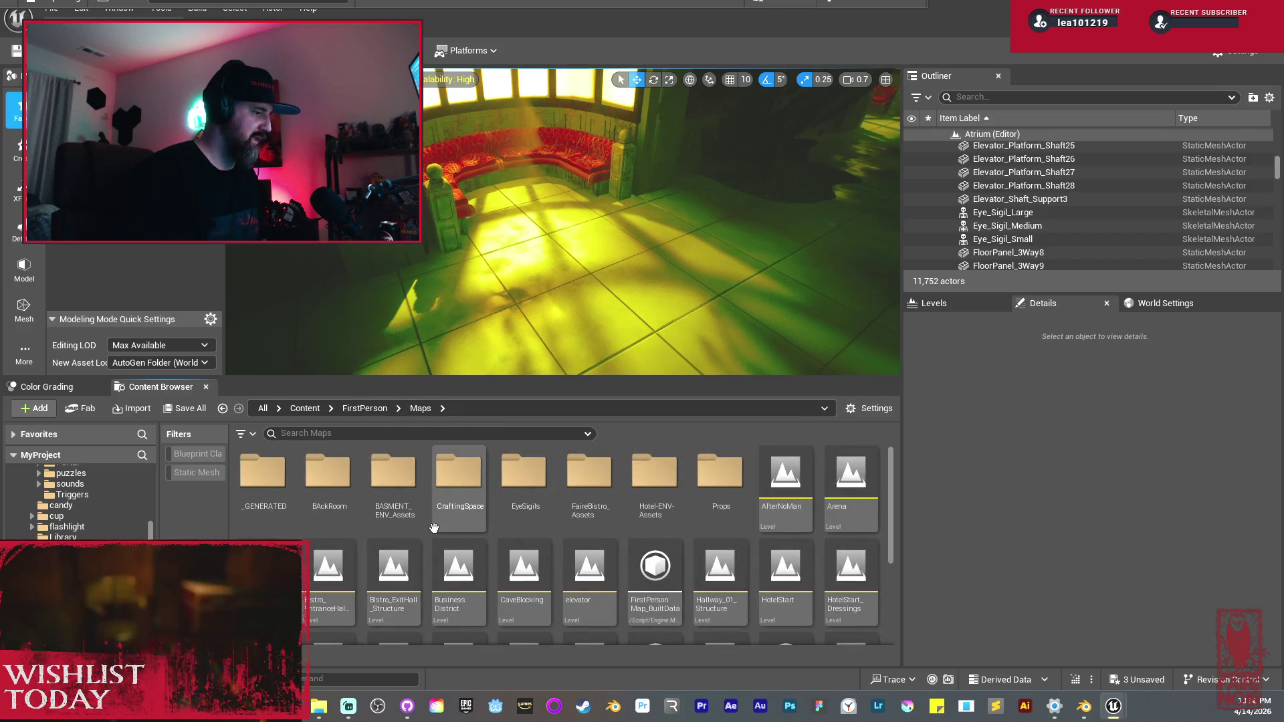
right_click(494, 549)
click(539, 254)
text(CA)
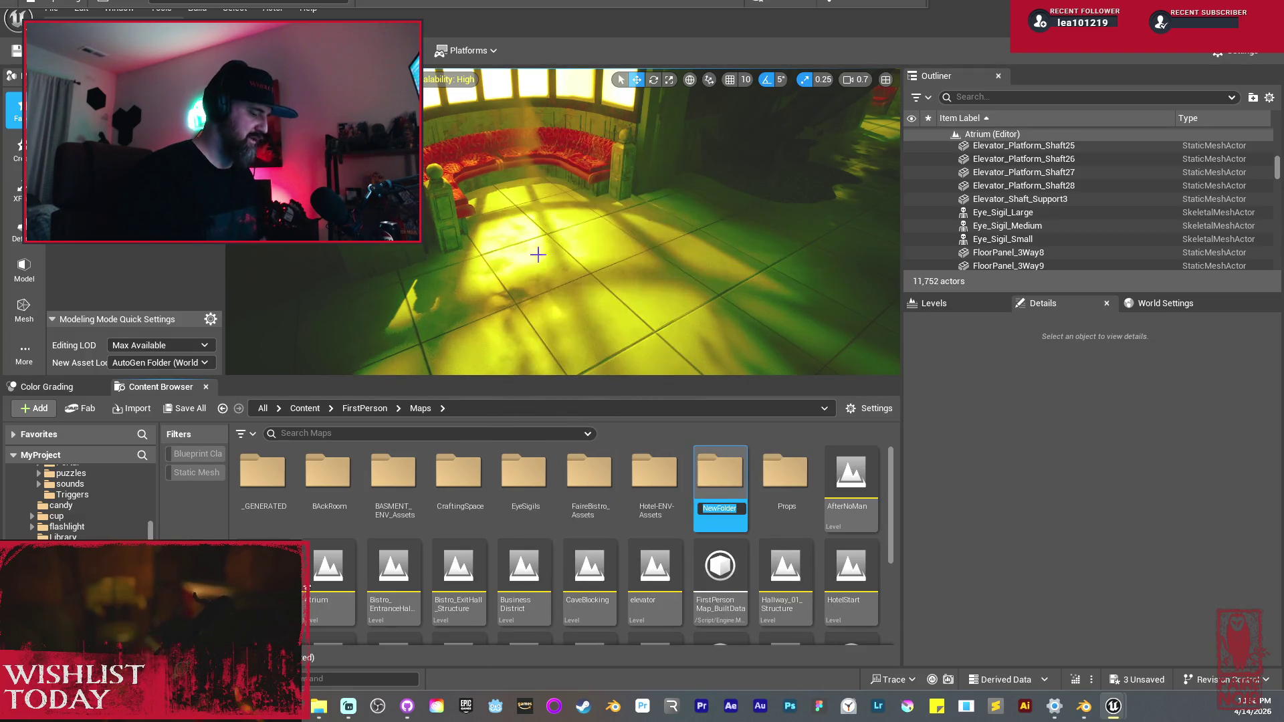
key(BackSpace)
text(av)
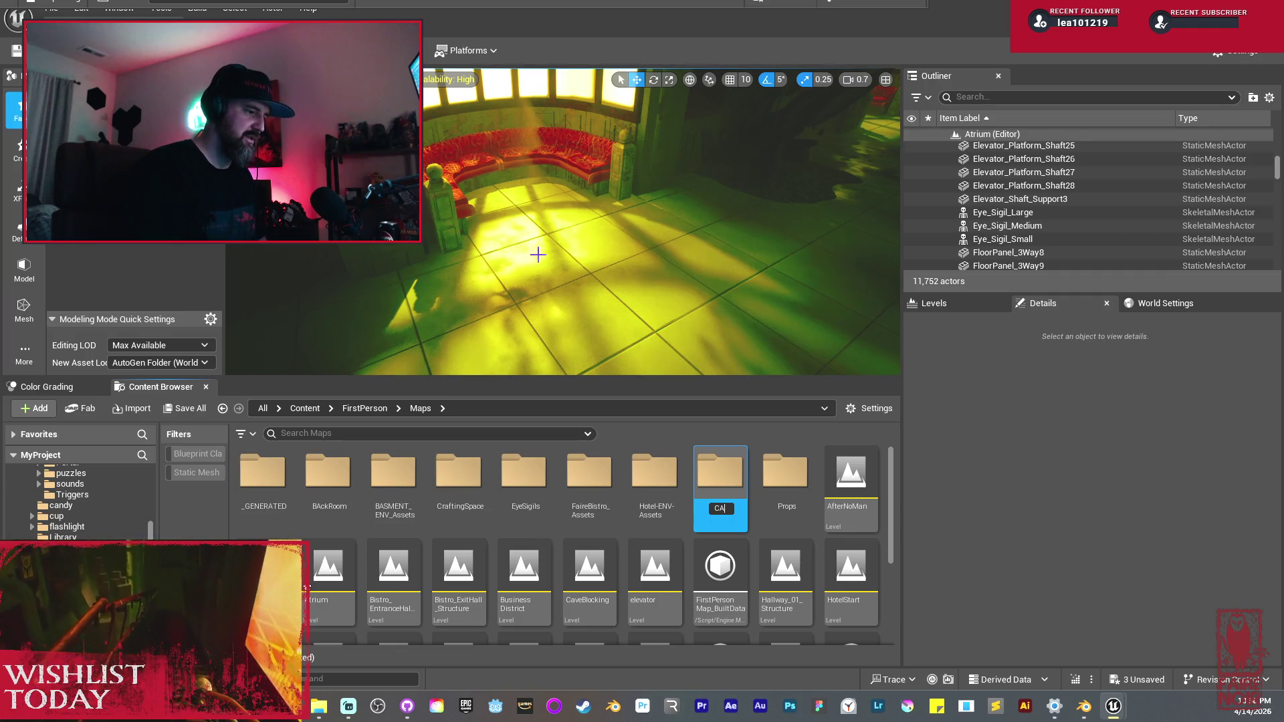
text(eAssets)
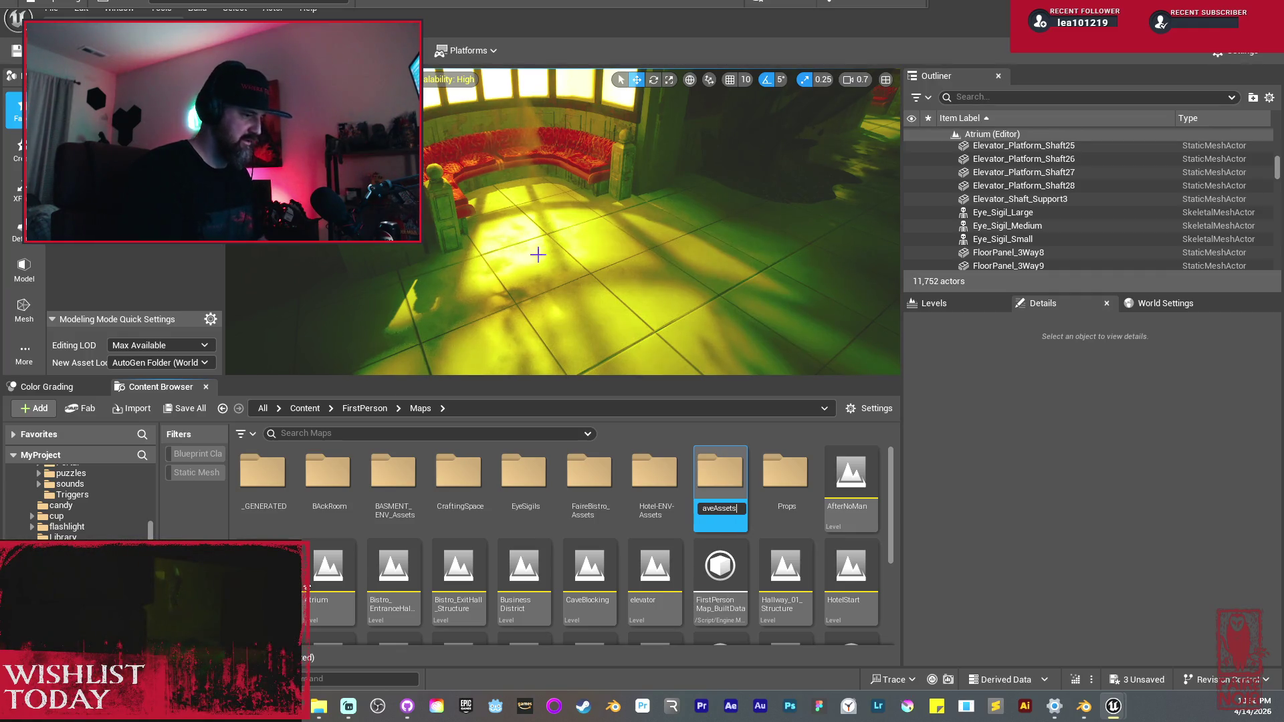
key(Return)
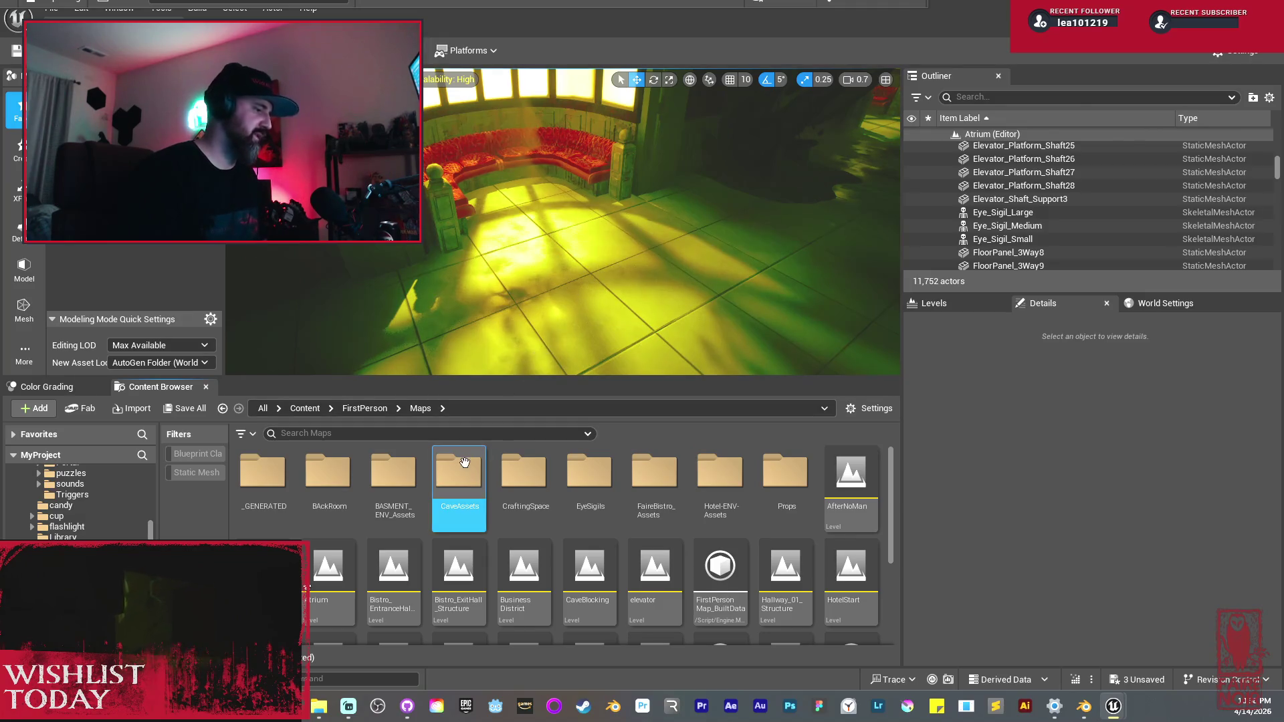
Step: Create a Decals folder inside CaveAssets and open it
double_click(461, 472)
right_click(443, 468)
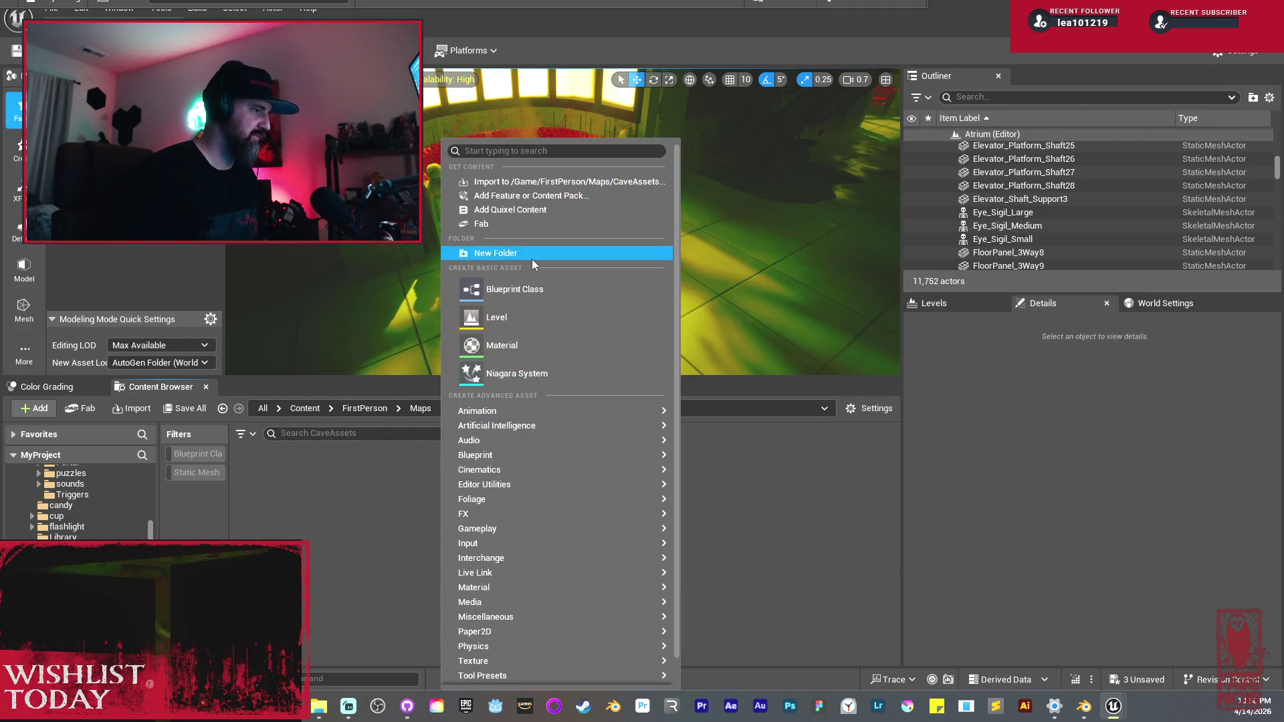
click(531, 257)
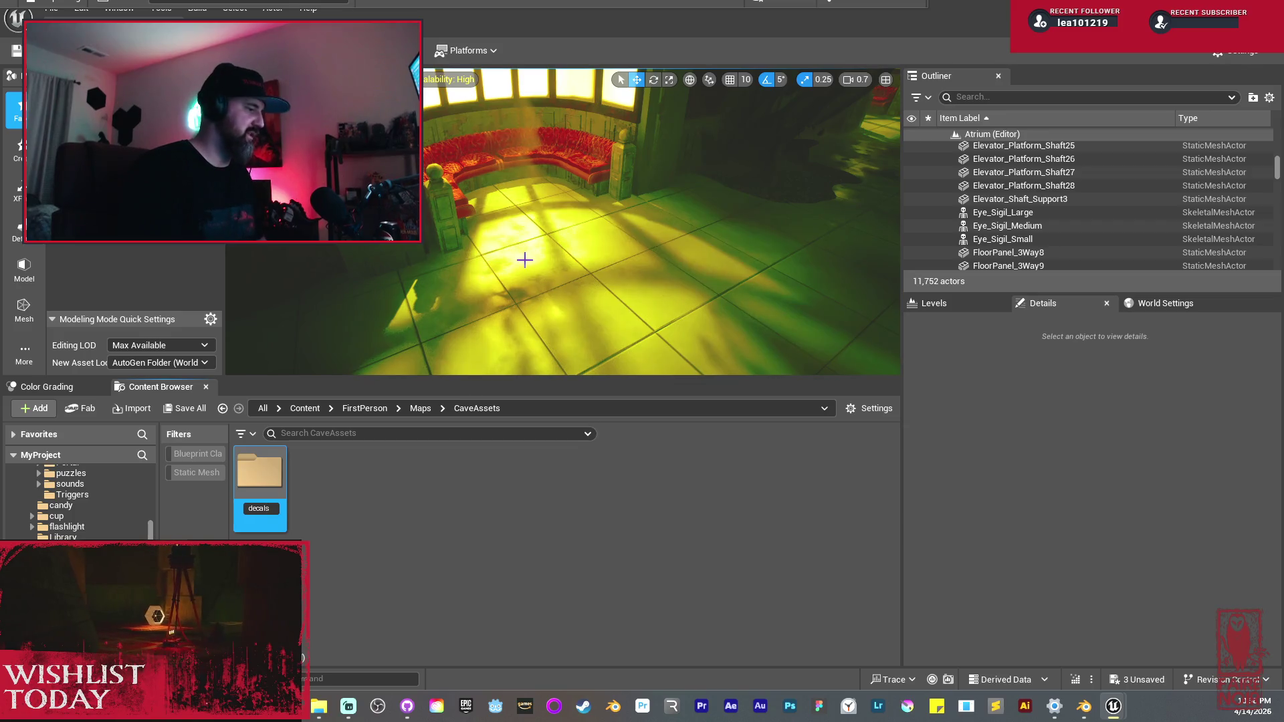
text(Deca)
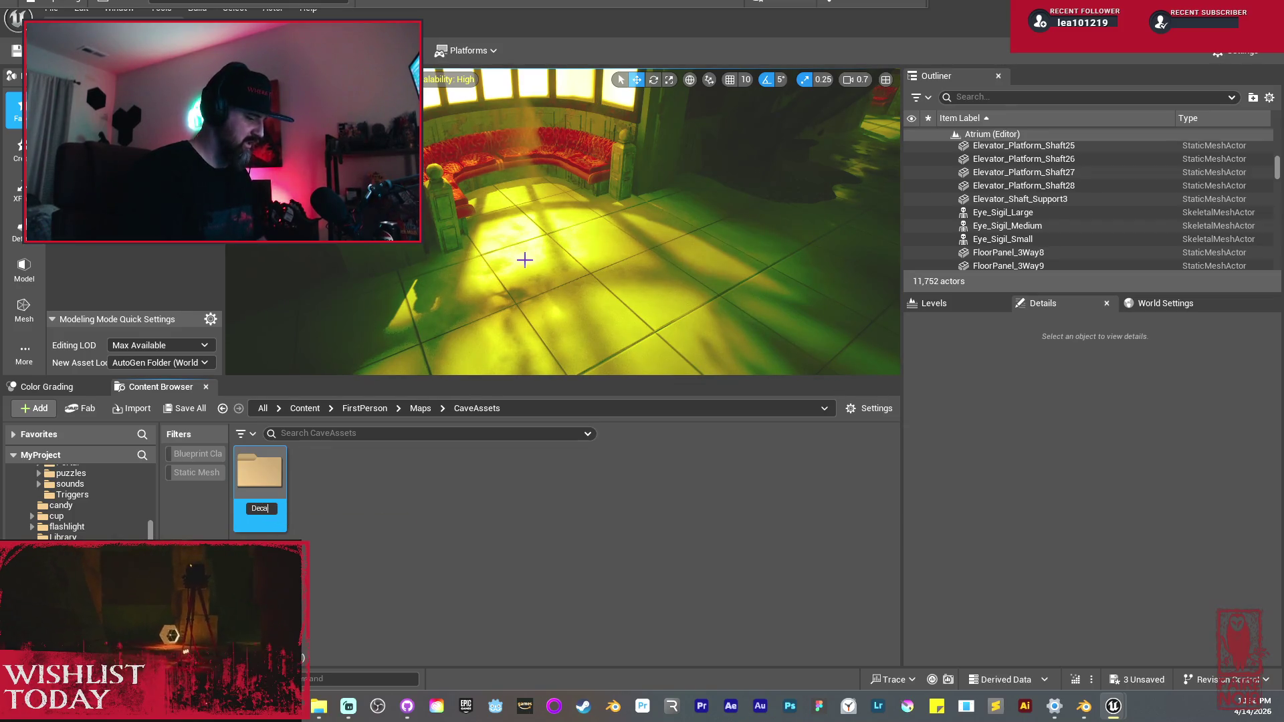
text(ls)
key(Return)
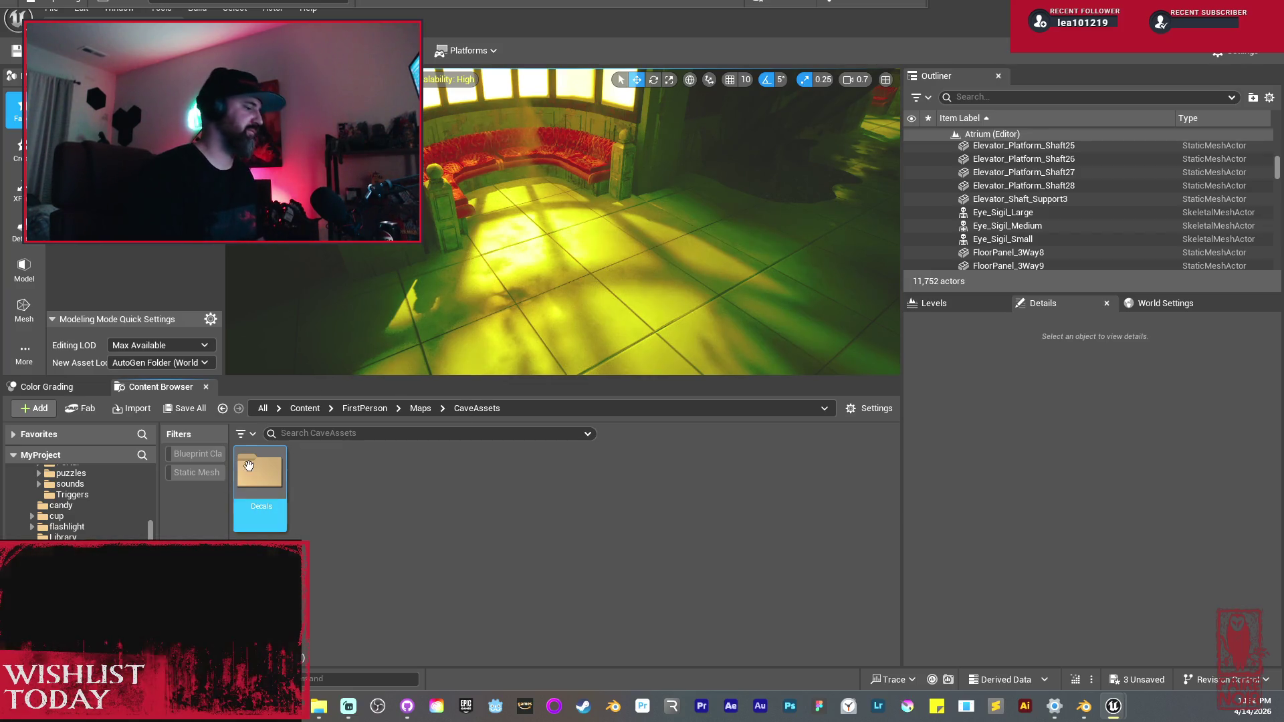
double_click(260, 478)
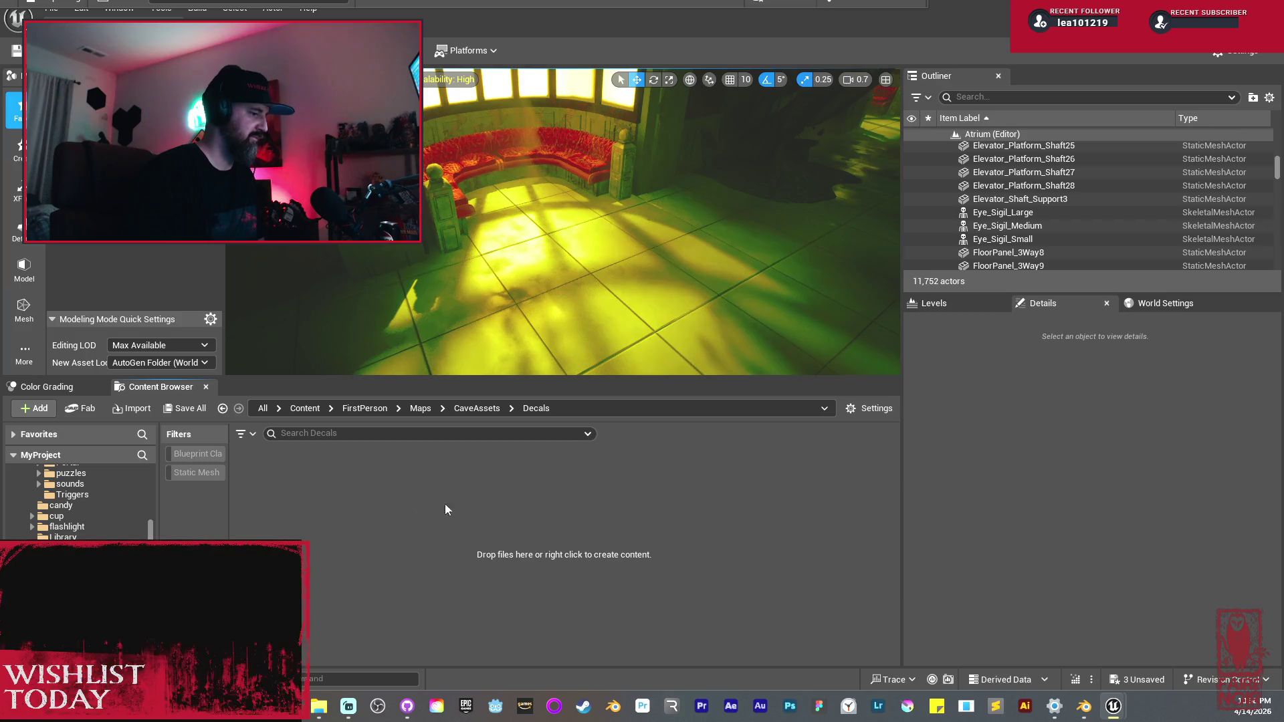
Step: Create a new material named SandDecal_01 in Decals
right_click(421, 499)
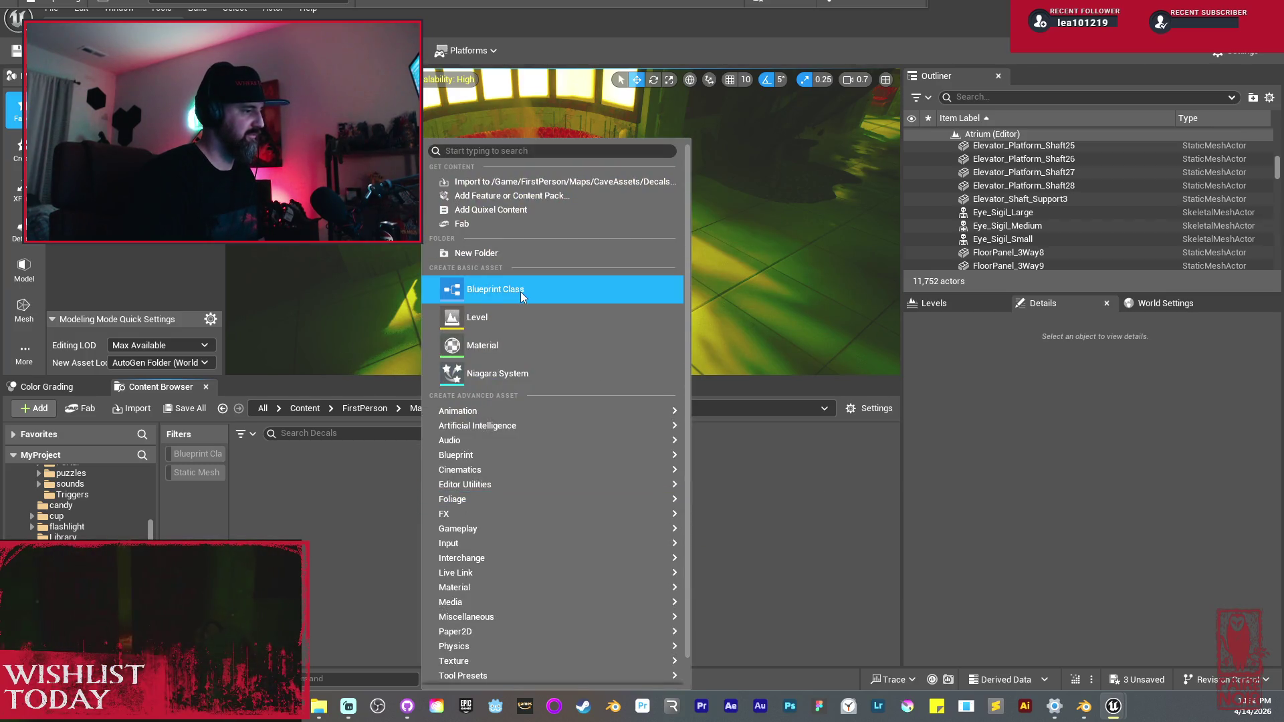
click(499, 345)
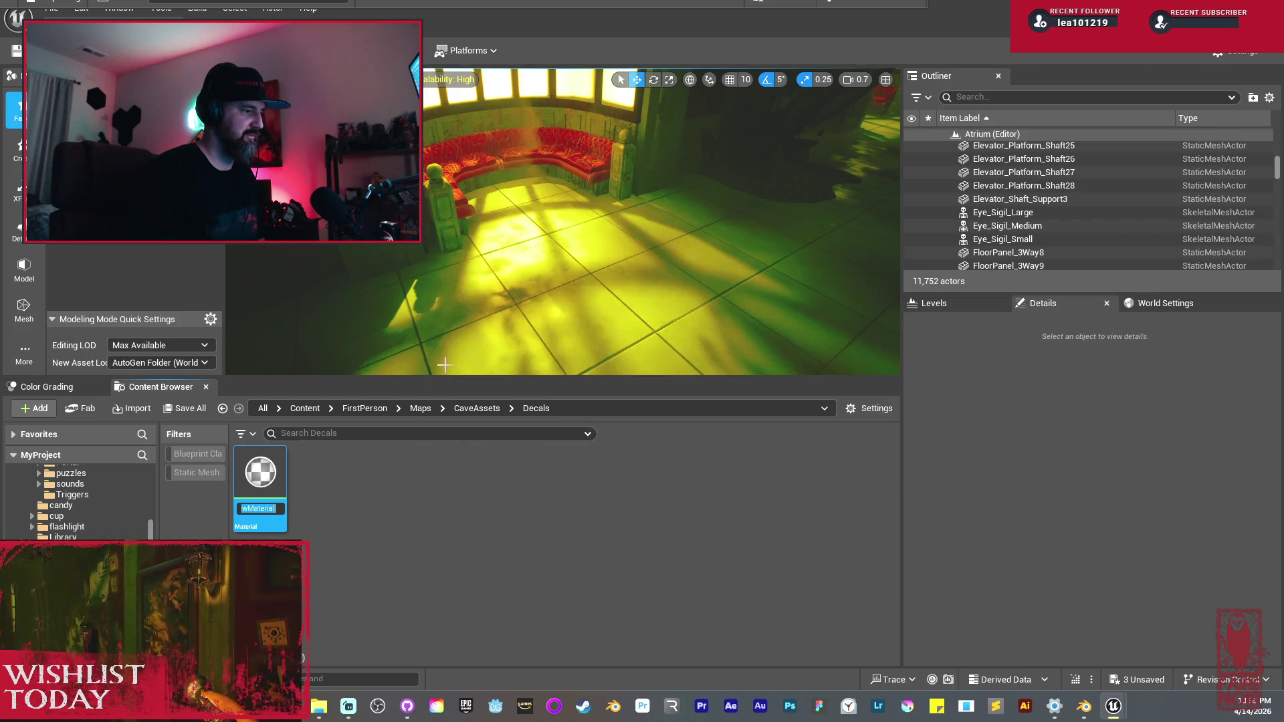
key(Return)
Step: Create a Textures folder in Decals and open it
right_click(540, 533)
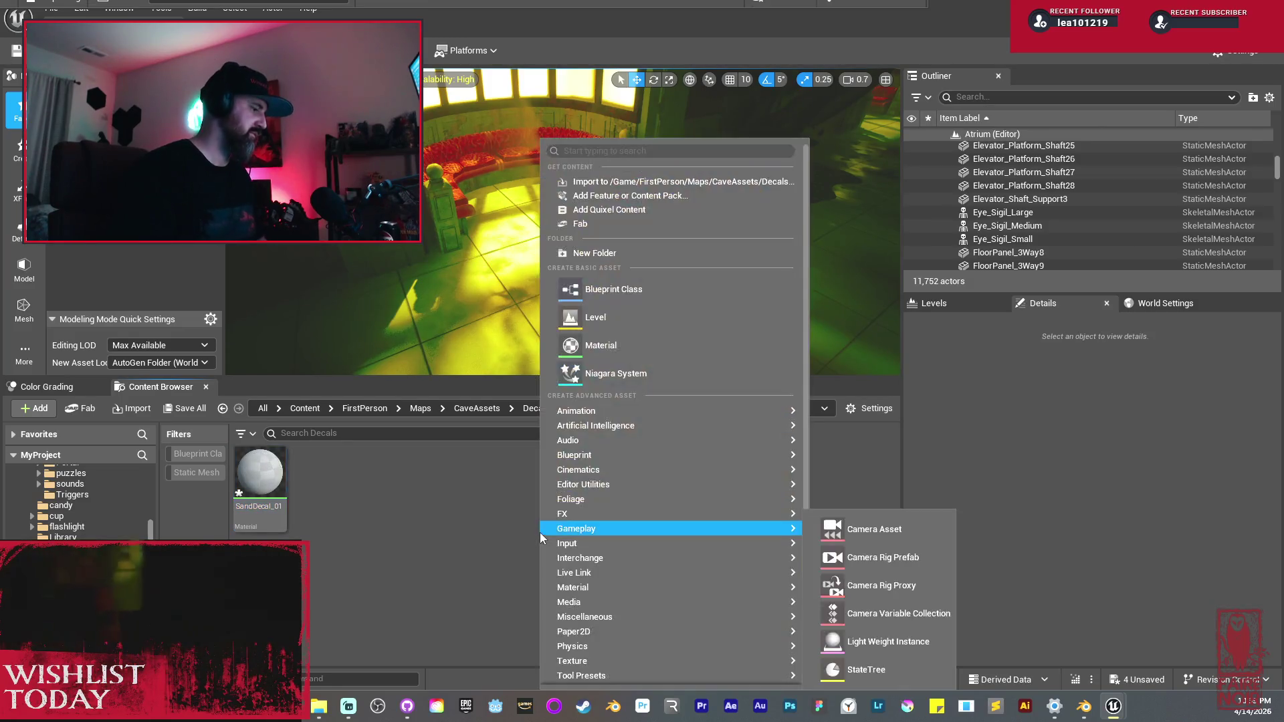
click(588, 254)
text(Textures)
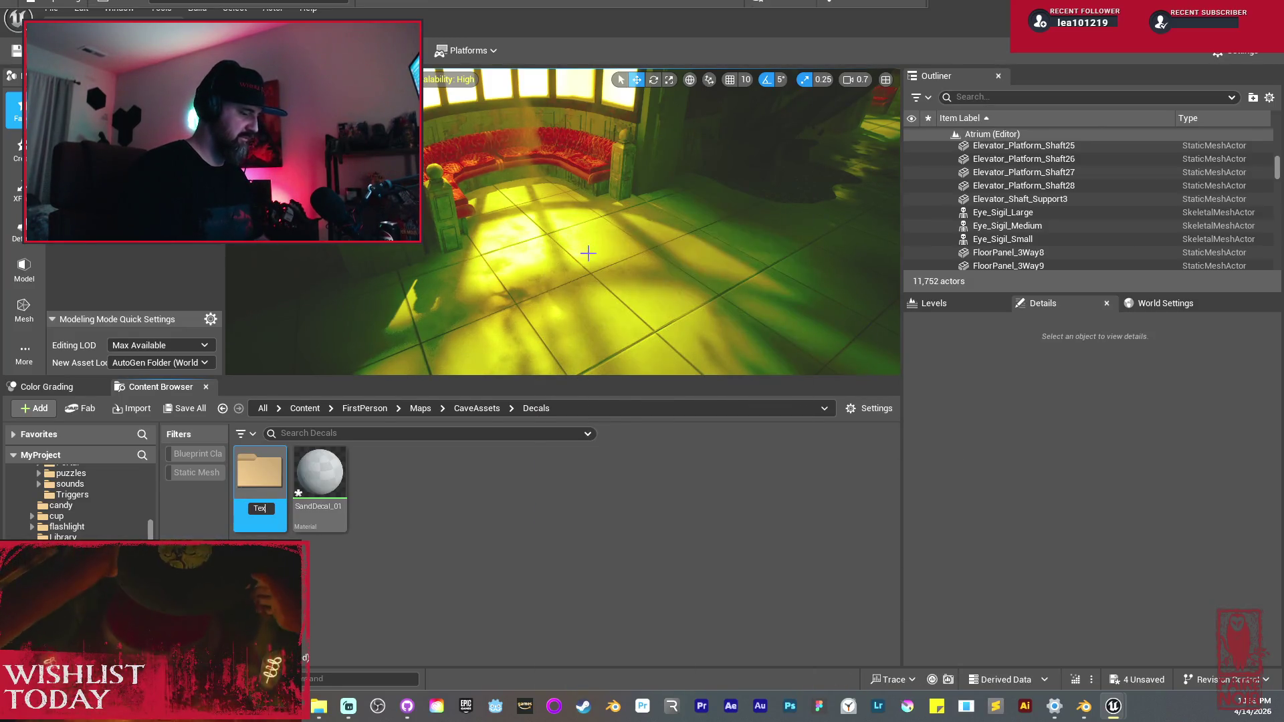
key(Return)
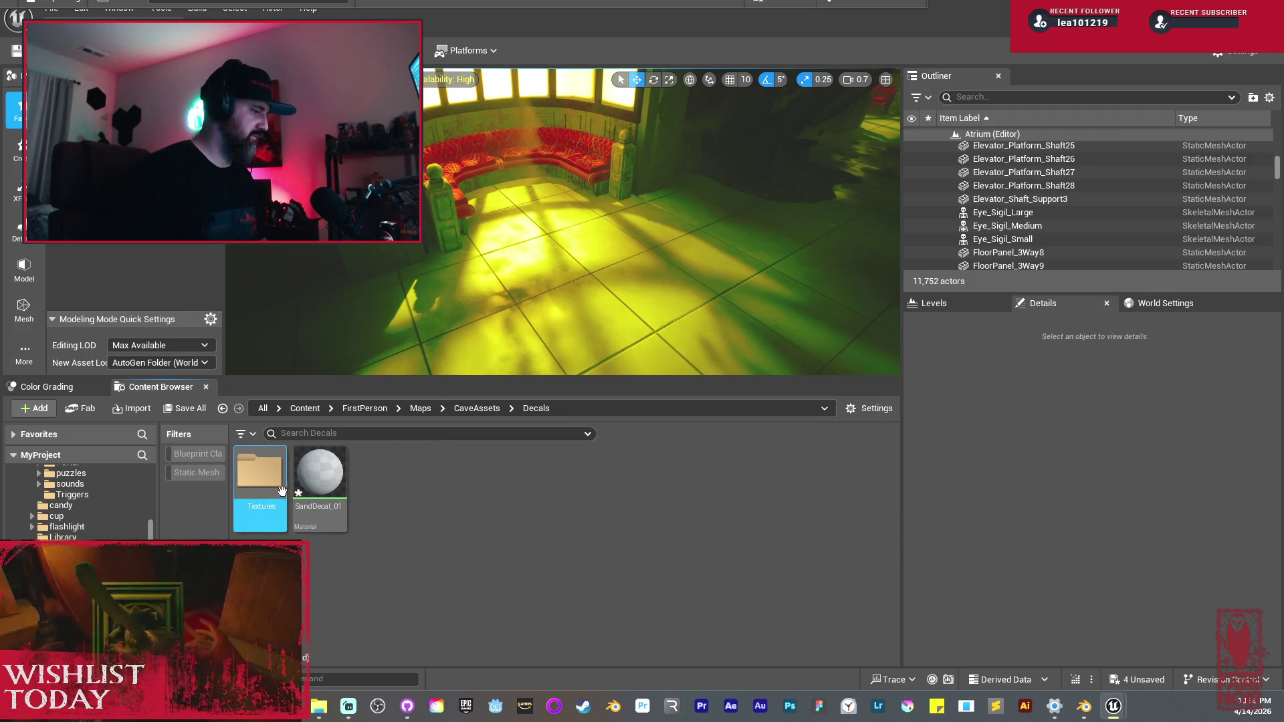
double_click(260, 480)
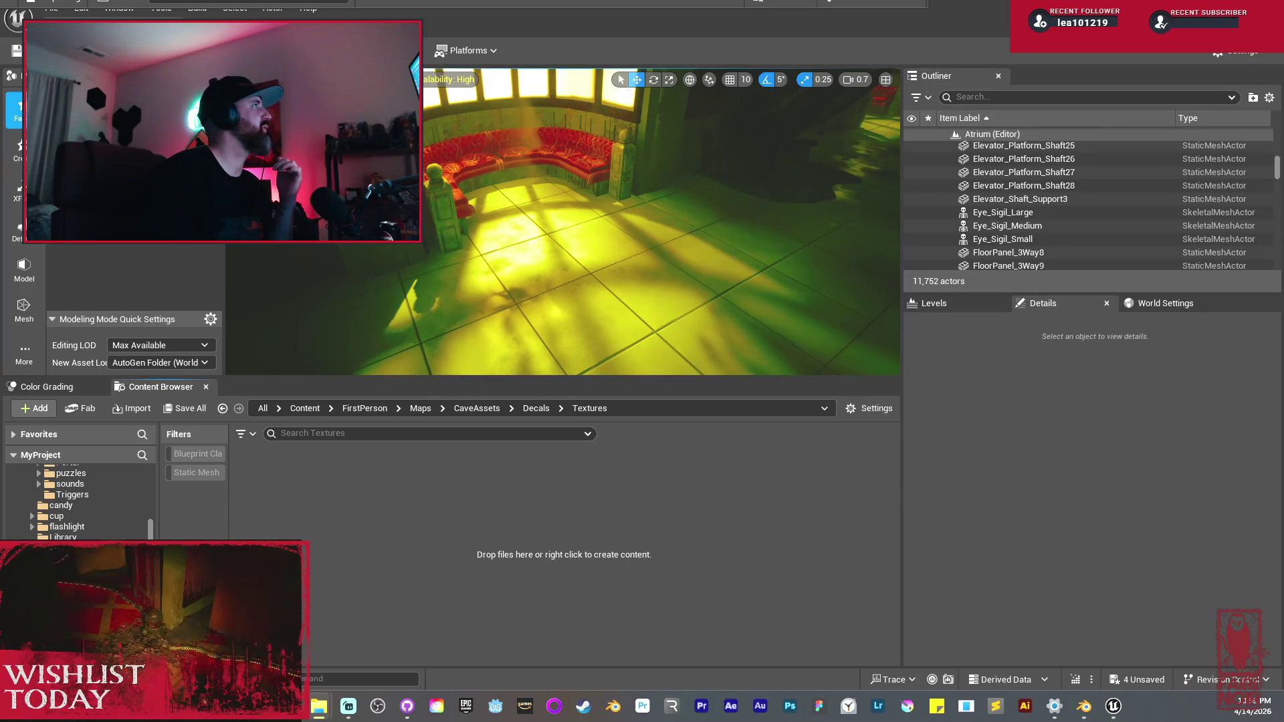
Step: Import the SandDecal_01 Diffuse, Metal, Normal and Roughness PNGs and check the imported textures
drag(348, 448, 396, 539)
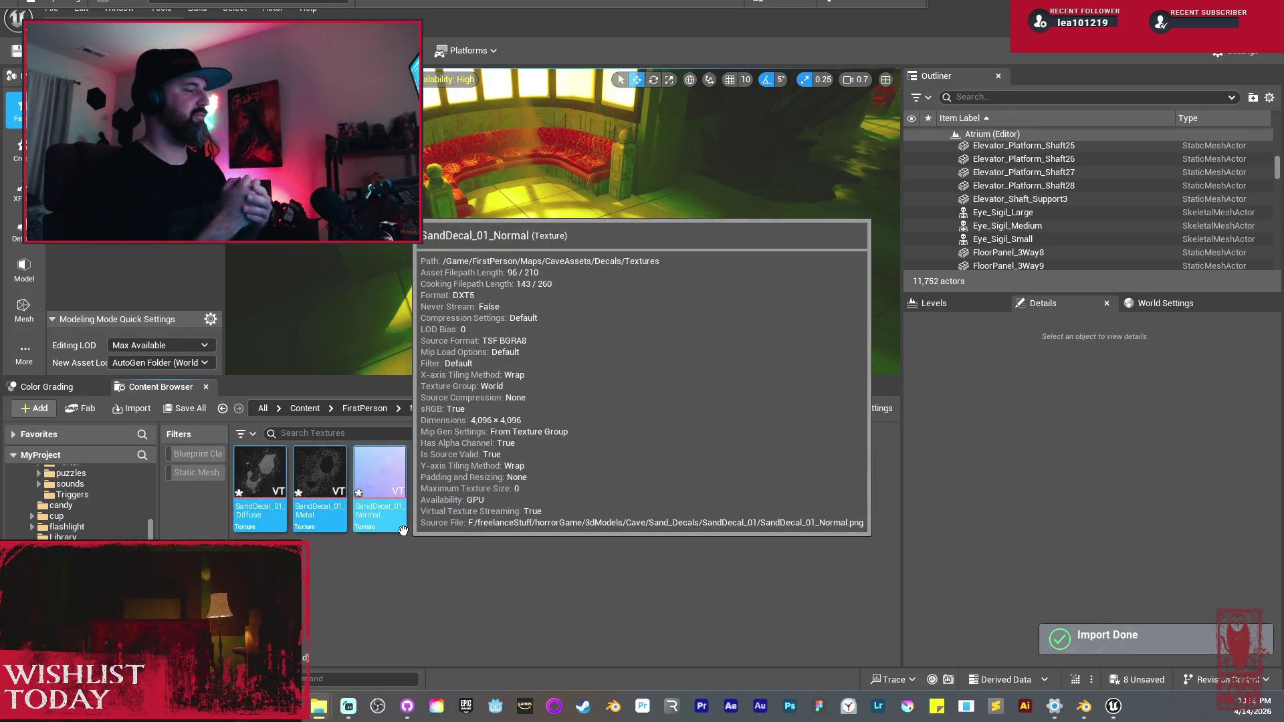
click(487, 534)
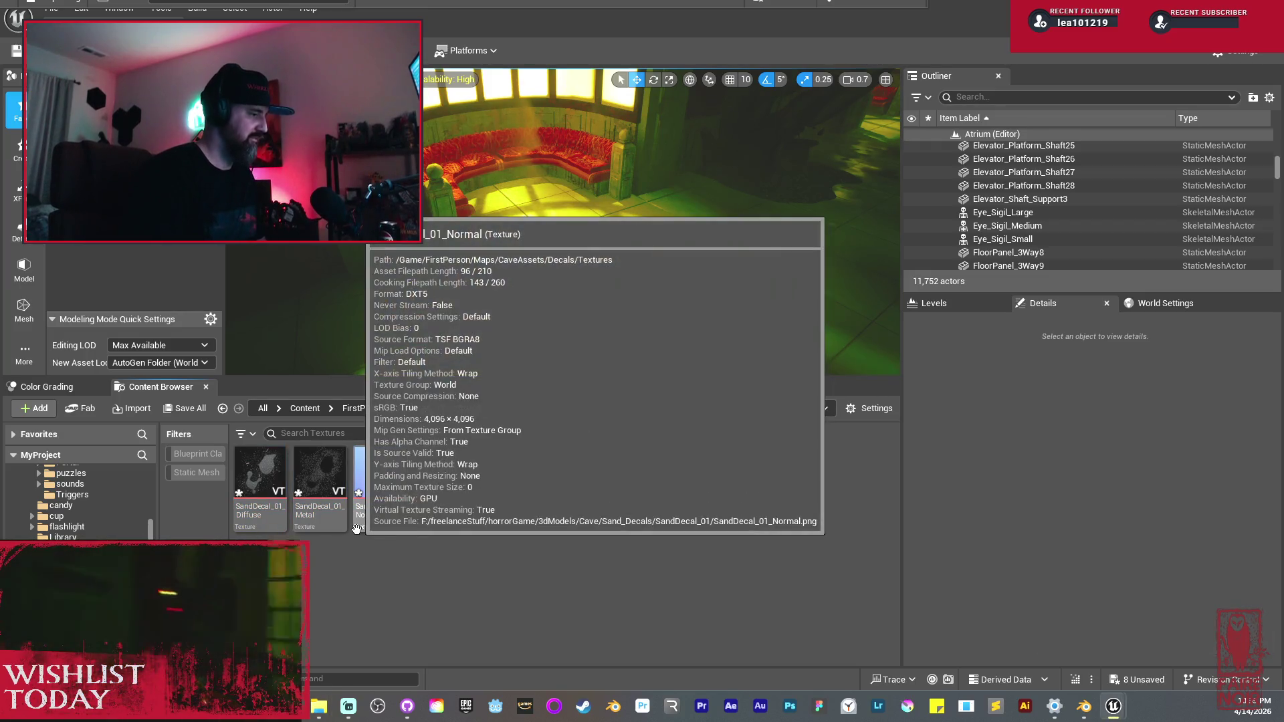
click(260, 478)
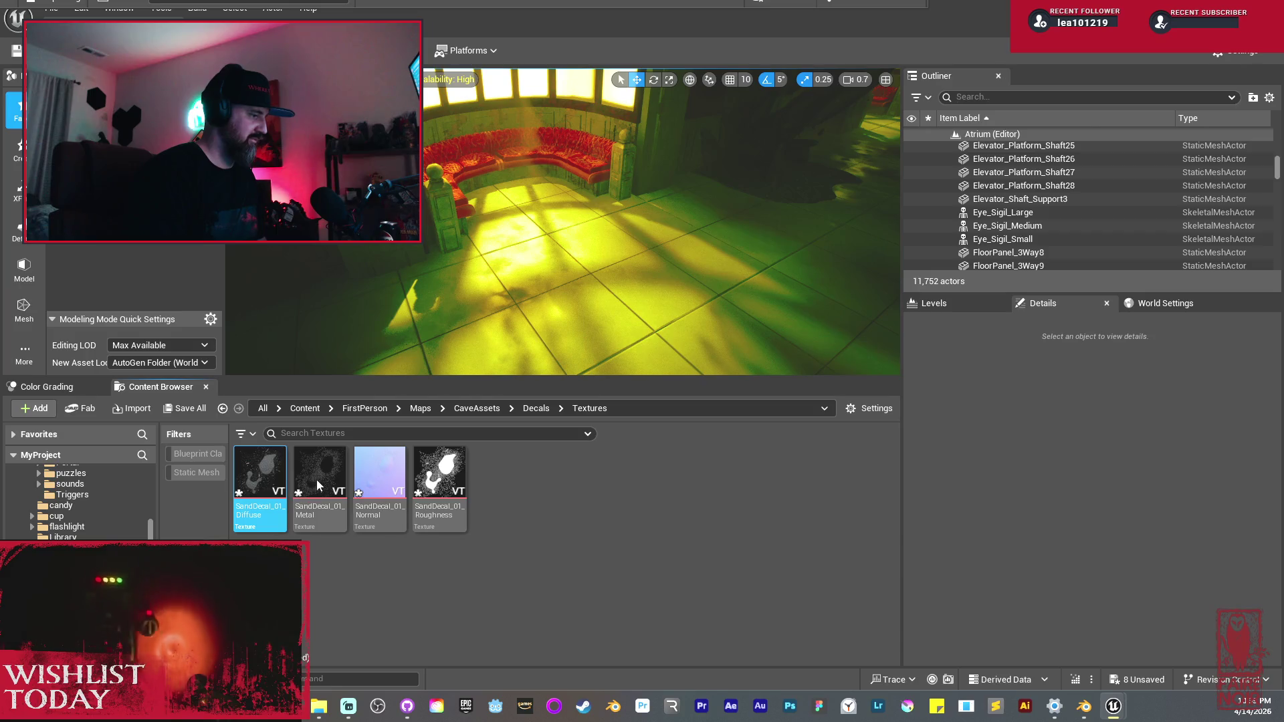
double_click(362, 472)
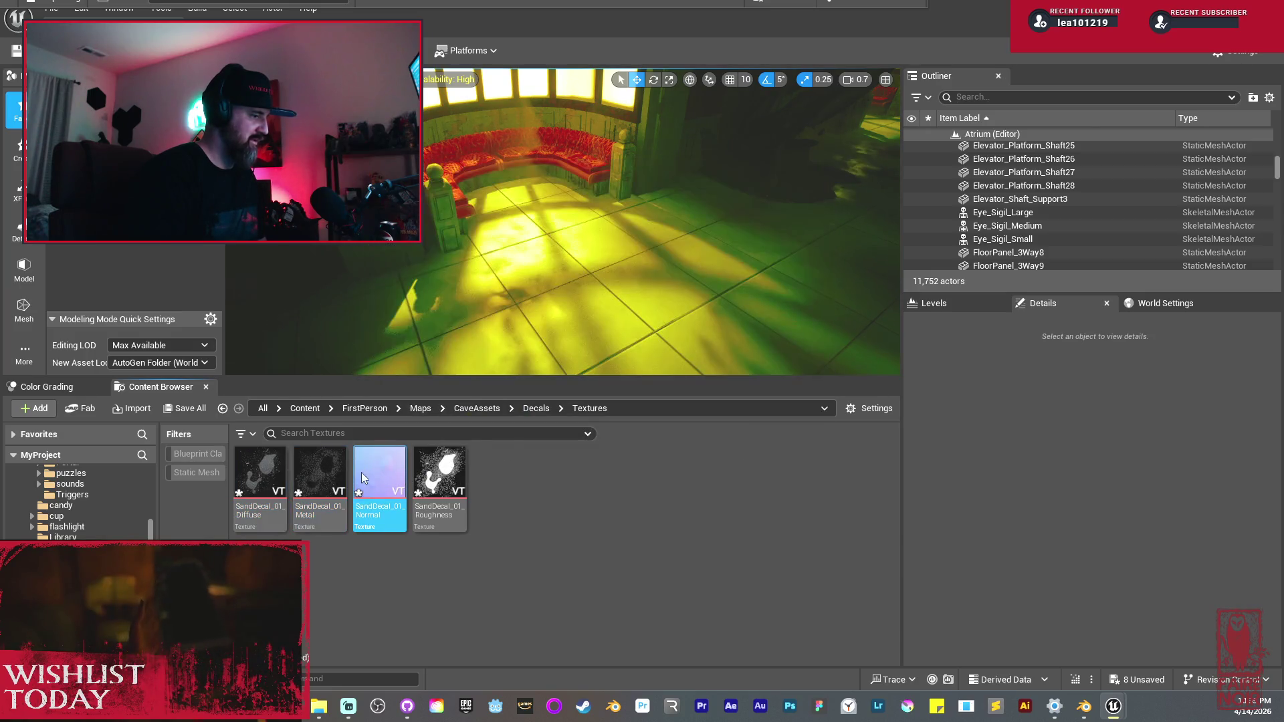
click(447, 490)
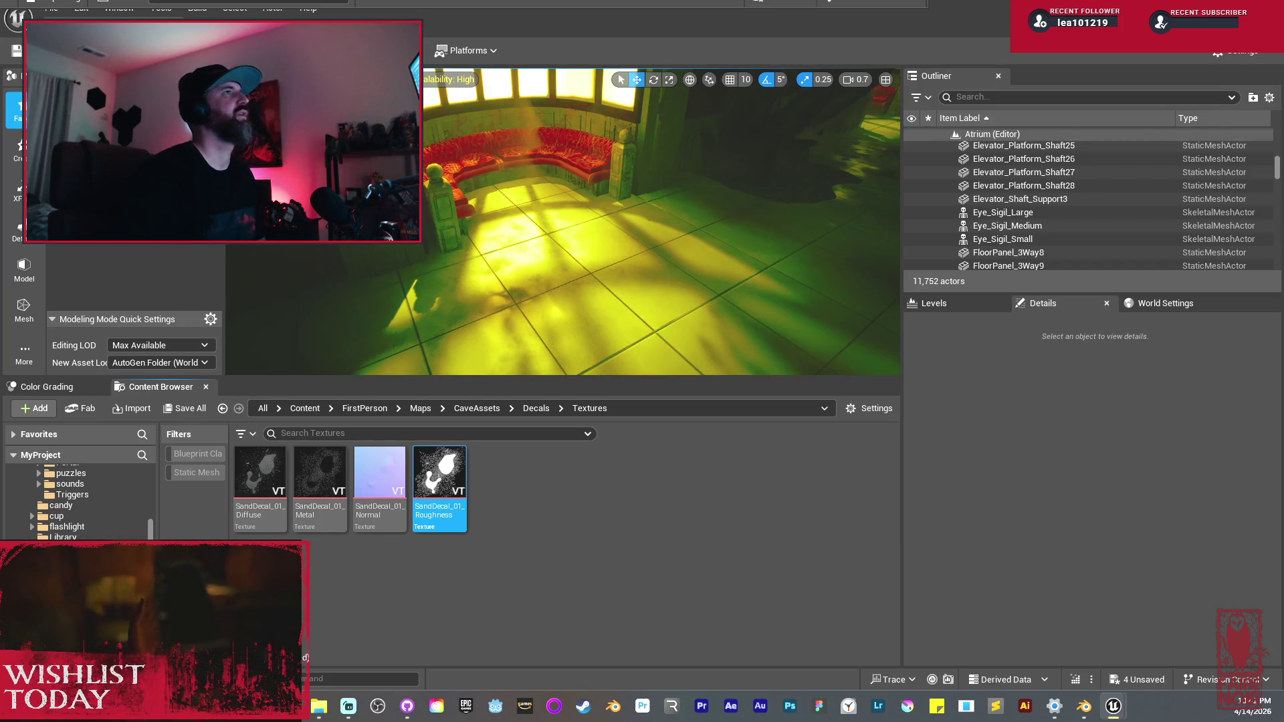
click(523, 553)
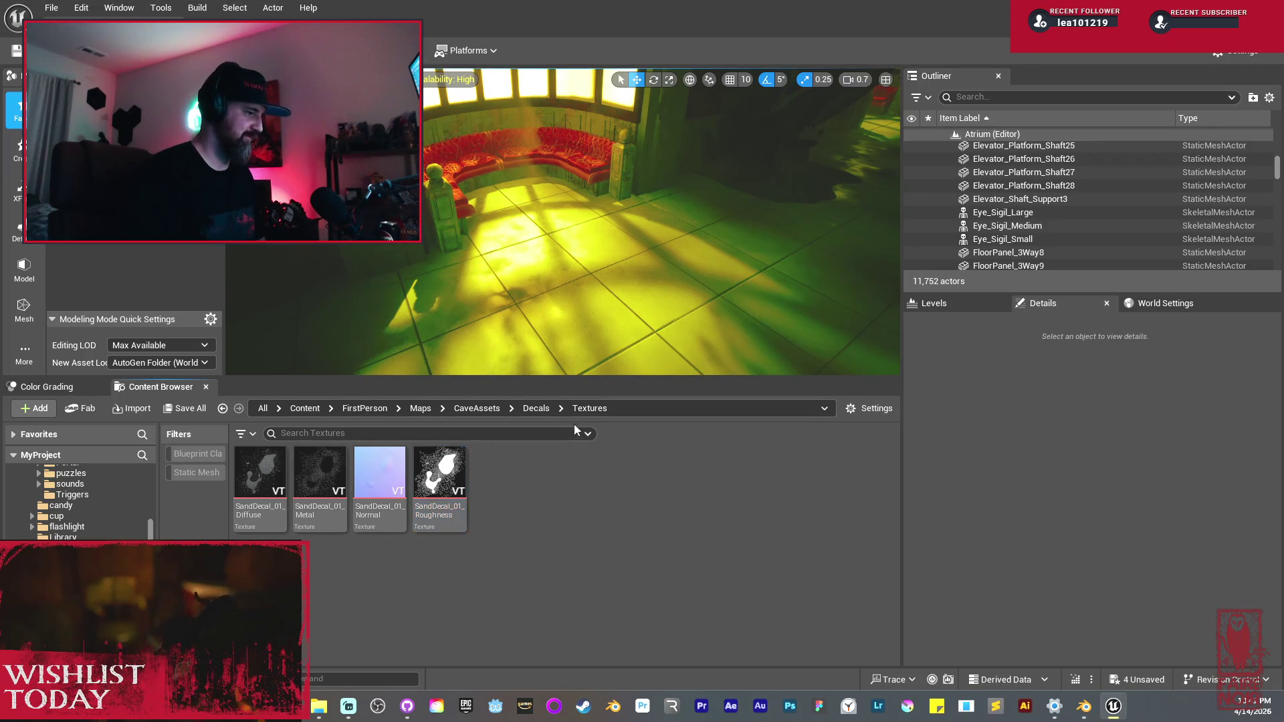
Step: Review the SandDecal_01 material and its four textures, ending back in the Decals folder
click(536, 408)
click(344, 481)
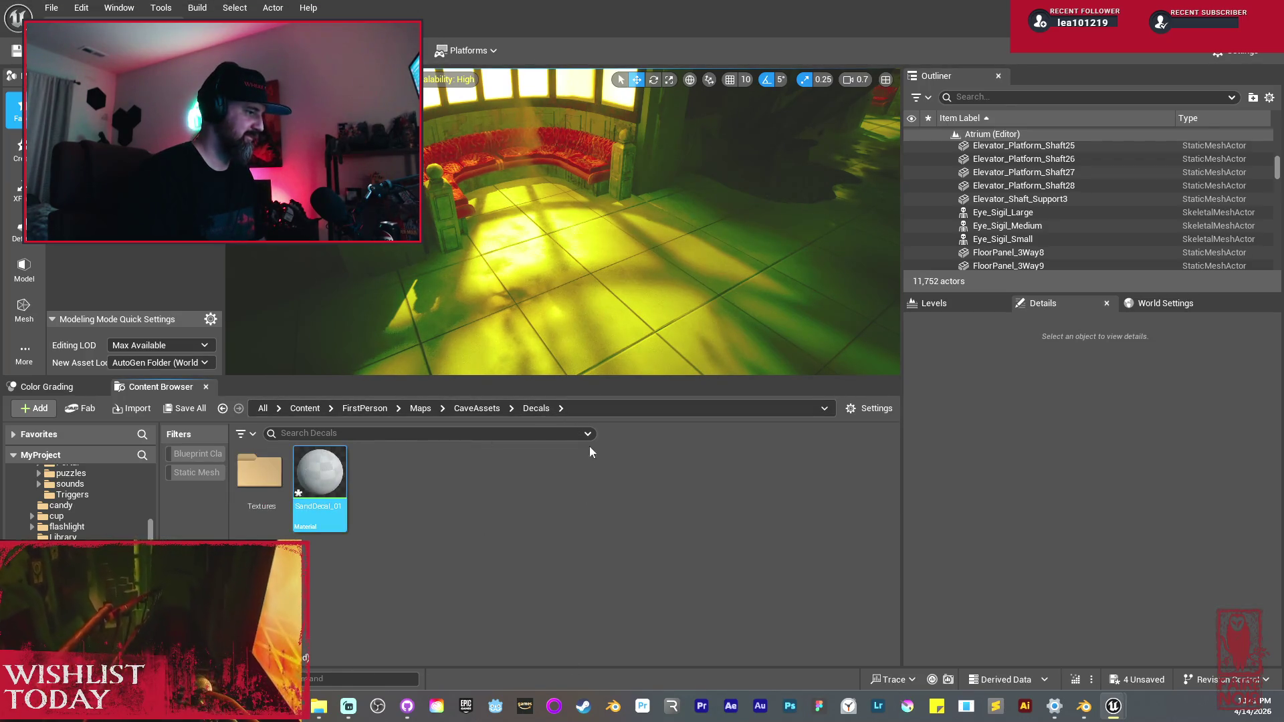
double_click(259, 473)
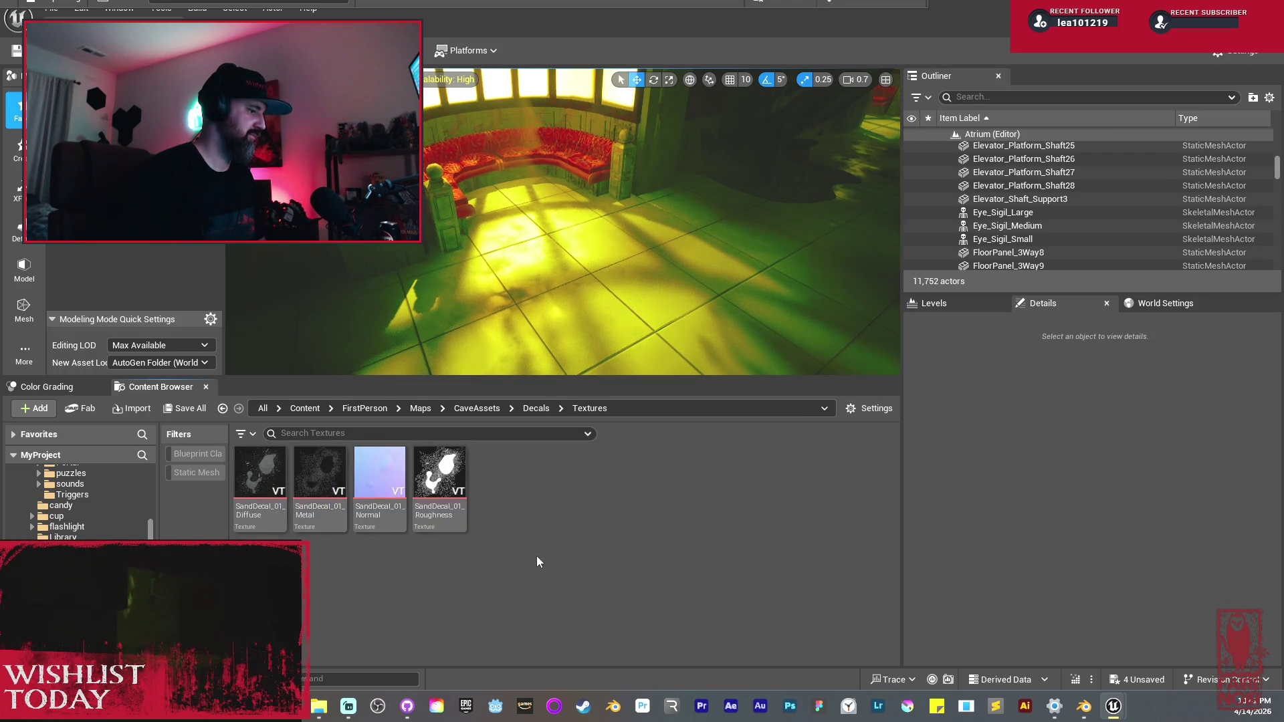
click(438, 476)
shift+click(260, 476)
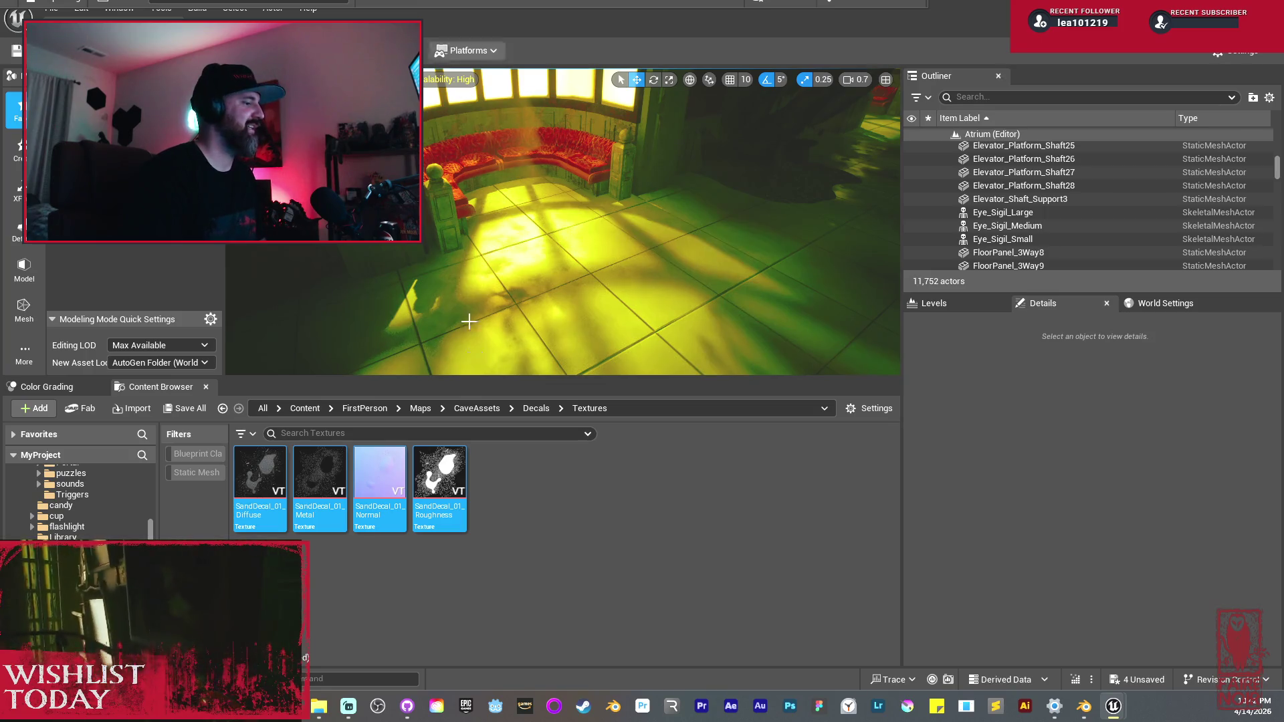
click(540, 411)
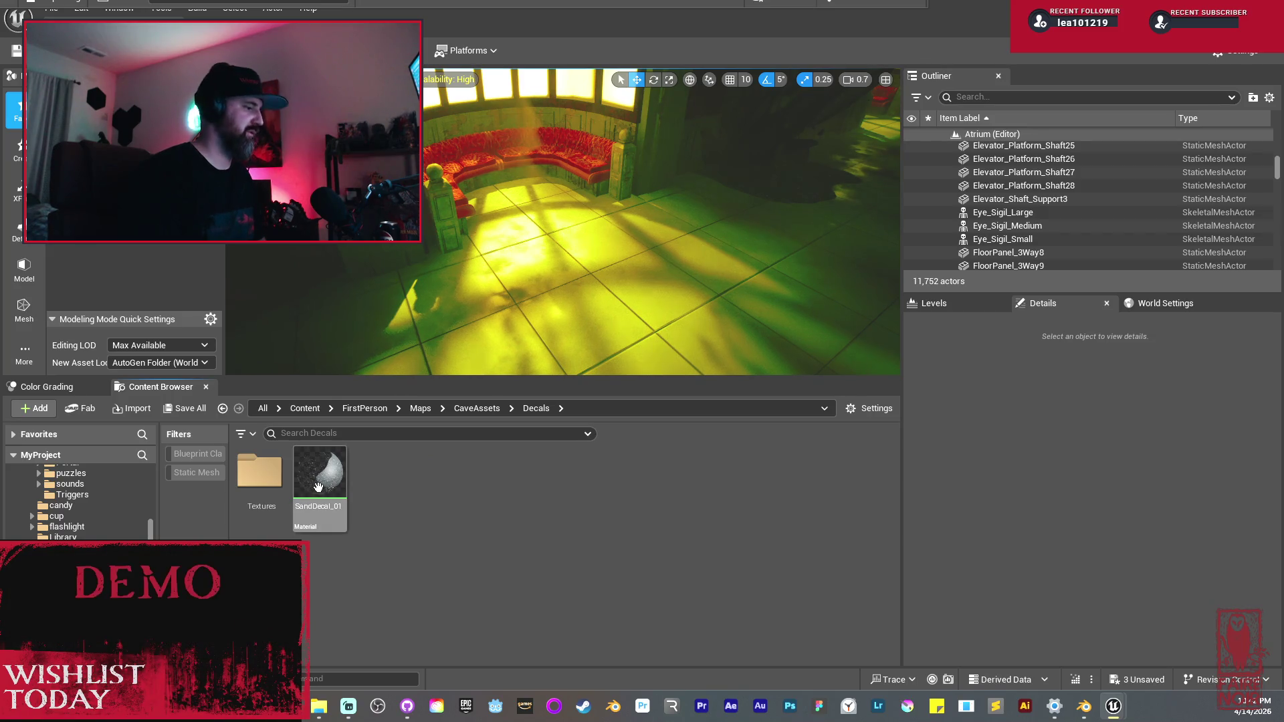
Step: Drop SandDecal_01 onto the level floor and fly in to view it
mouse_move(320, 471)
mouse_down()
mouse_move(592, 278)
mouse_move(608, 280)
mouse_up()
mouse_move(531, 266)
mouse_down()
mouse_move(531, 194)
mouse_move(502, 175)
mouse_move(543, 280)
mouse_up()
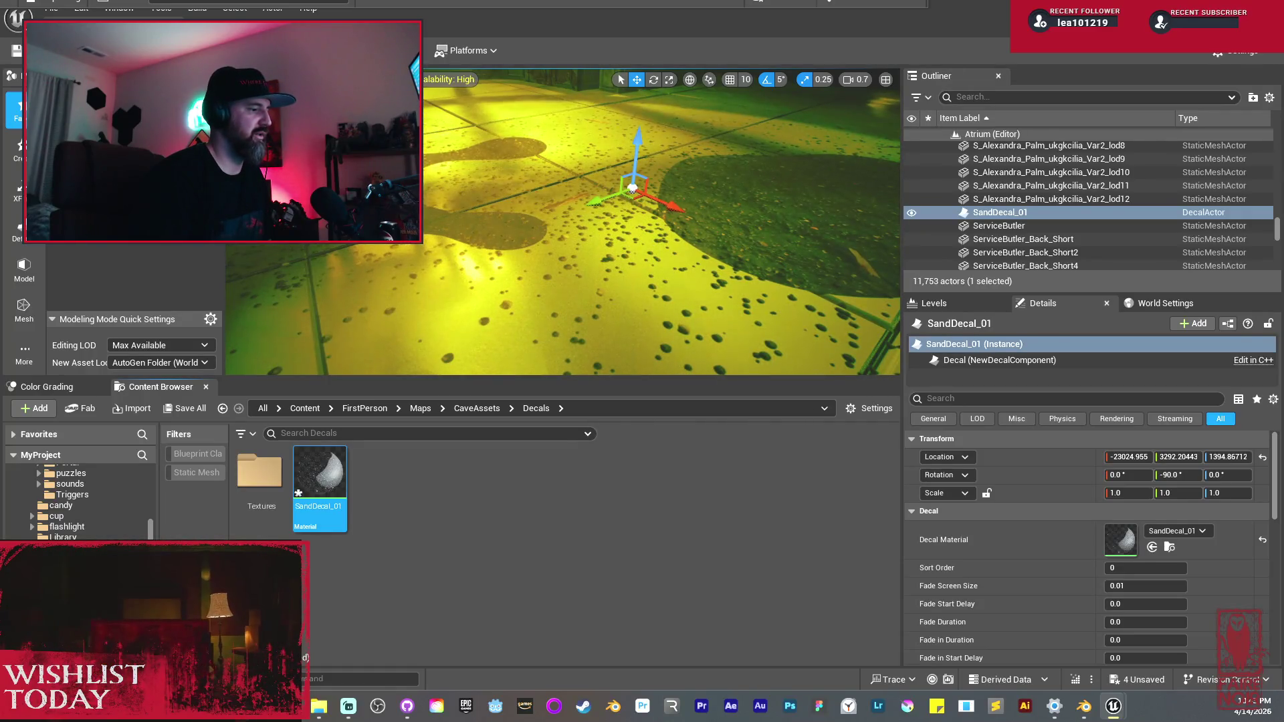
drag(668, 301, 717, 253)
drag(643, 175, 643, 175)
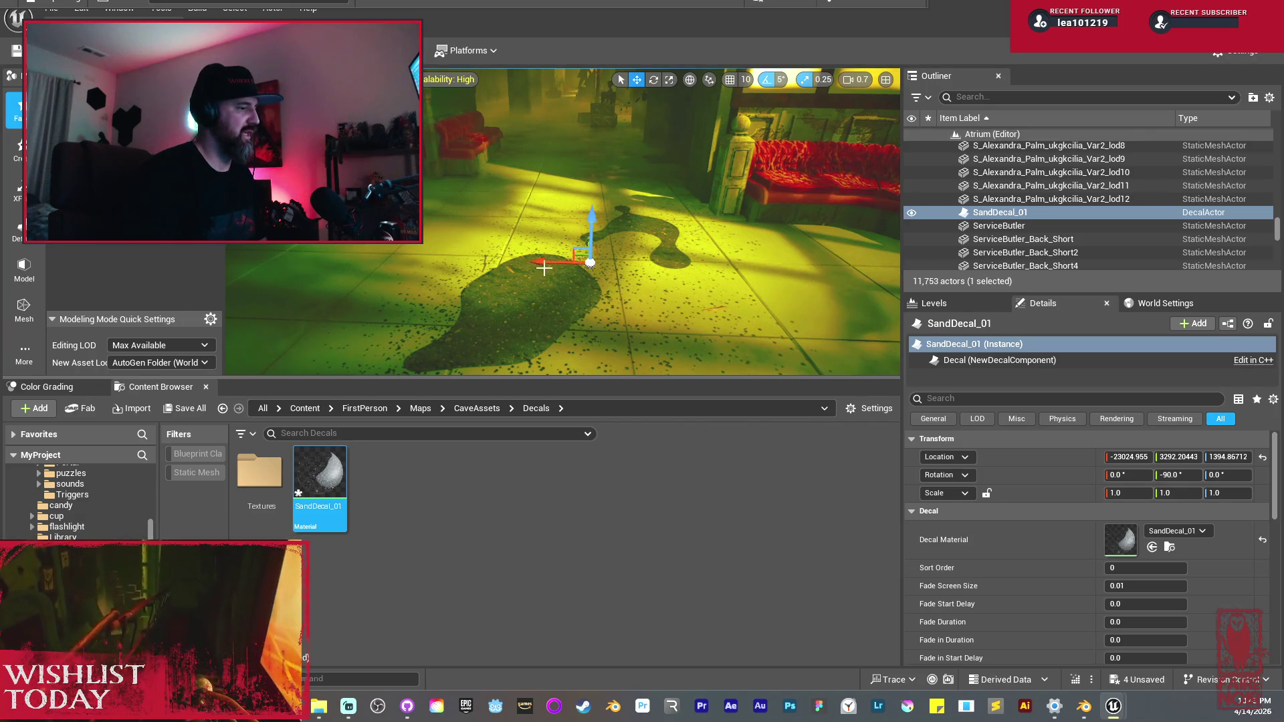
Step: Shift the decal along X to about -22440, then select the BP_UltraVolumetrics36 fog volume
drag(562, 262, 434, 260)
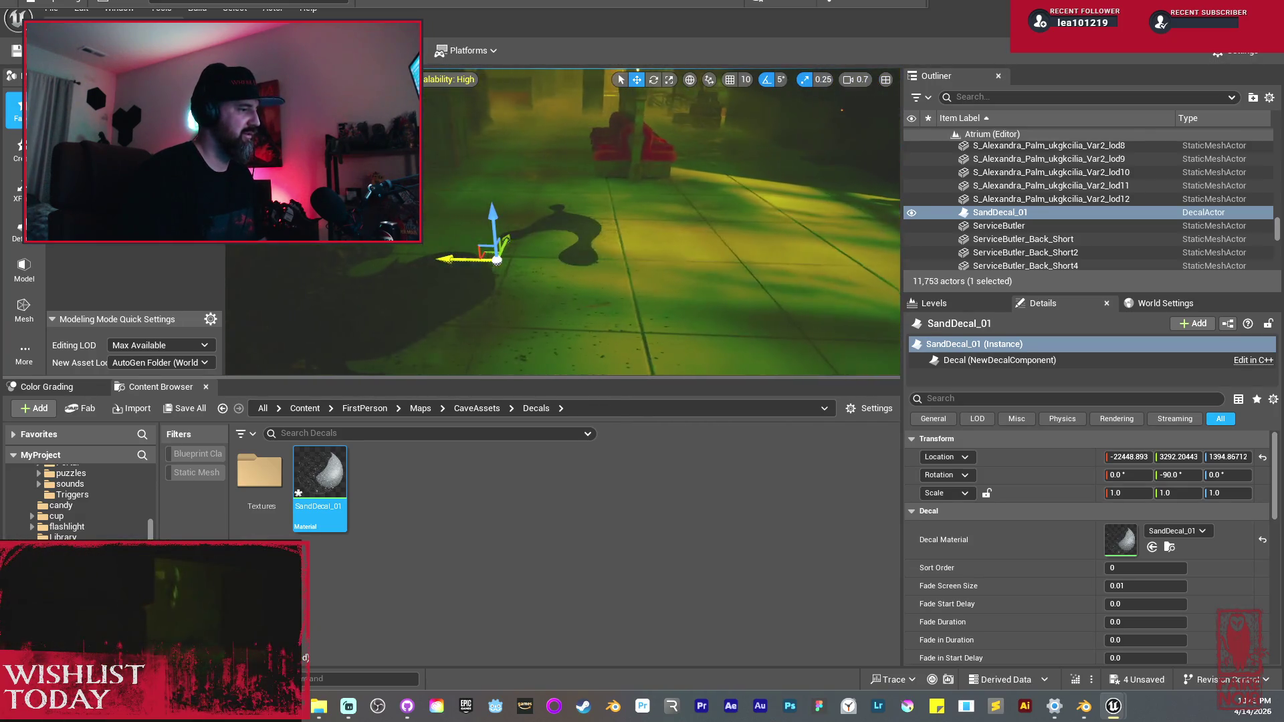
drag(596, 261, 597, 261)
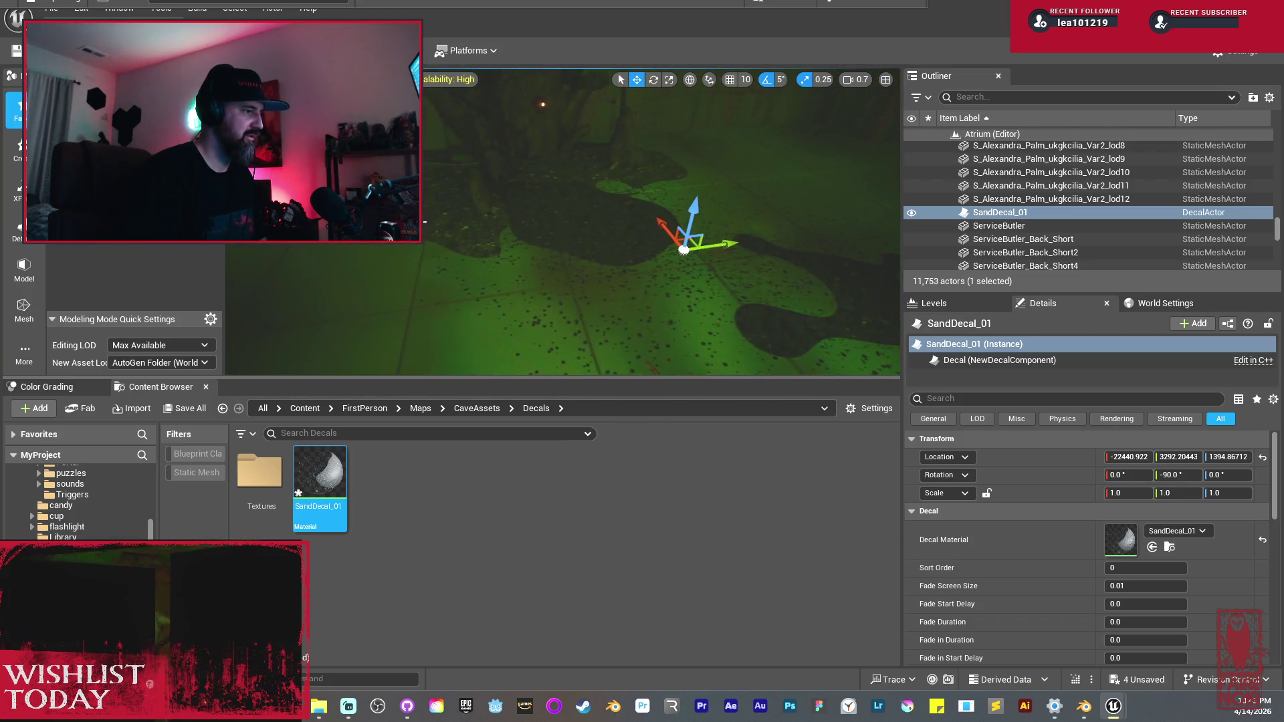
click(455, 209)
click(519, 131)
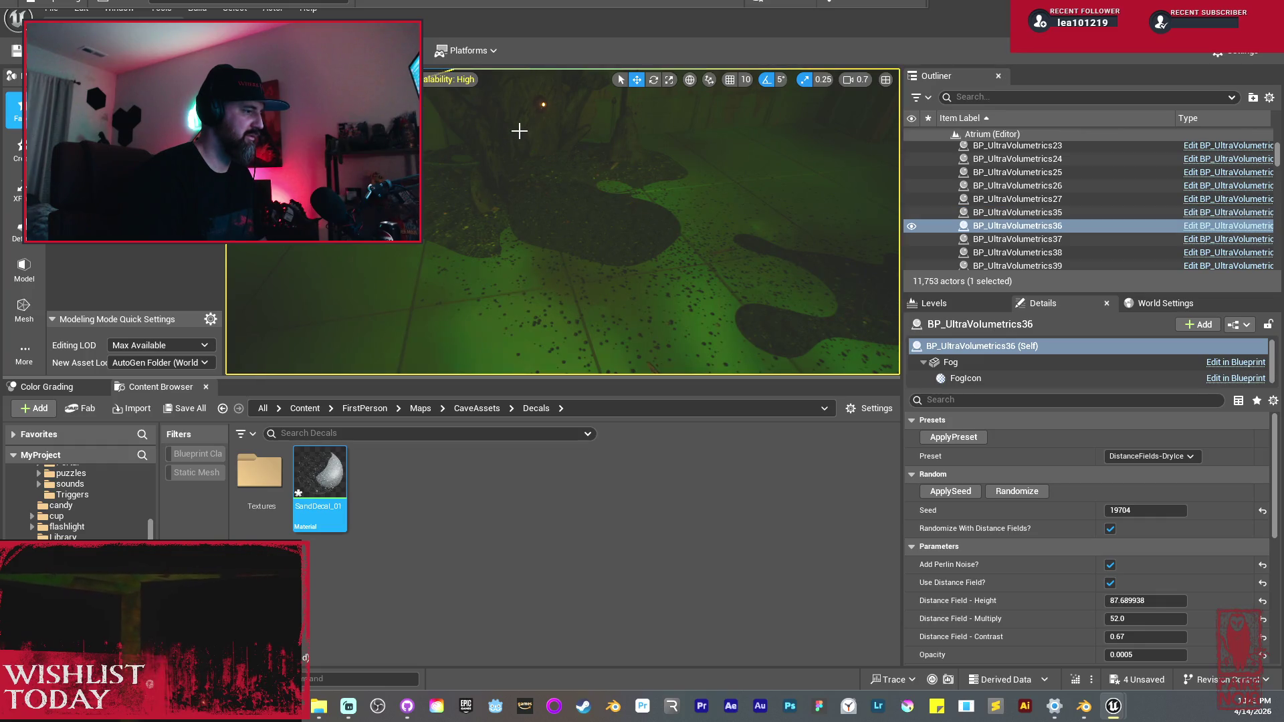
Step: Turn off Receives Decals on the Eye_Sigil_Medium mesh
drag(560, 236, 560, 180)
click(622, 183)
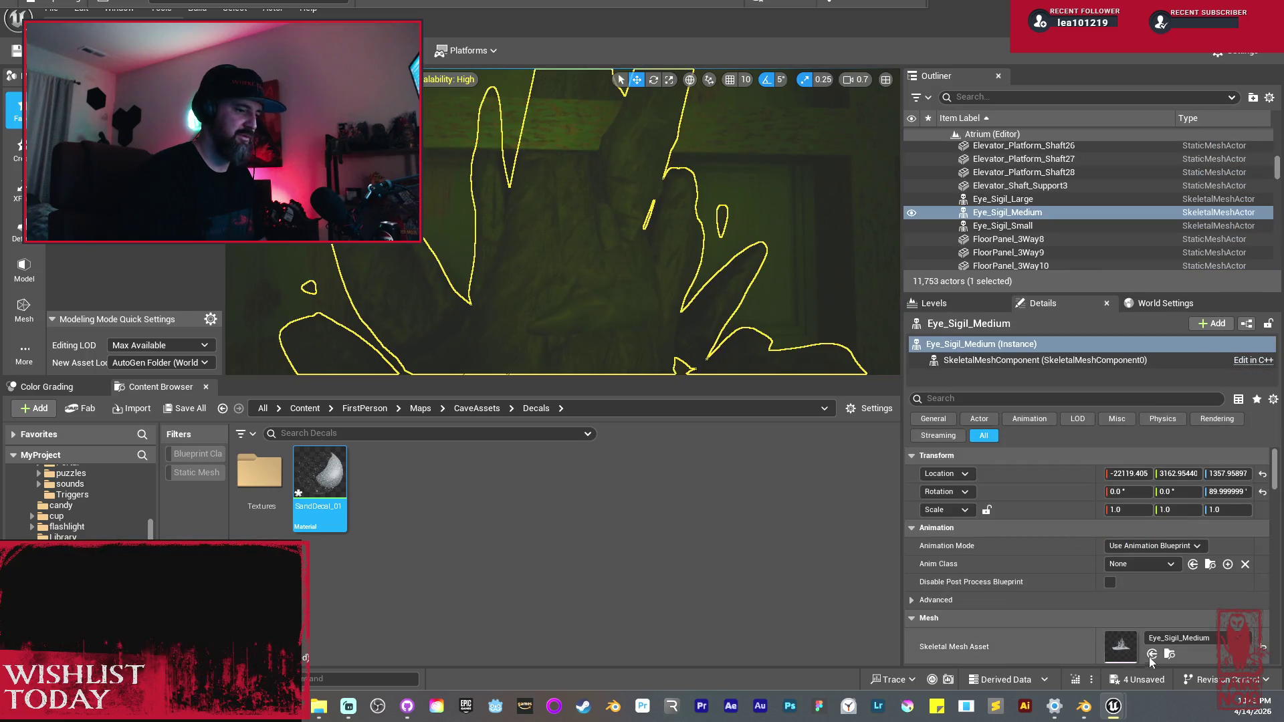
click(1168, 655)
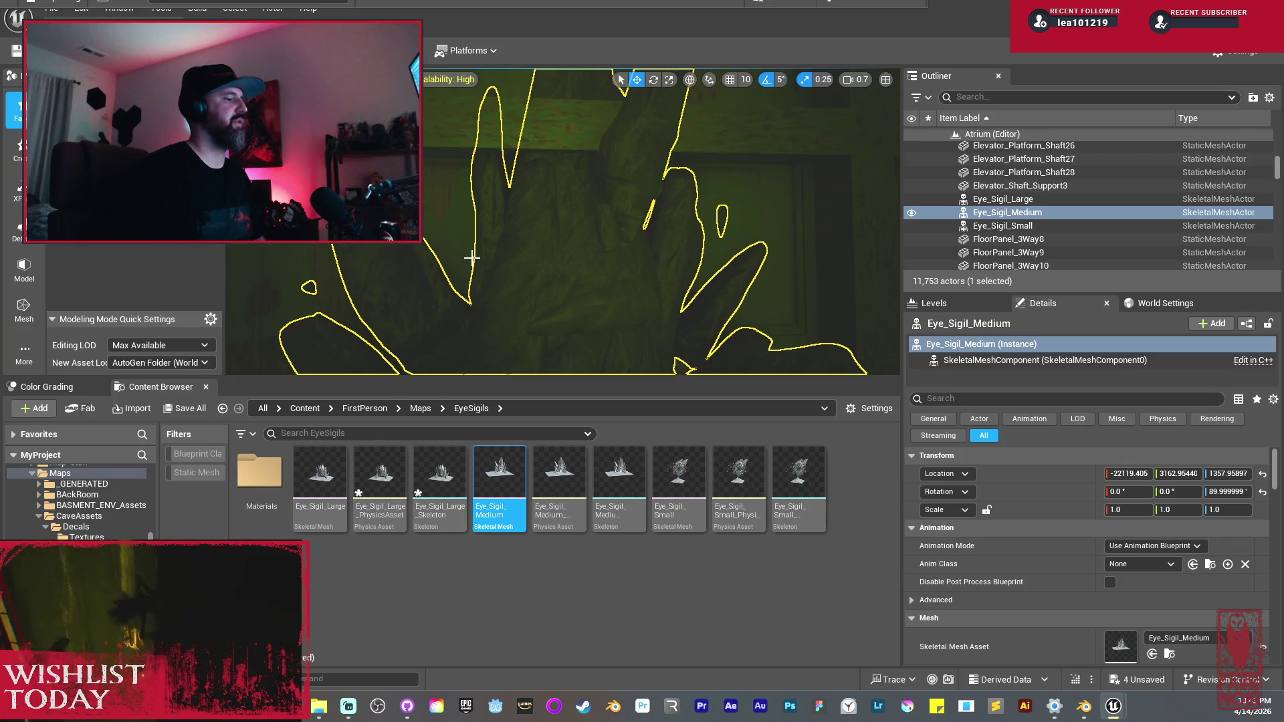
click(1031, 401)
text(decal)
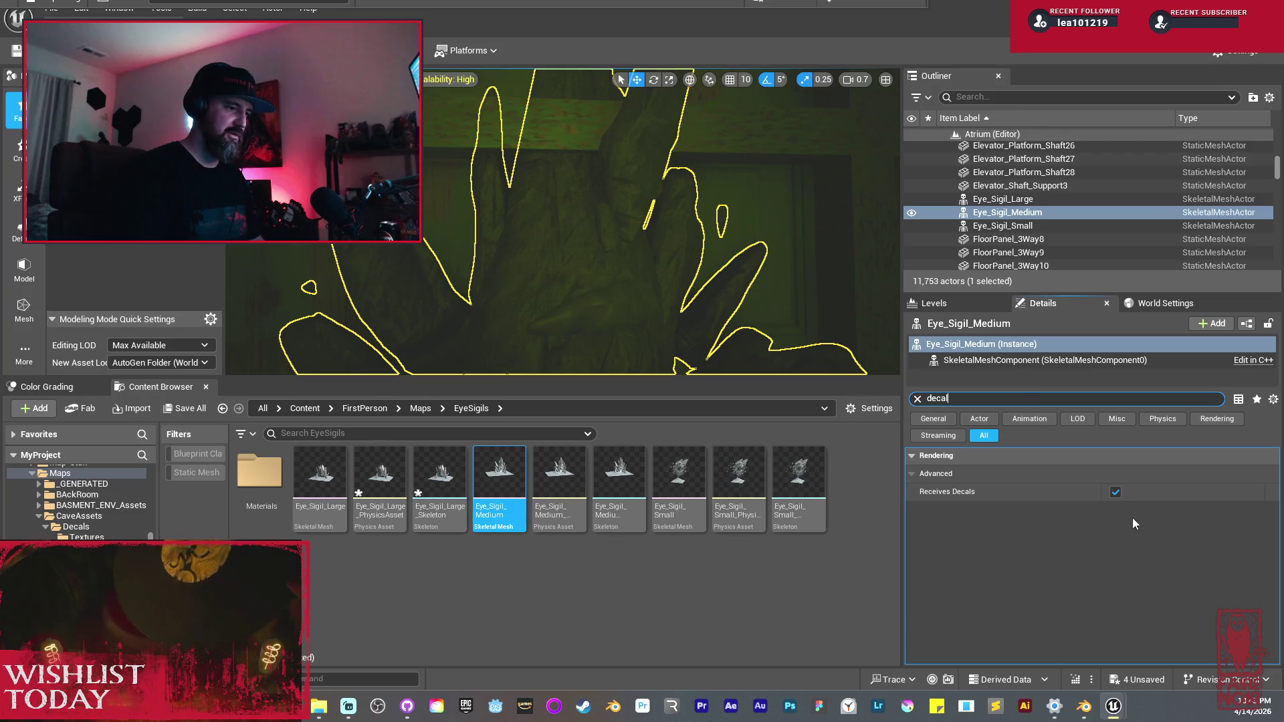
click(1116, 493)
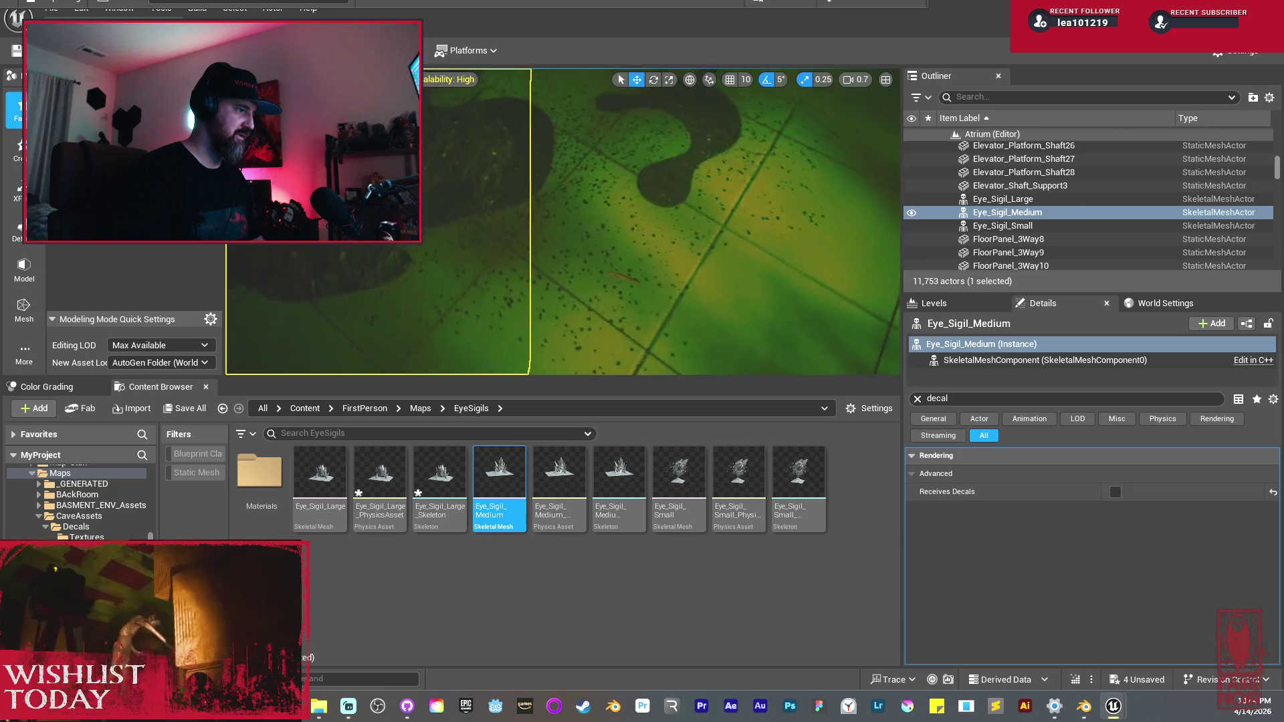
Step: Select the GreenTiles1244 floor tile, then the SandDecal_01 decal
click(767, 210)
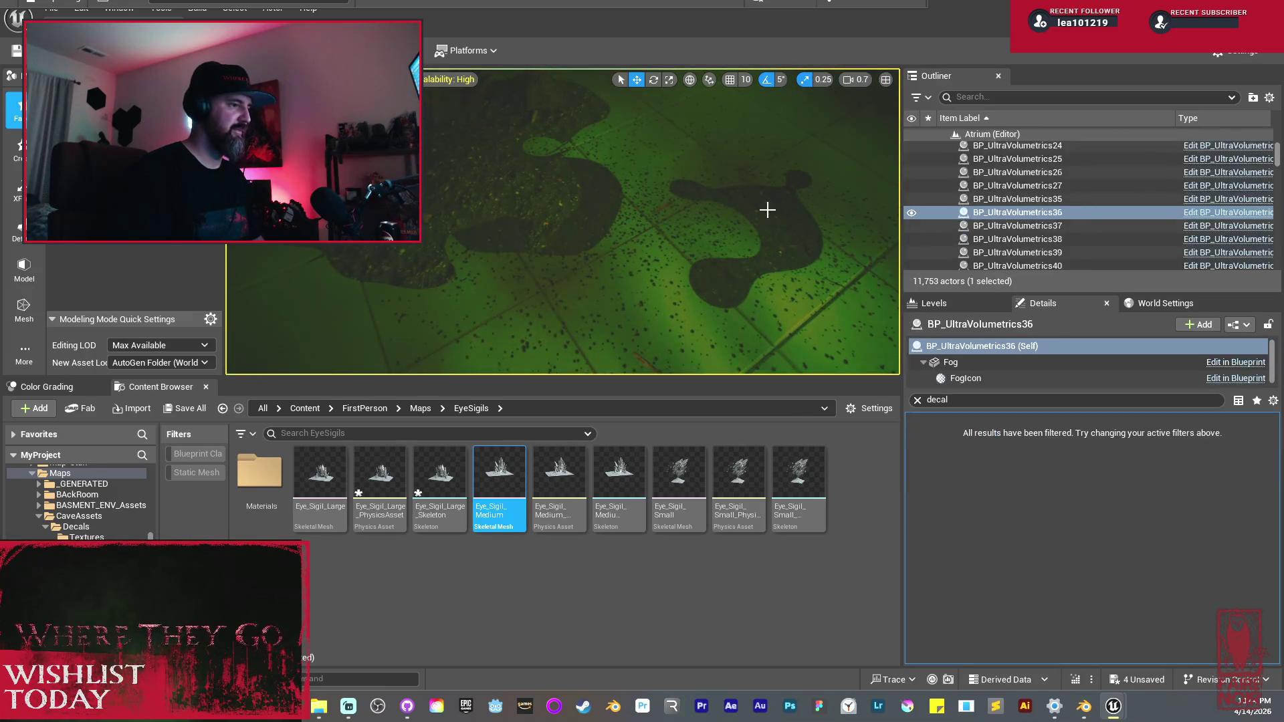
click(722, 200)
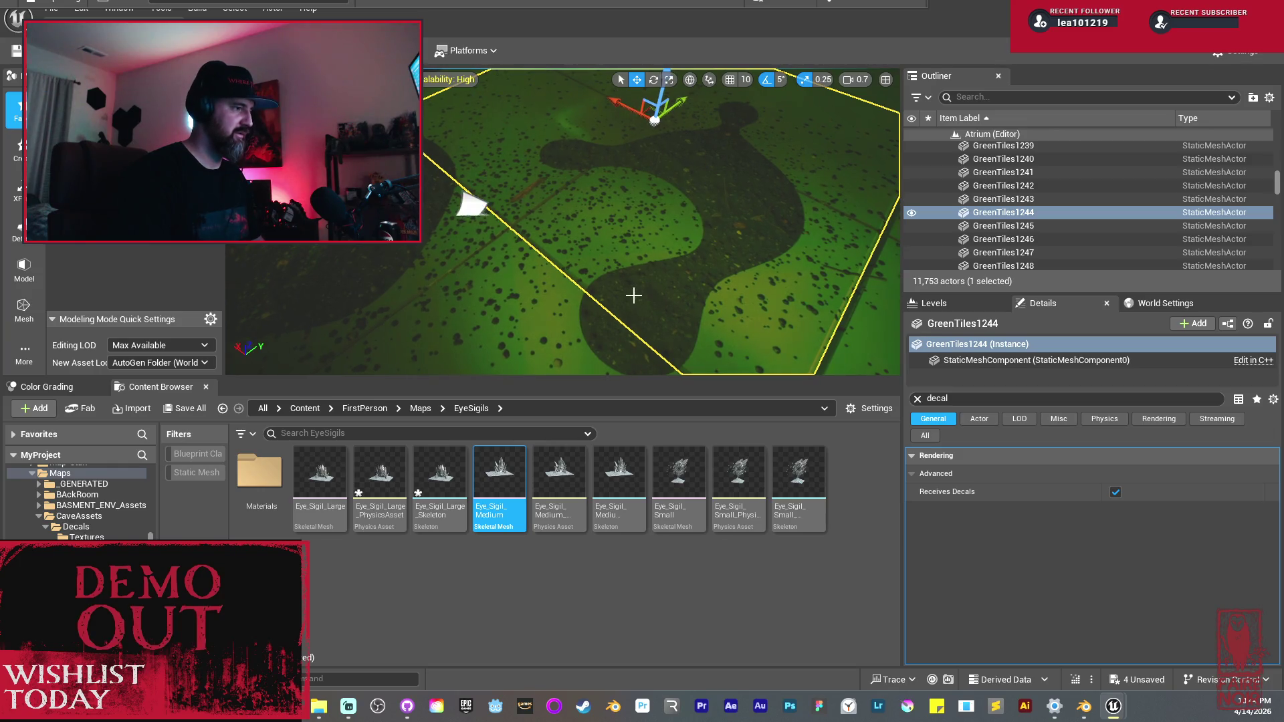
click(472, 205)
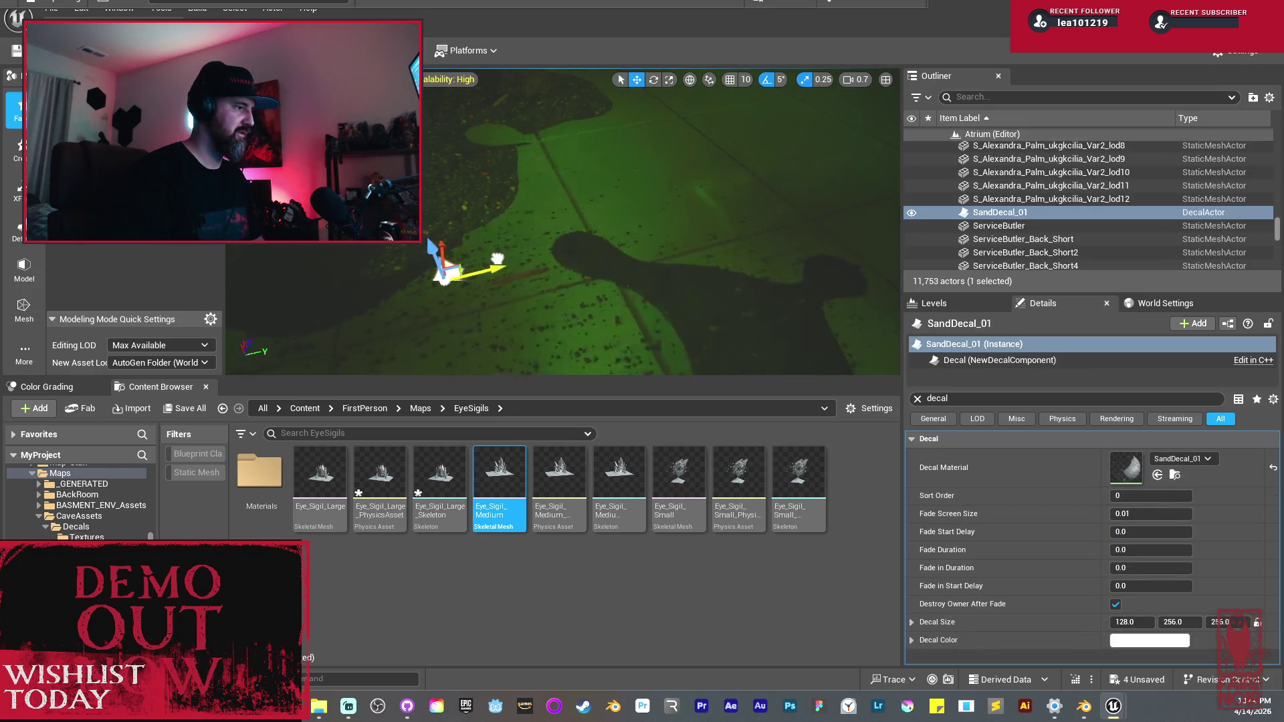
Step: Frame the sand decal, nudge it along X and rotate it by 125 degrees
drag(508, 281, 576, 370)
key(f)
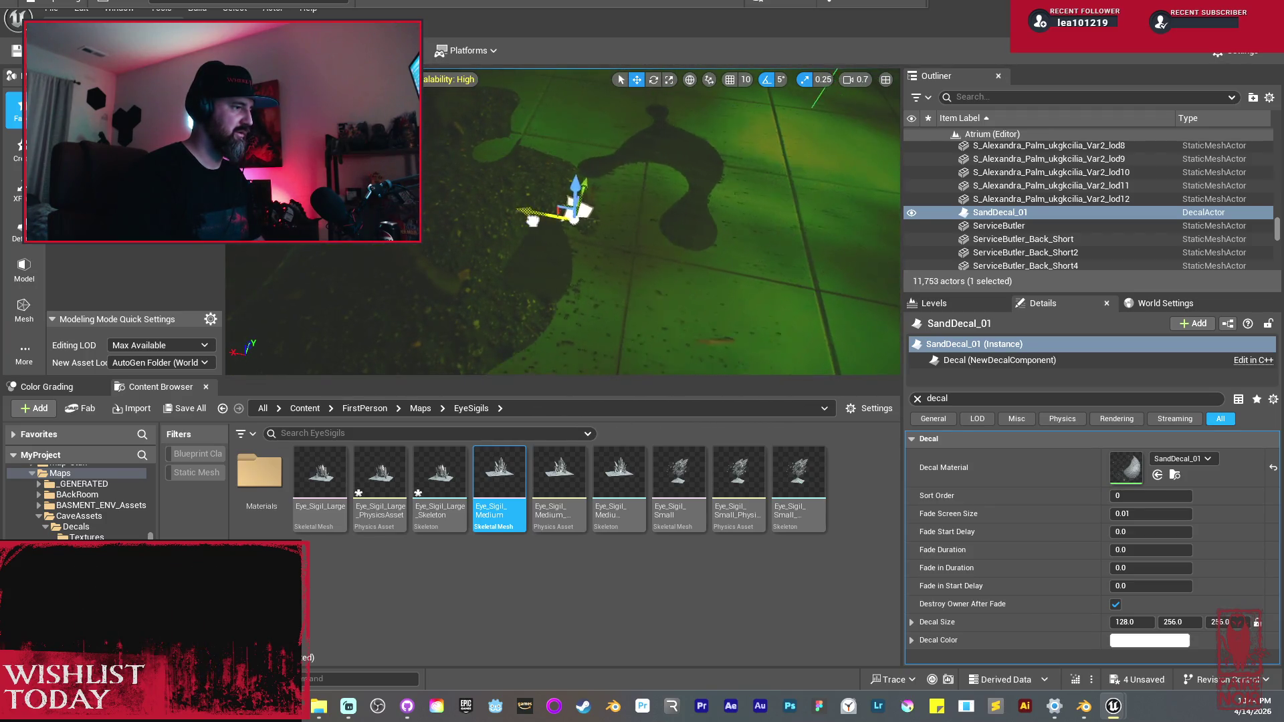
drag(484, 213, 476, 215)
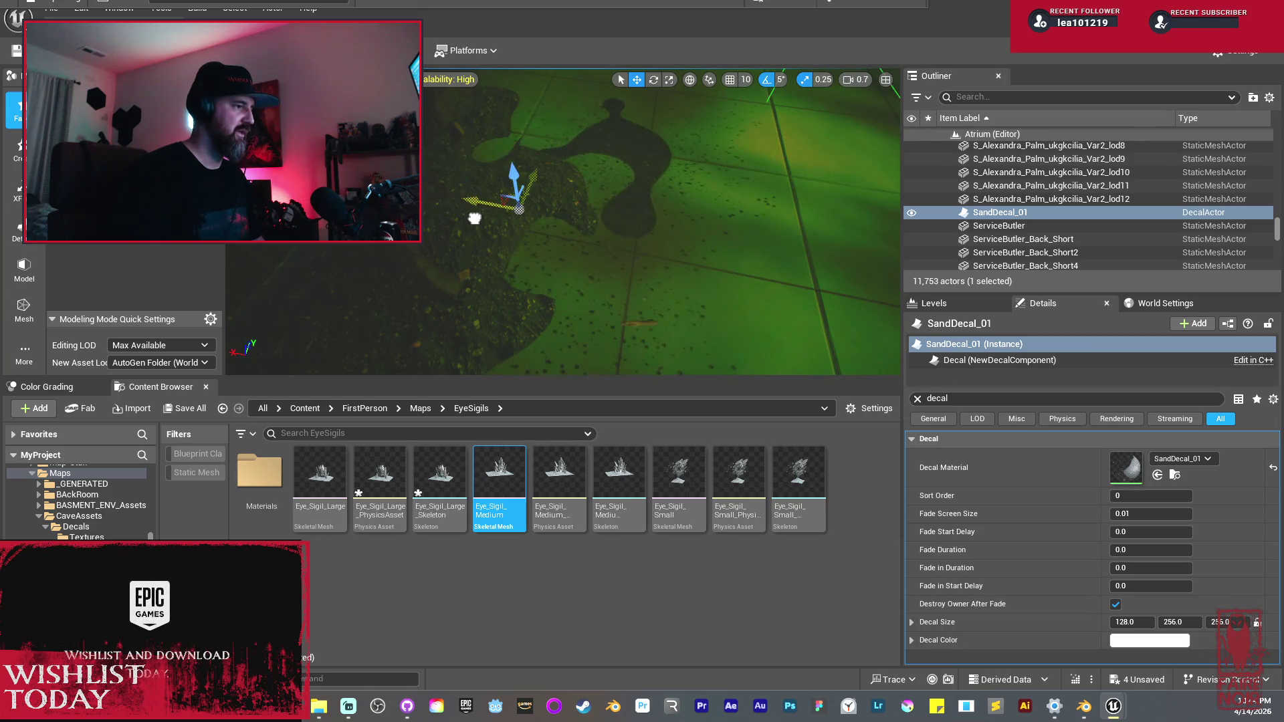
key(e)
drag(588, 220, 579, 172)
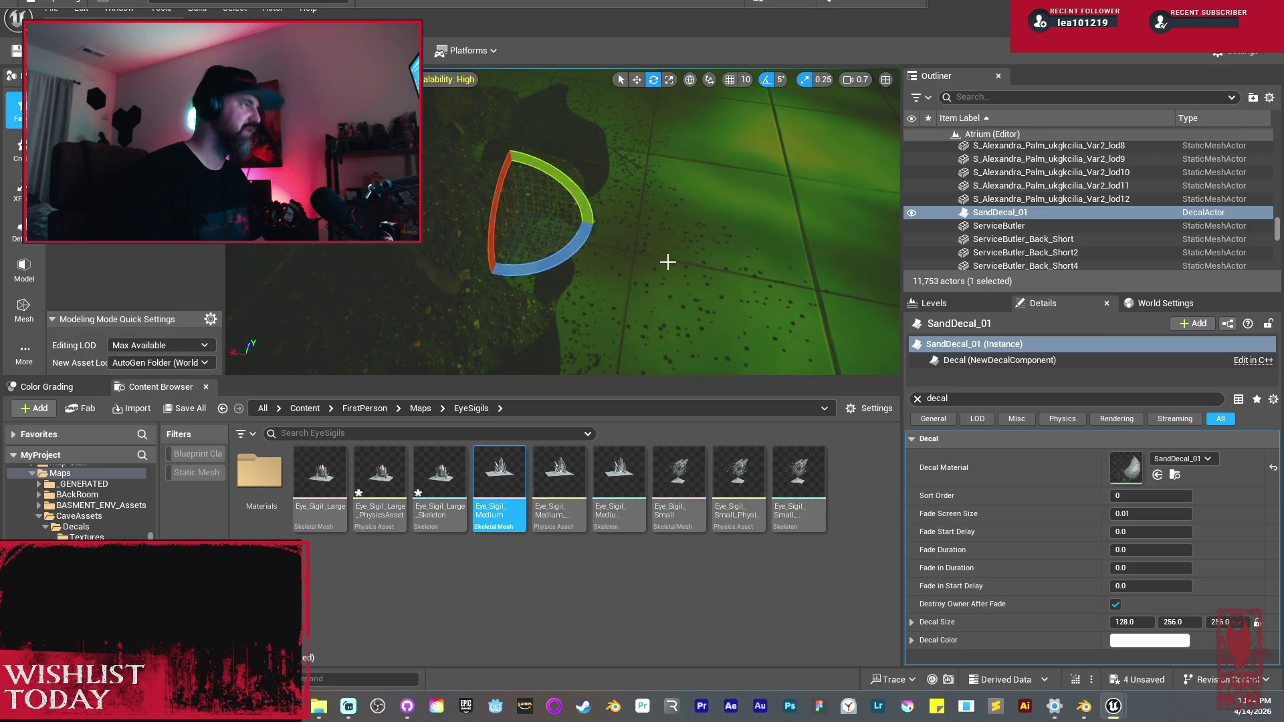
drag(648, 234, 648, 235)
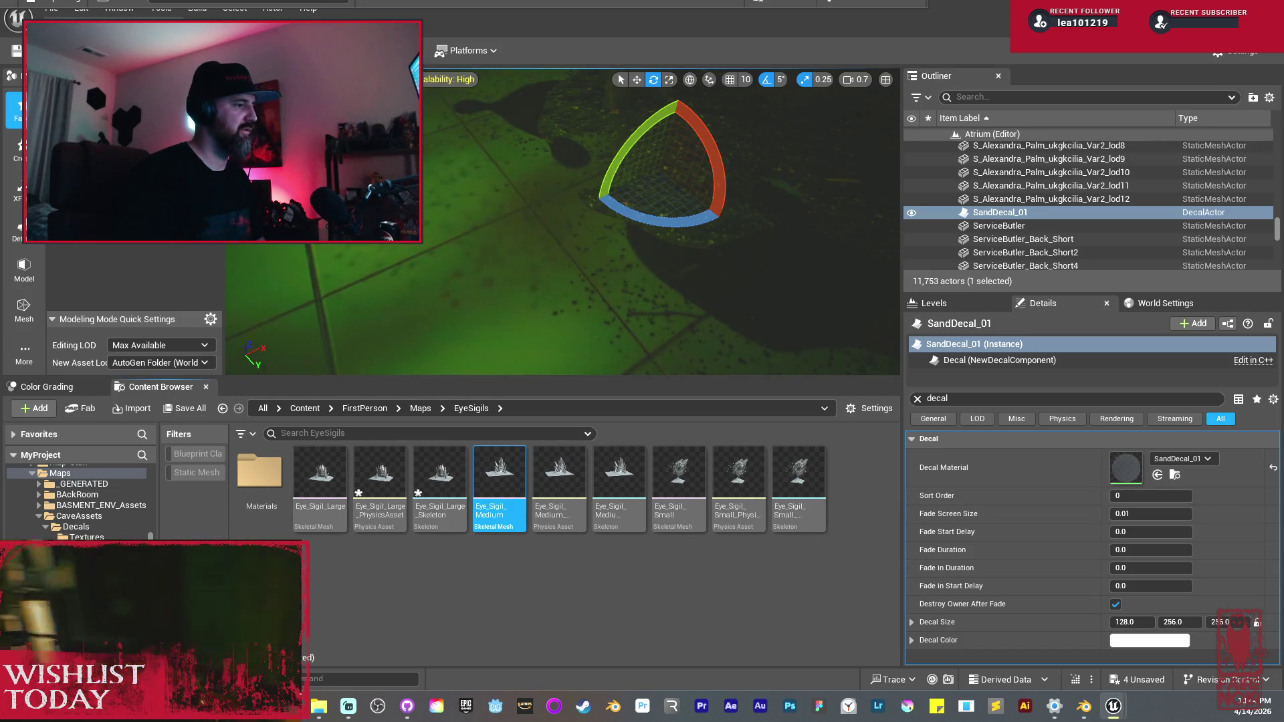
Step: Find the decal again from the floor and stretch it larger with the Scale tool
mouse_move(538, 220)
mouse_down()
mouse_move(472, 191)
mouse_move(488, 200)
mouse_move(508, 190)
mouse_up()
key(w)
drag(484, 175, 514, 70)
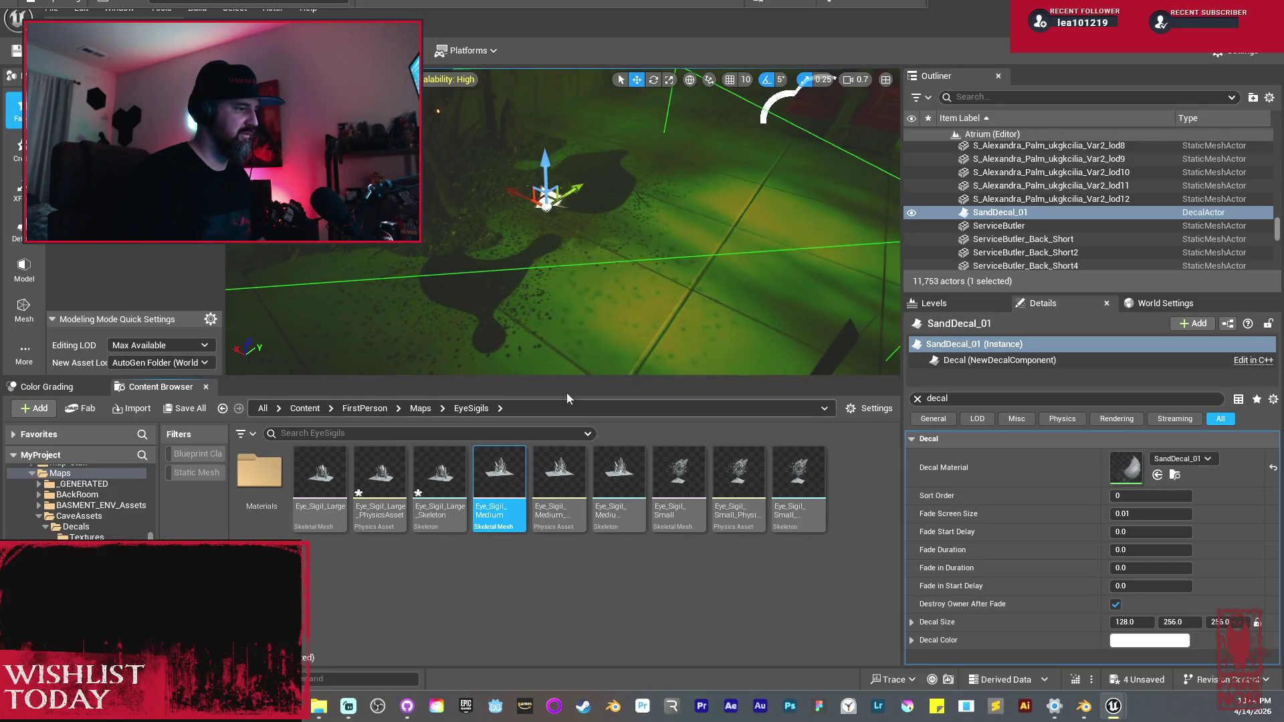
mouse_move(609, 307)
mouse_down()
mouse_move(600, 264)
mouse_move(607, 274)
mouse_up()
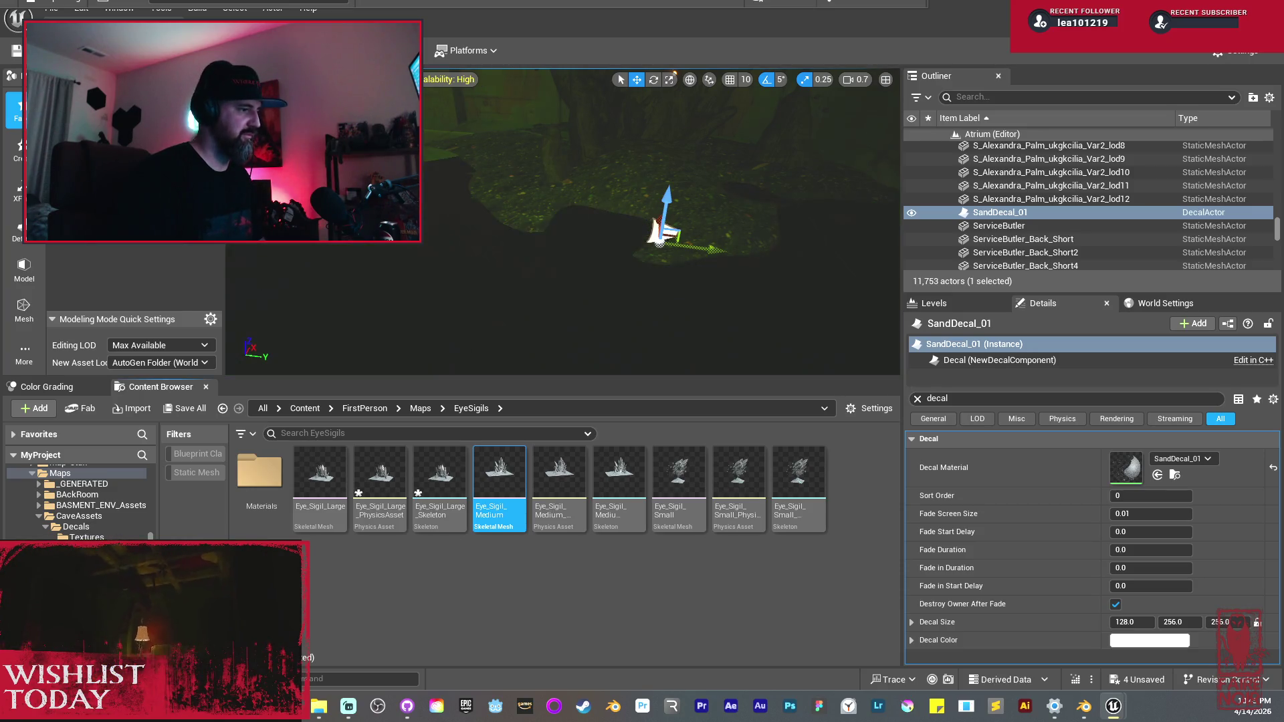
mouse_move(584, 221)
mouse_down()
mouse_move(587, 236)
mouse_move(583, 217)
mouse_move(573, 235)
mouse_move(527, 211)
mouse_up()
key(r)
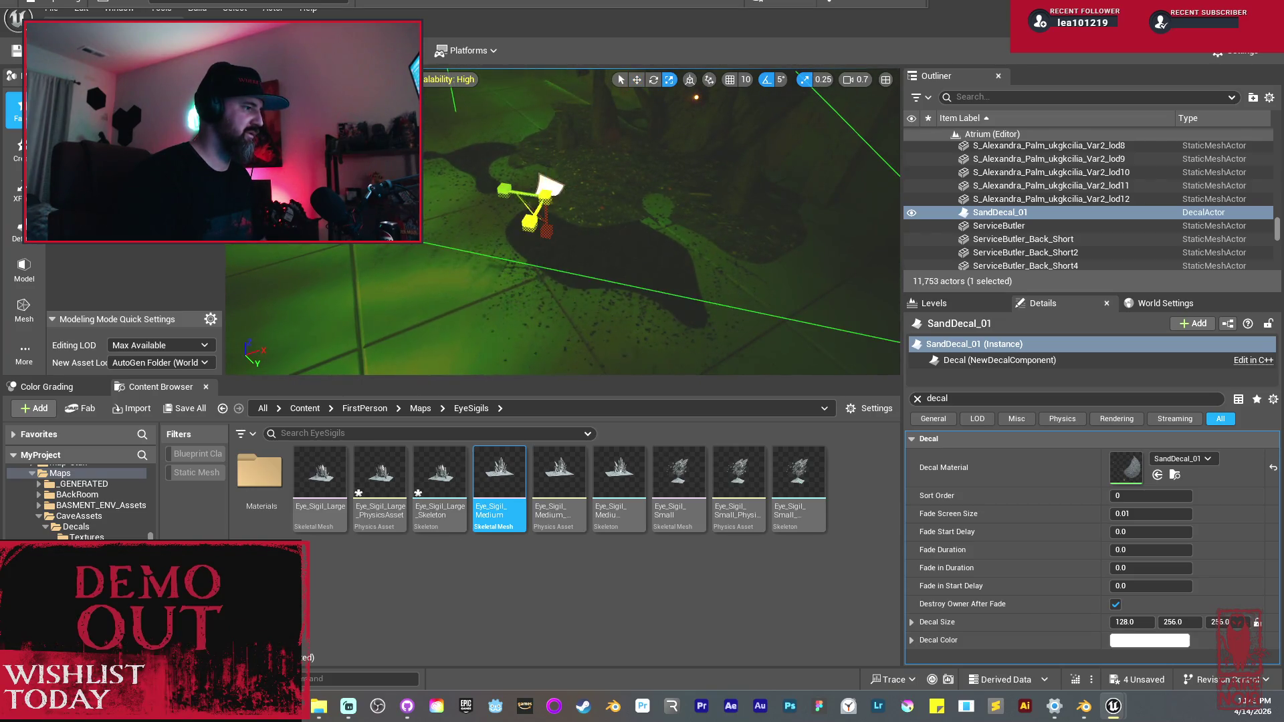
key(ctrl+z)
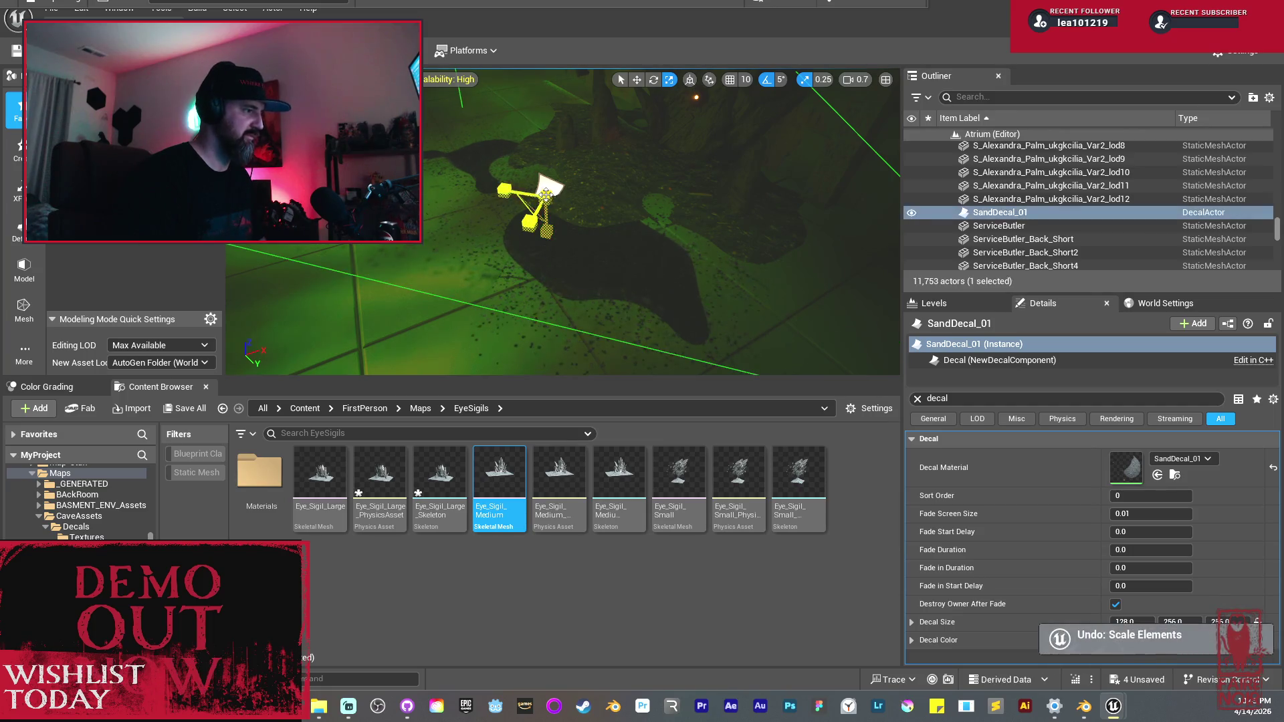
mouse_move(528, 221)
mouse_down()
mouse_move(528, 232)
mouse_move(583, 235)
mouse_move(561, 195)
mouse_move(601, 178)
mouse_move(718, 235)
mouse_up()
Step: Reframe the view on the sand decal, then fly through the large hall
key(w)
drag(602, 203, 607, 195)
key(f)
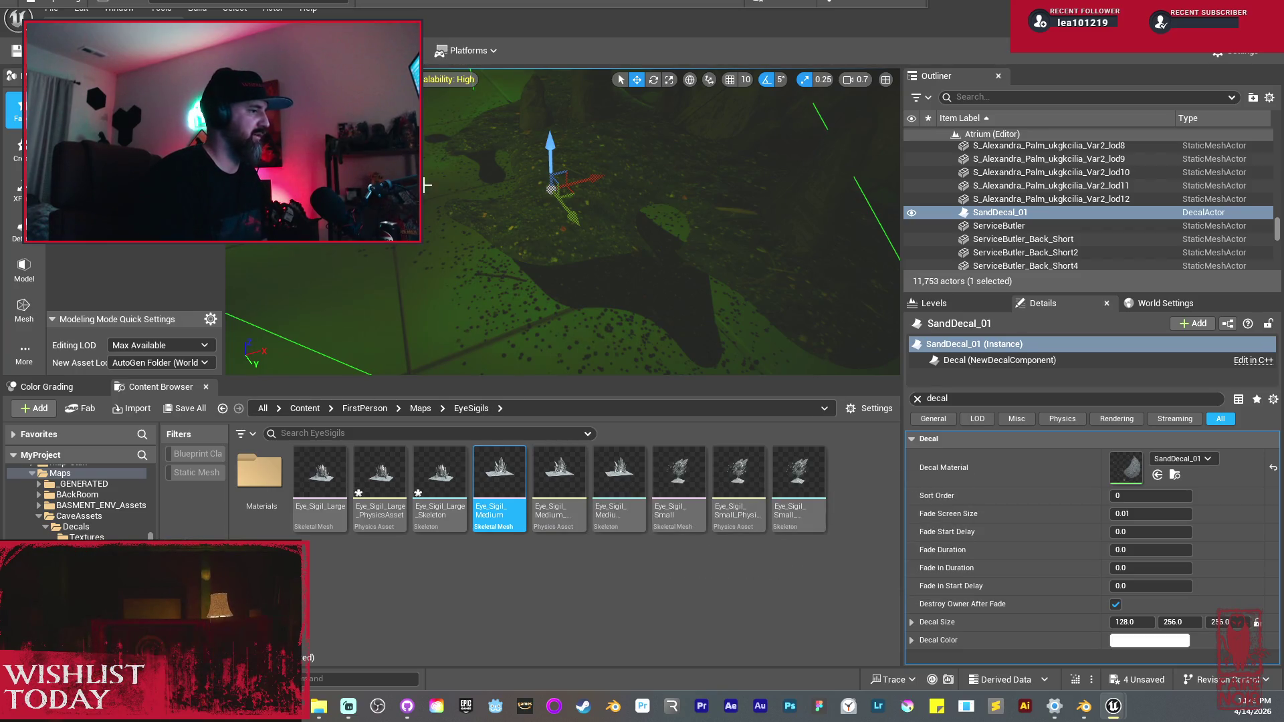
key(1)
key(w)
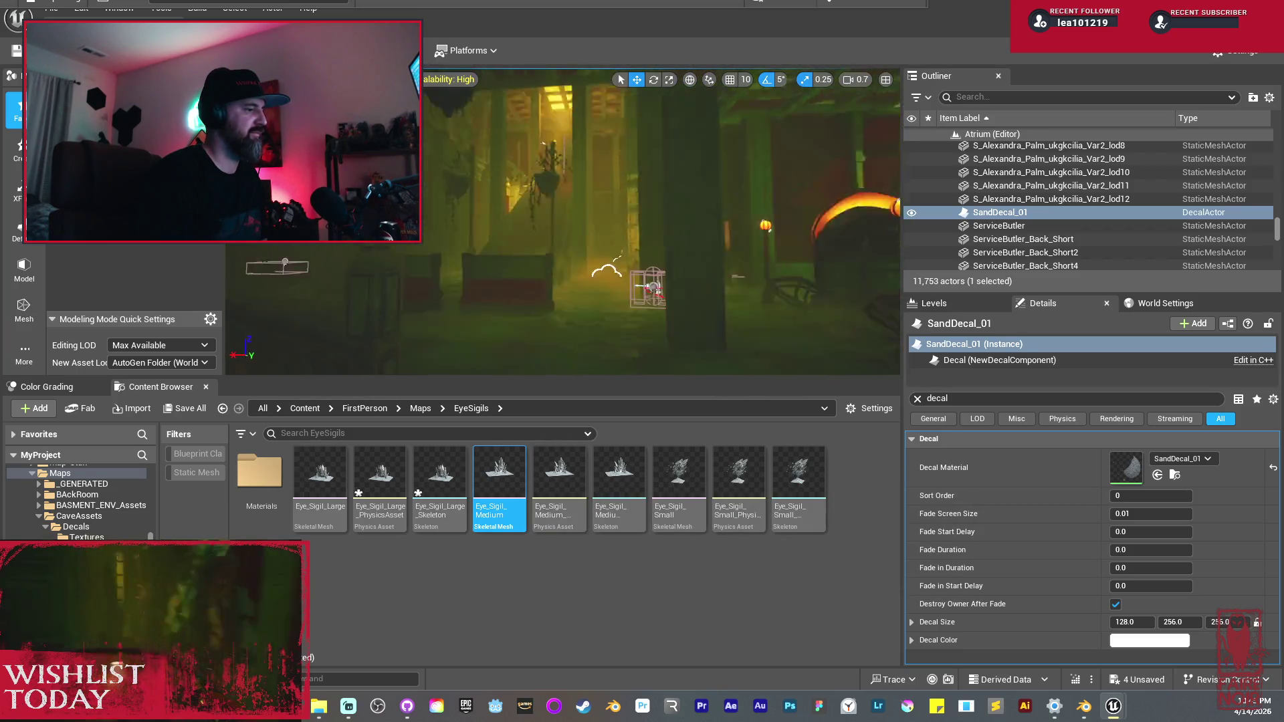
Step: Select the floor leaf pile, clear the decal filter and browse to its SM_BF_CoverLeaves_A mesh
key(f)
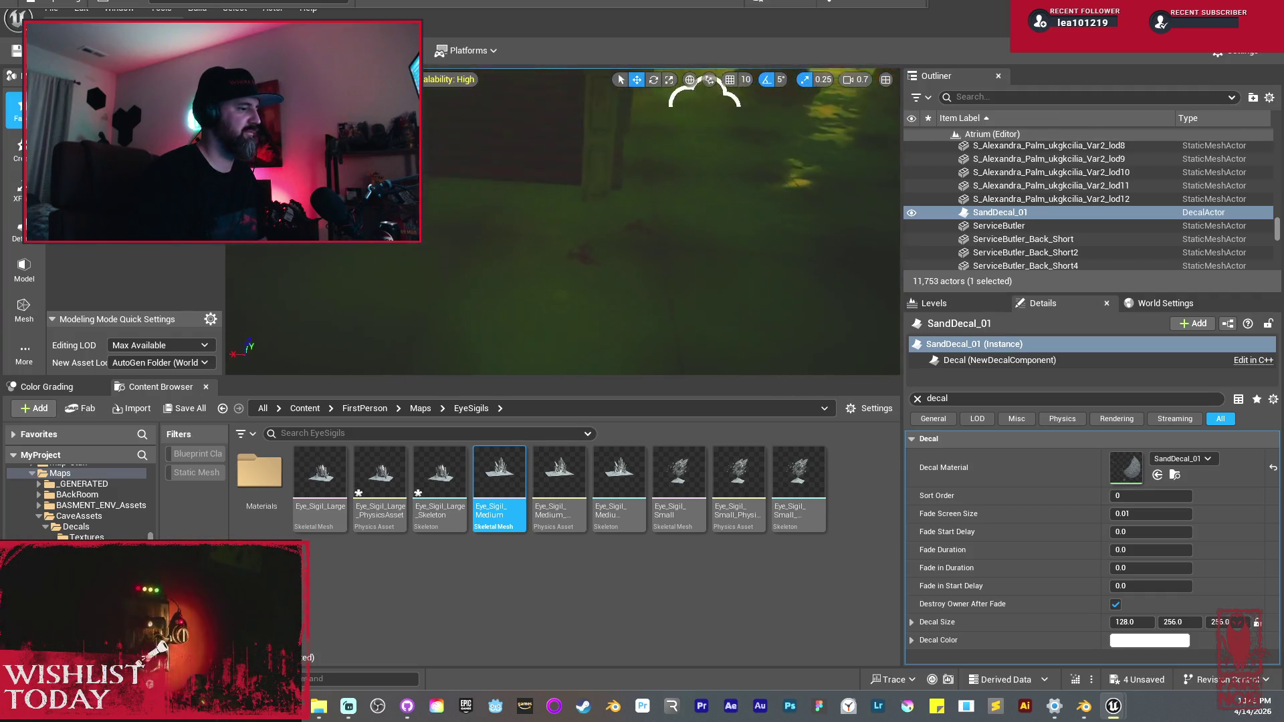
click(608, 306)
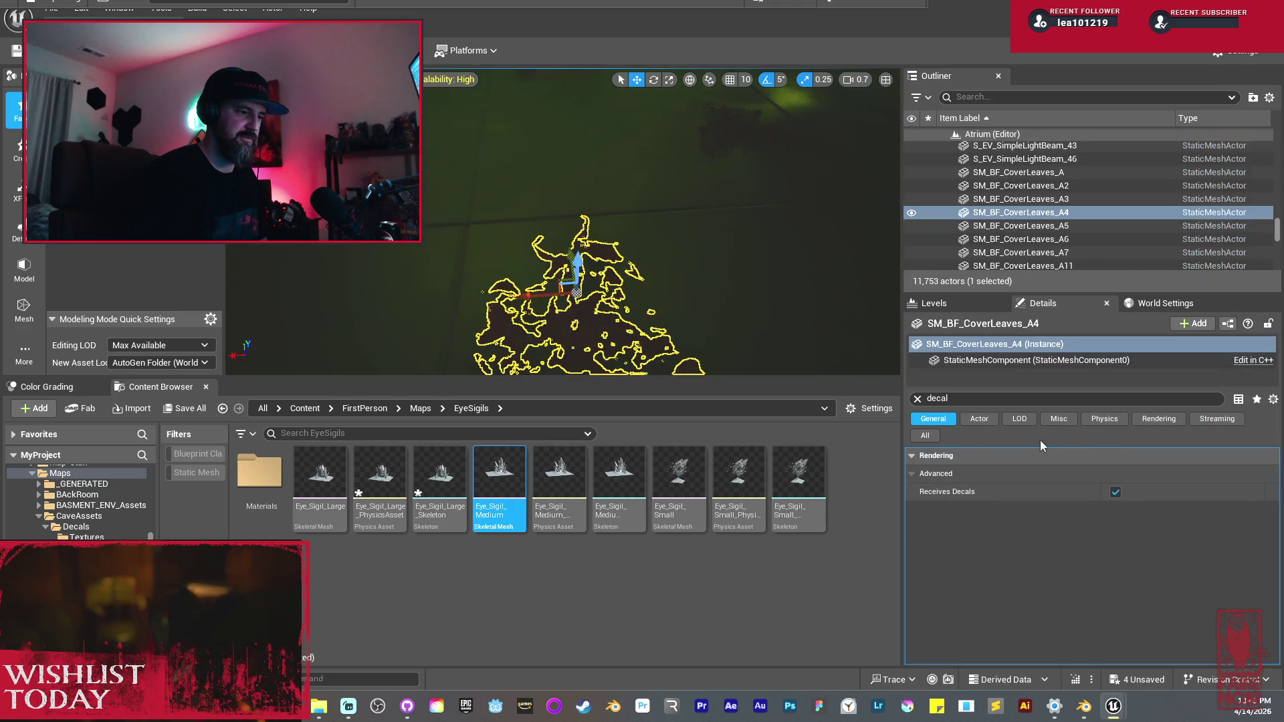
click(916, 398)
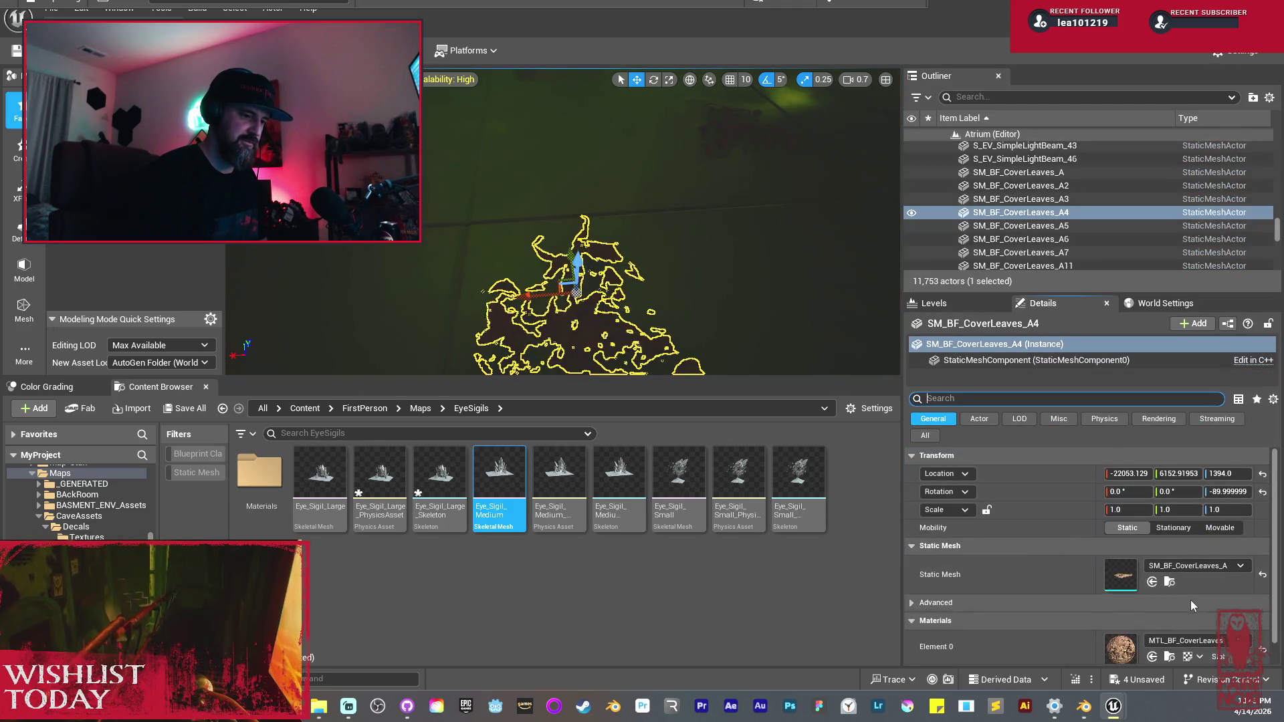
scroll(1193, 603, down, 1)
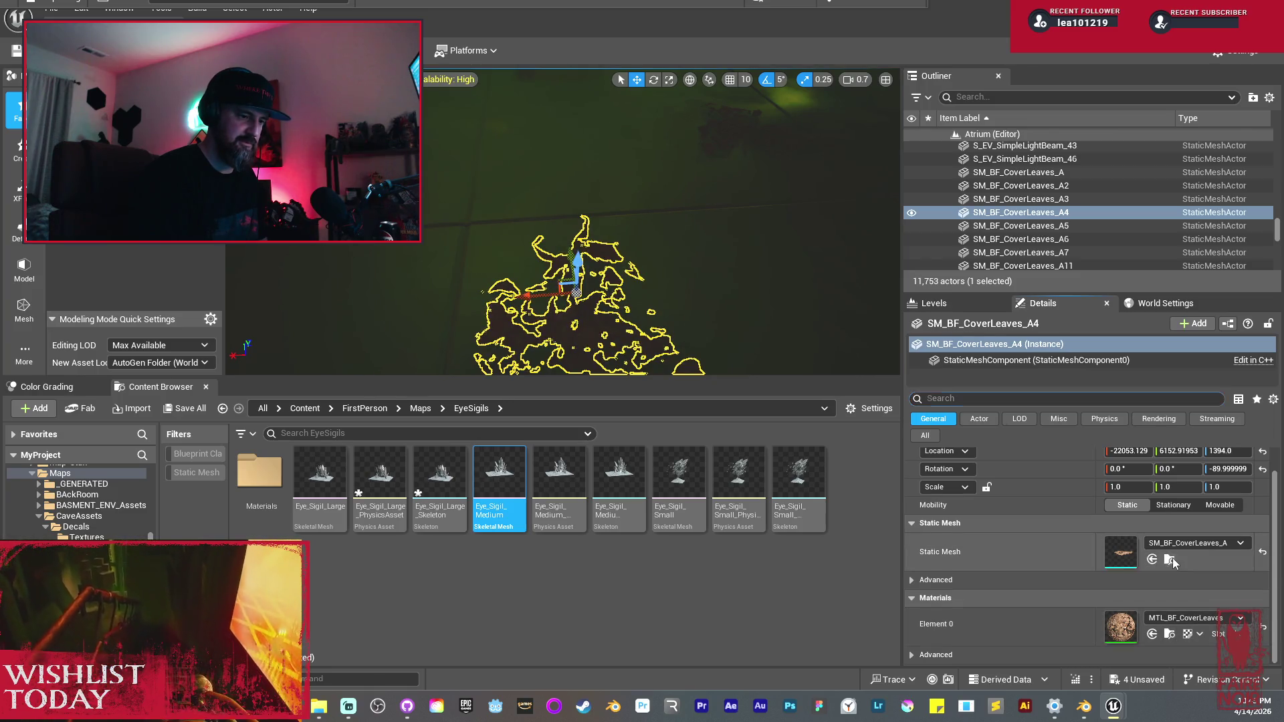
click(1172, 559)
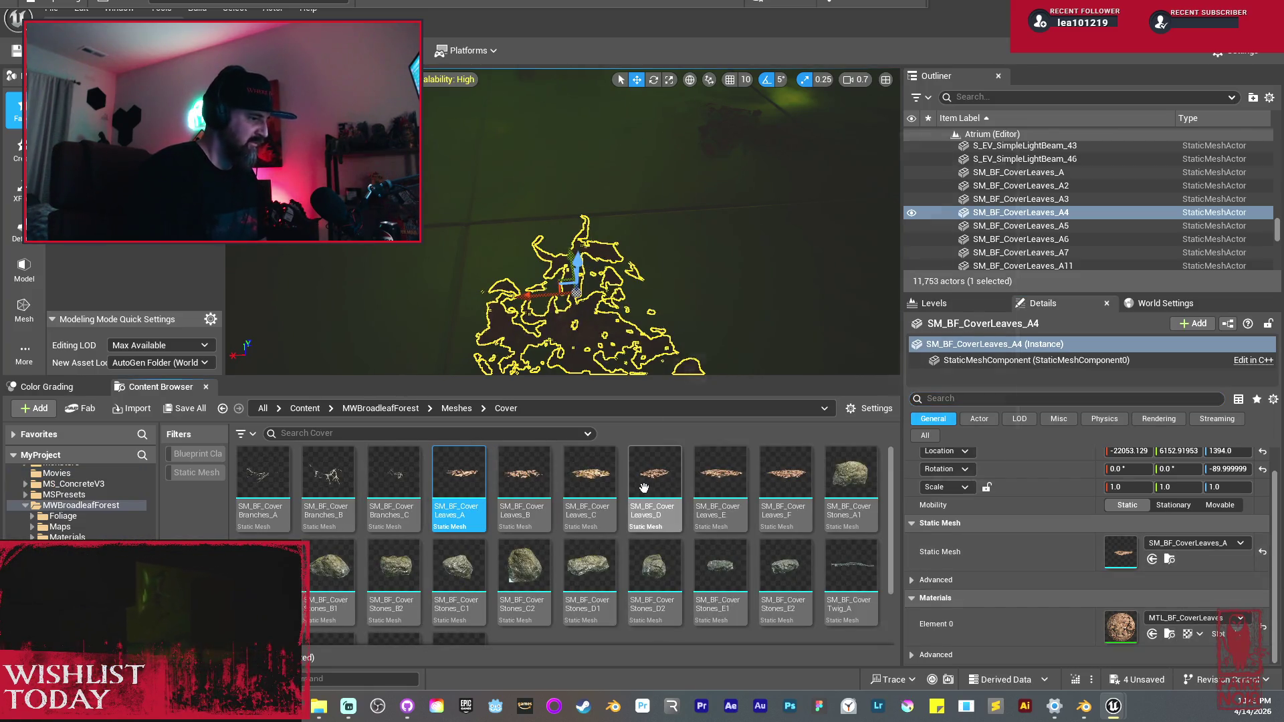
mouse_move(644, 487)
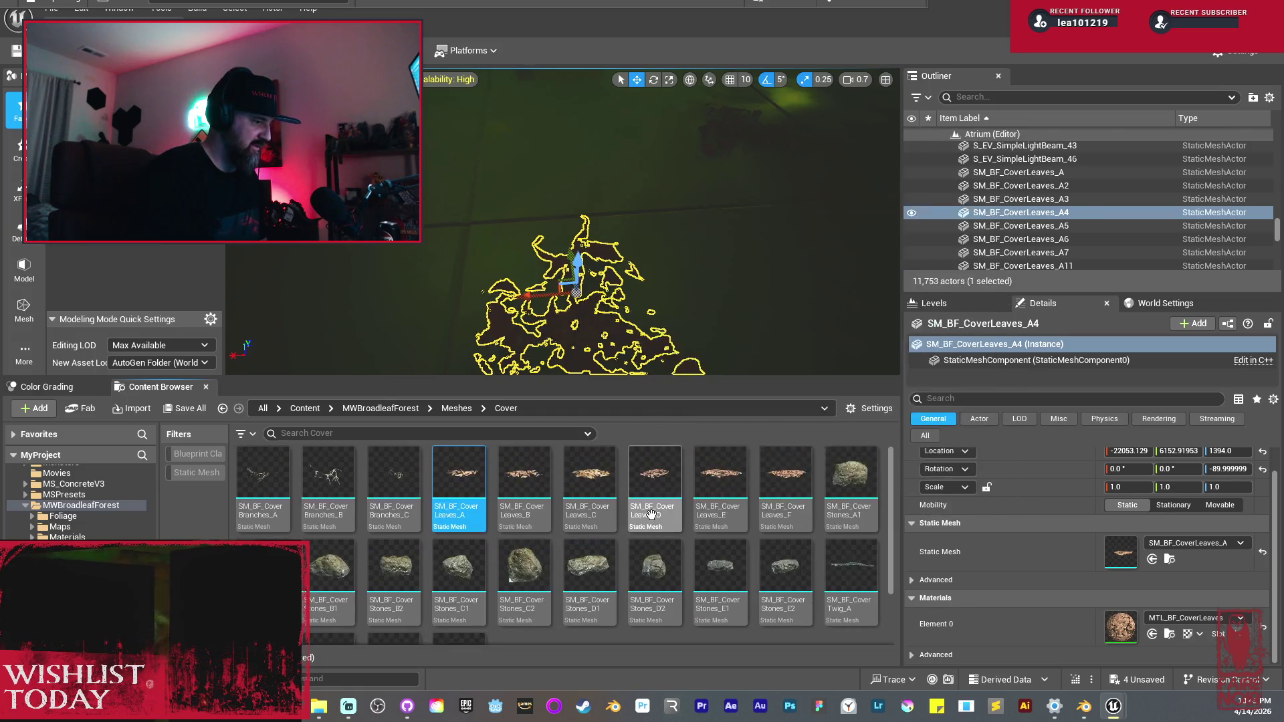
mouse_move(493, 218)
mouse_down()
mouse_move(272, 273)
mouse_move(226, 301)
mouse_move(895, 241)
mouse_move(425, 244)
mouse_move(272, 278)
mouse_move(704, 170)
mouse_move(562, 349)
mouse_move(593, 304)
mouse_move(664, 289)
mouse_move(769, 327)
mouse_up()
drag(541, 278, 542, 278)
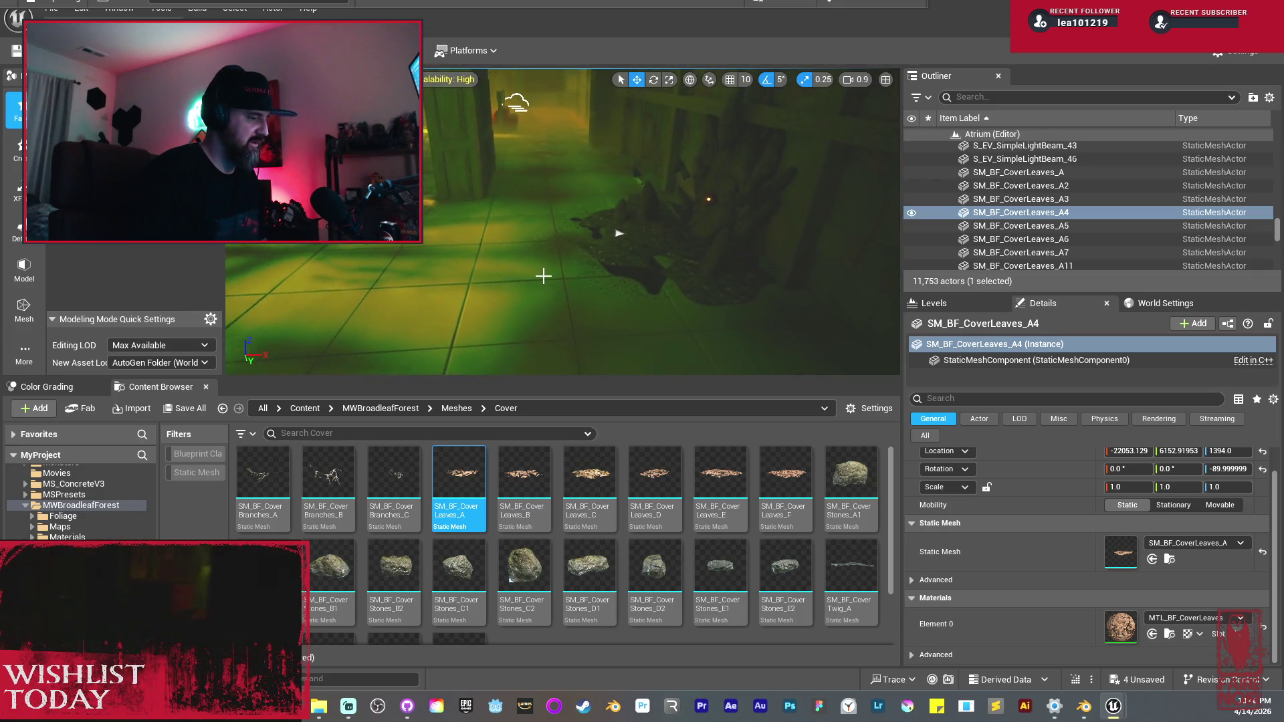
Step: Select SandDecal_01 and slide it along X to a new spot on the floor
click(617, 230)
mouse_move(618, 230)
mouse_down()
mouse_move(648, 242)
mouse_move(671, 283)
mouse_up()
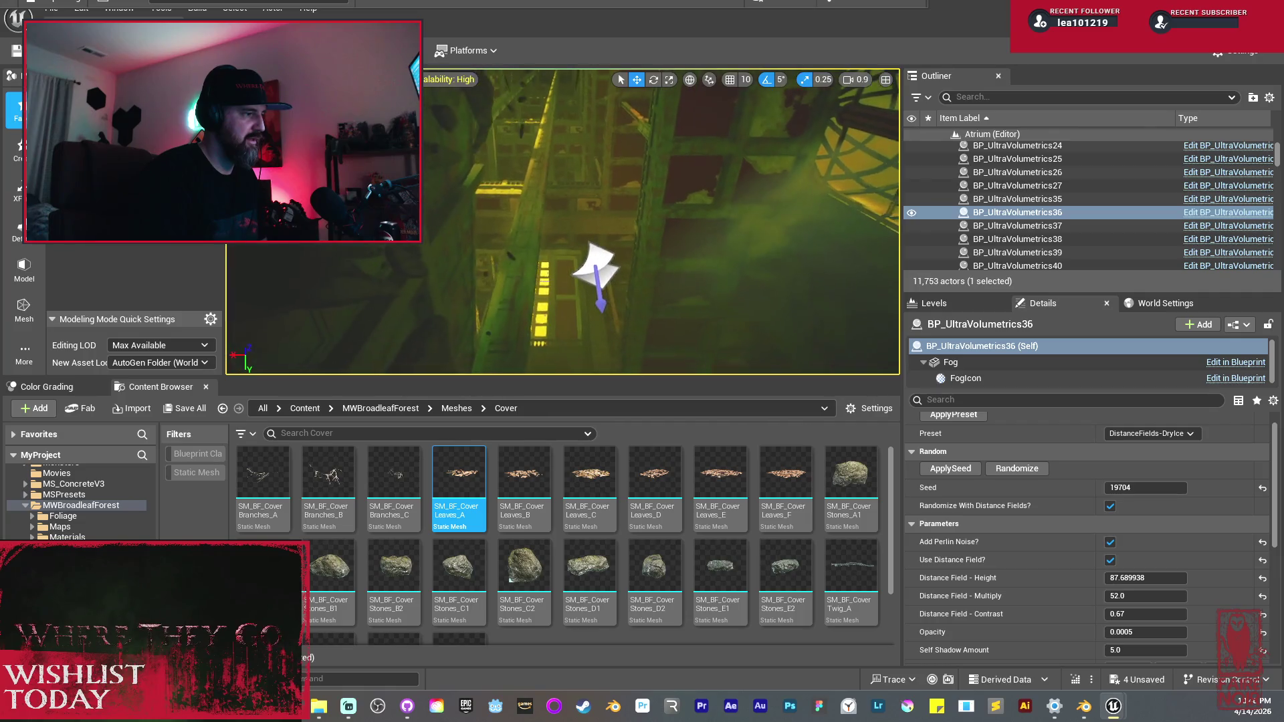
drag(591, 256, 593, 276)
click(593, 275)
drag(489, 238, 489, 238)
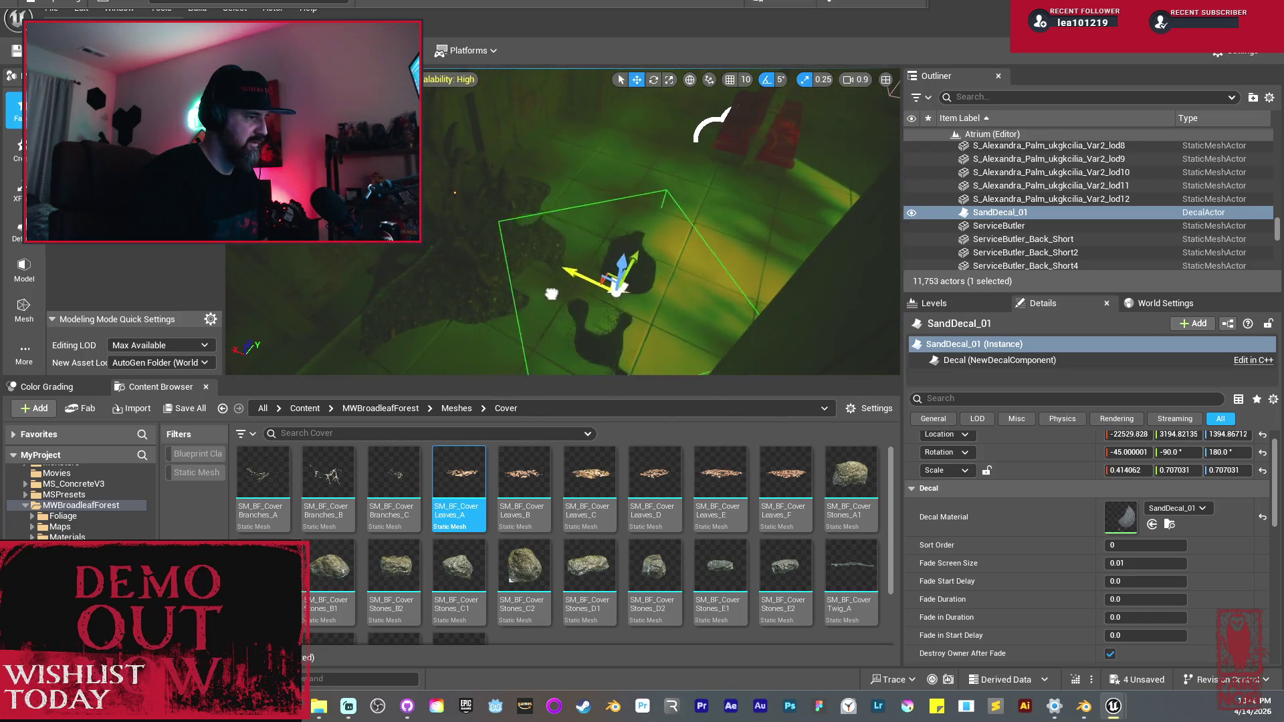
mouse_move(724, 333)
mouse_down()
mouse_move(611, 201)
mouse_move(501, 194)
mouse_move(578, 243)
mouse_up()
mouse_move(656, 232)
mouse_down()
mouse_move(675, 228)
mouse_move(614, 240)
mouse_up()
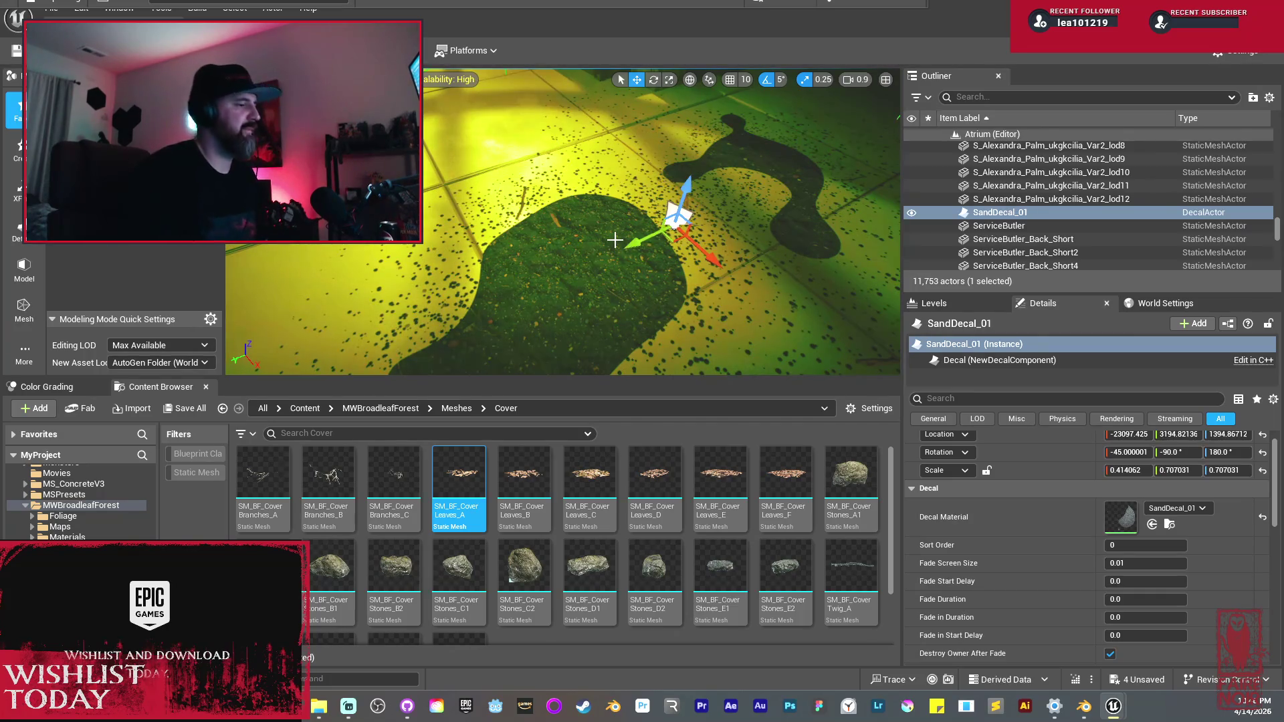
mouse_move(698, 266)
mouse_down()
mouse_move(639, 230)
mouse_move(579, 222)
mouse_up()
Step: Inspect the moved sand decal up close and from a wider floor view
drag(578, 282, 578, 282)
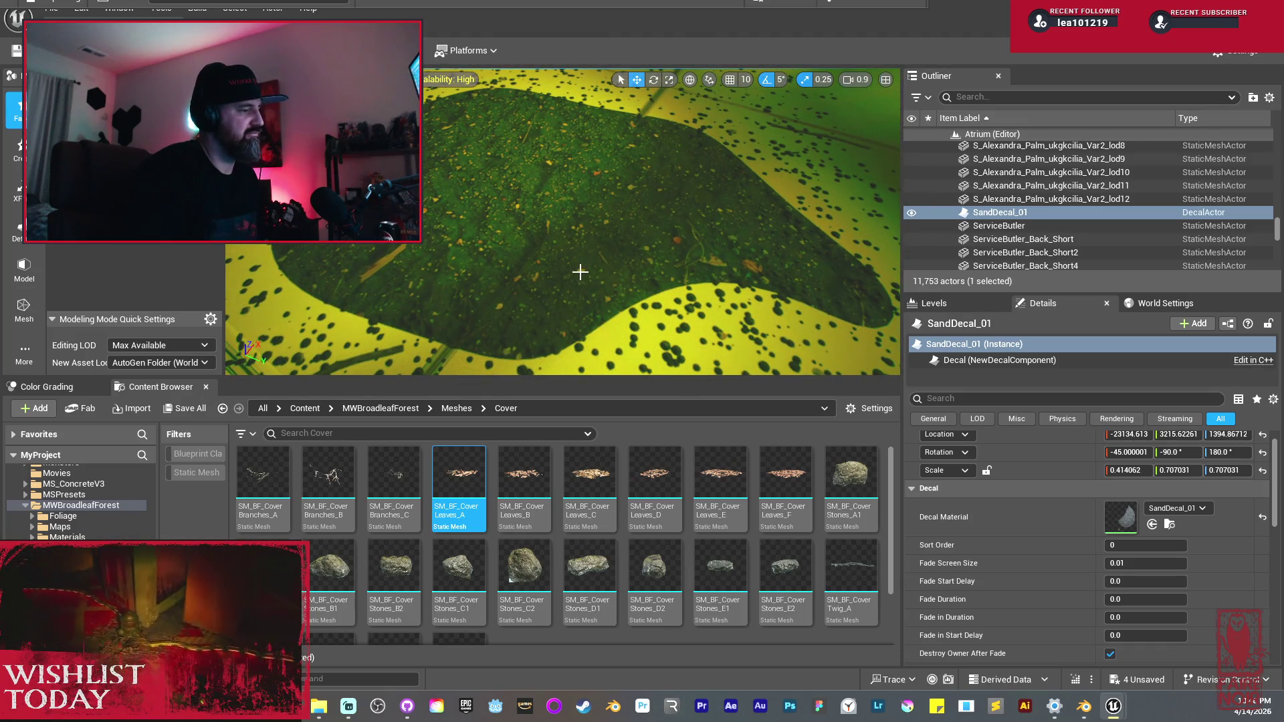
drag(595, 273, 594, 272)
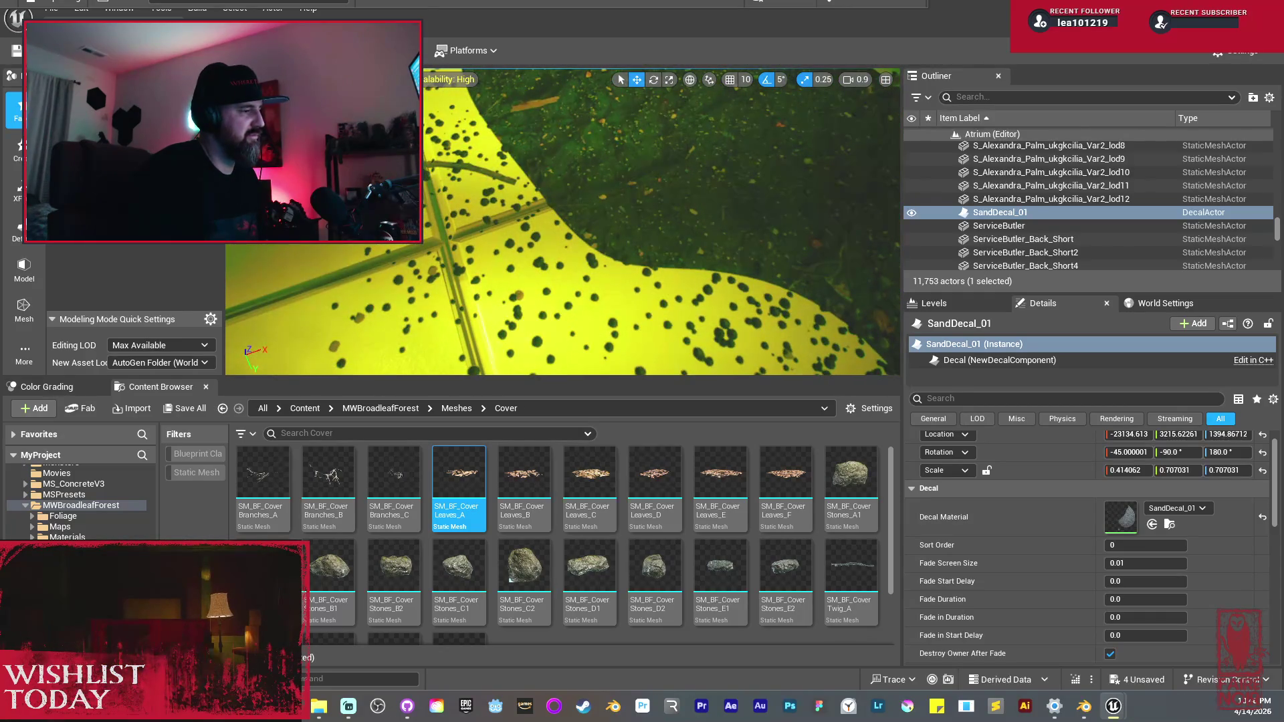
key(f)
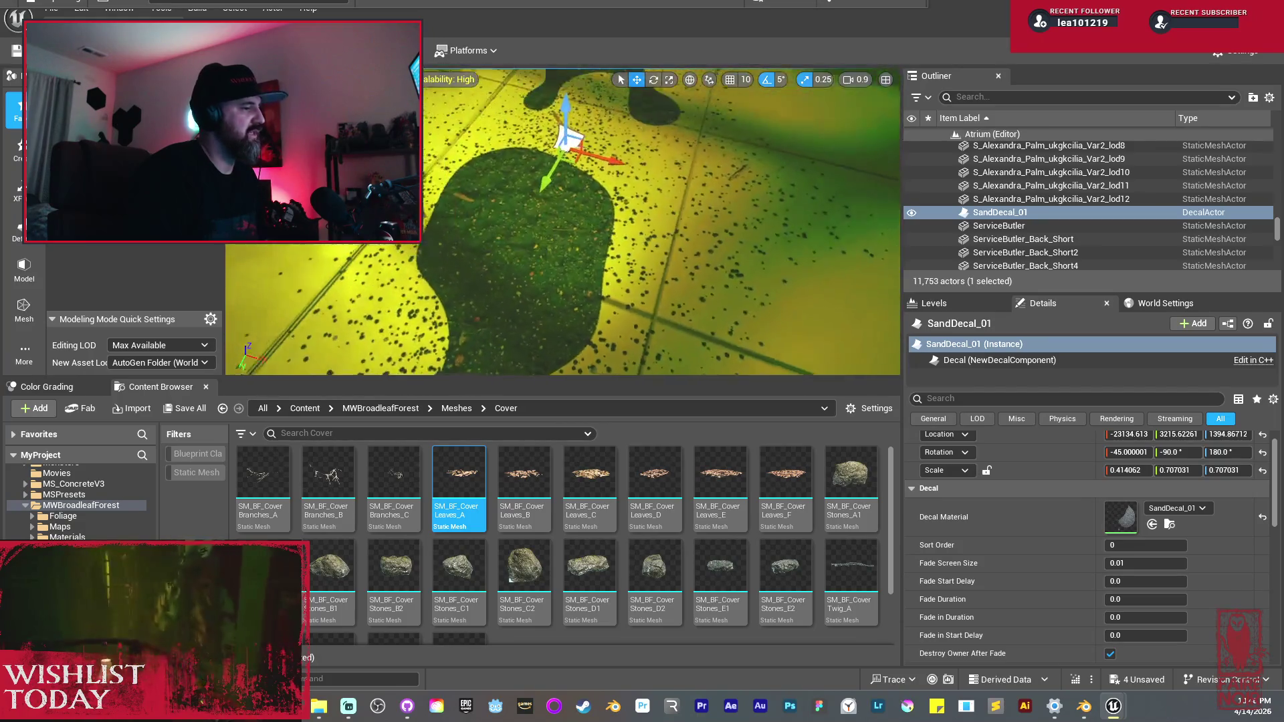
drag(594, 272, 594, 272)
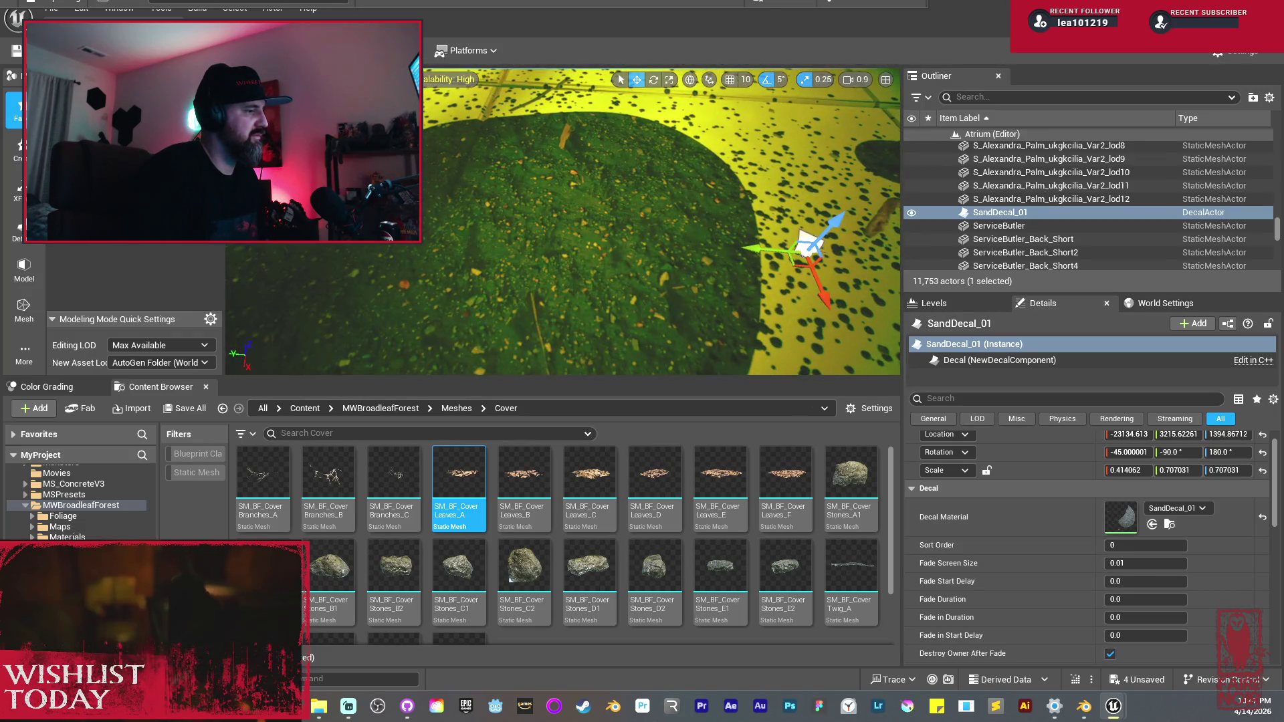
drag(594, 273, 595, 272)
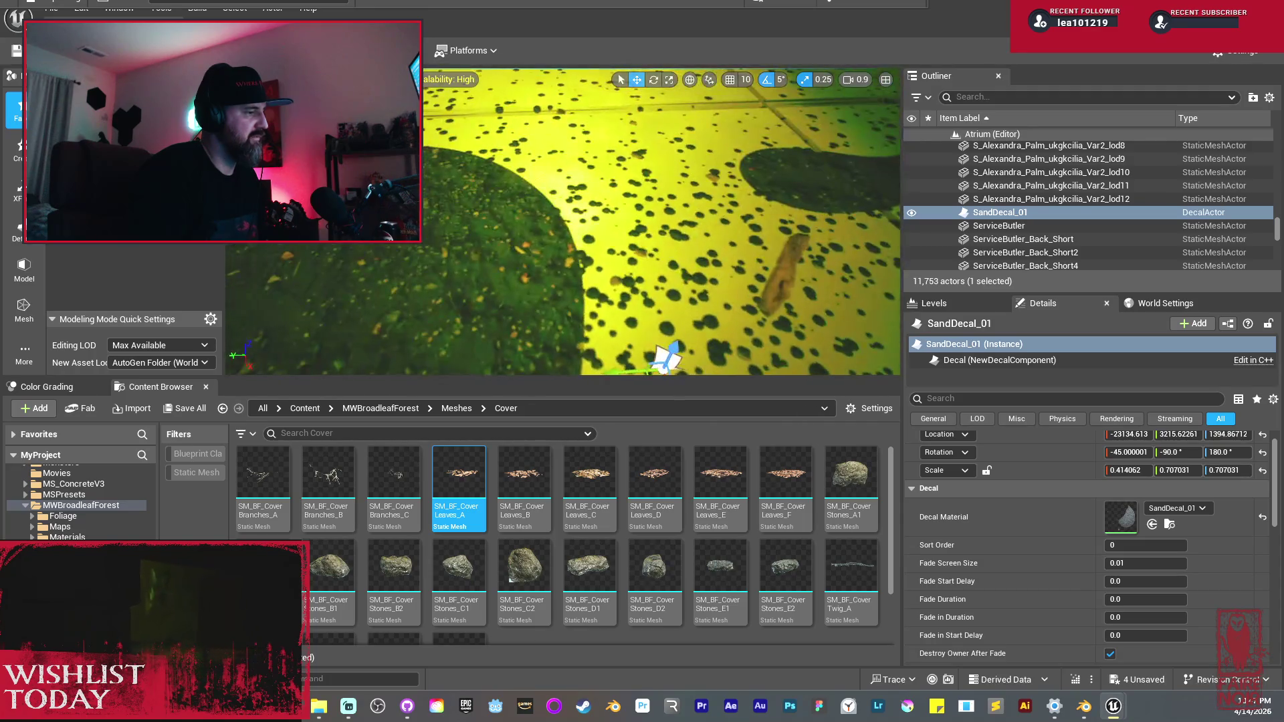
key(f)
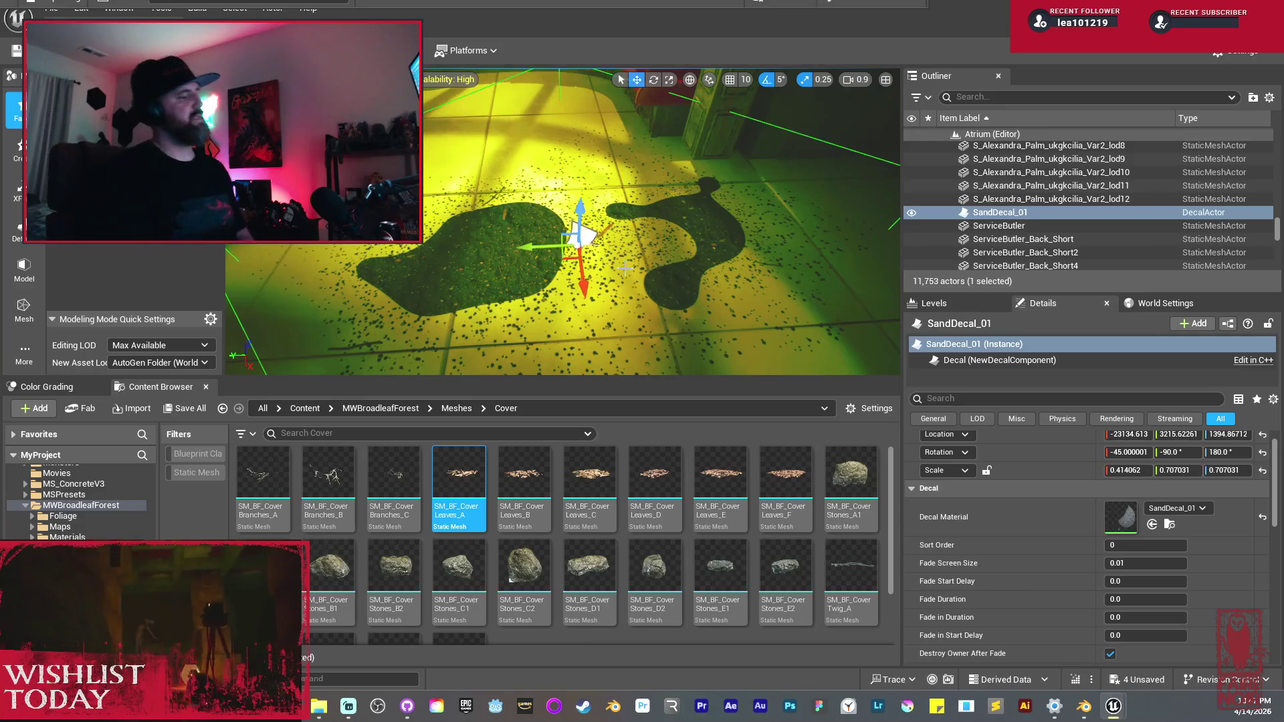
Step: Orbit and pan around the decal to check it against the room and its bounds
drag(626, 268, 569, 261)
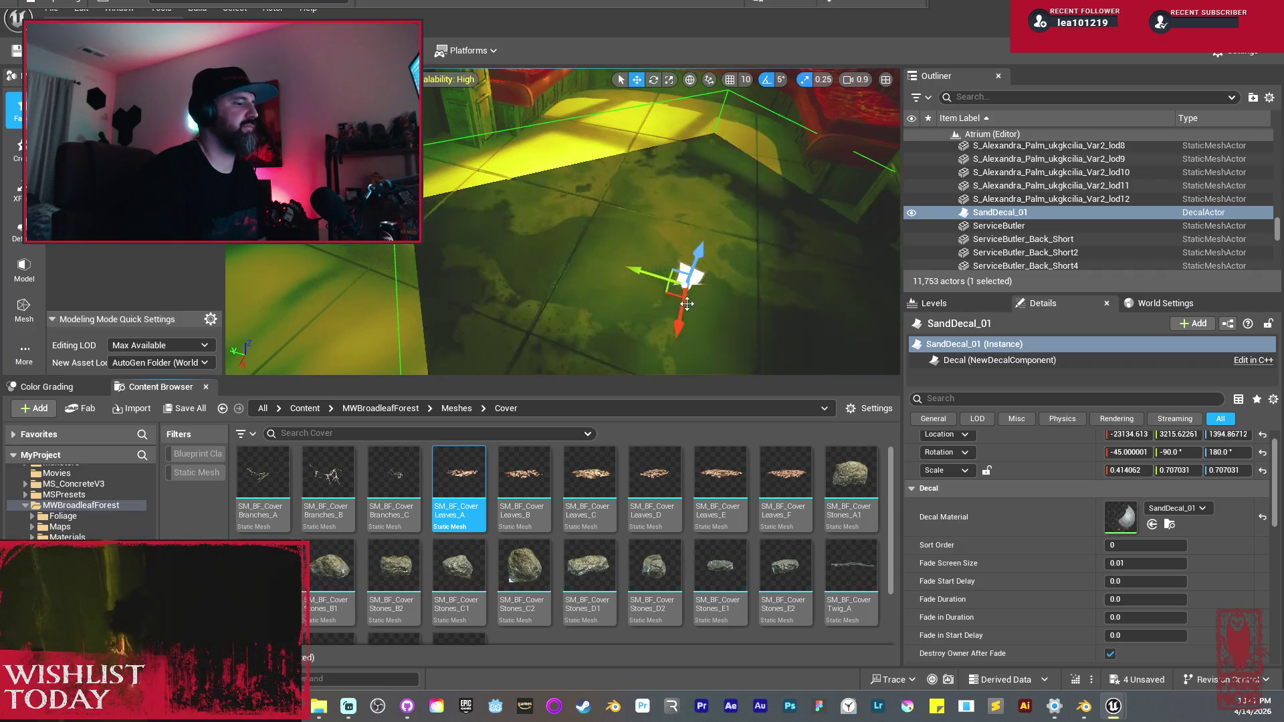
mouse_move(599, 291)
mouse_down()
mouse_move(572, 267)
mouse_move(582, 254)
mouse_up()
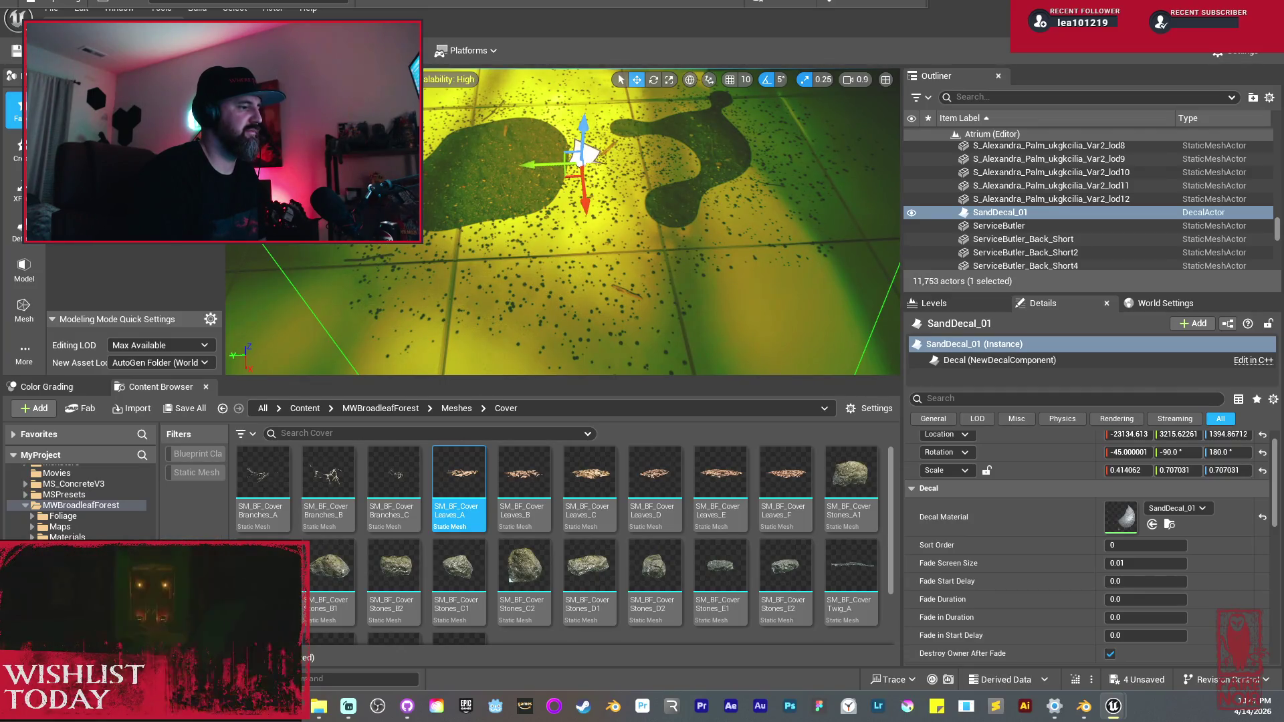
drag(592, 282, 571, 348)
key(f)
scroll(545, 234, down, 3)
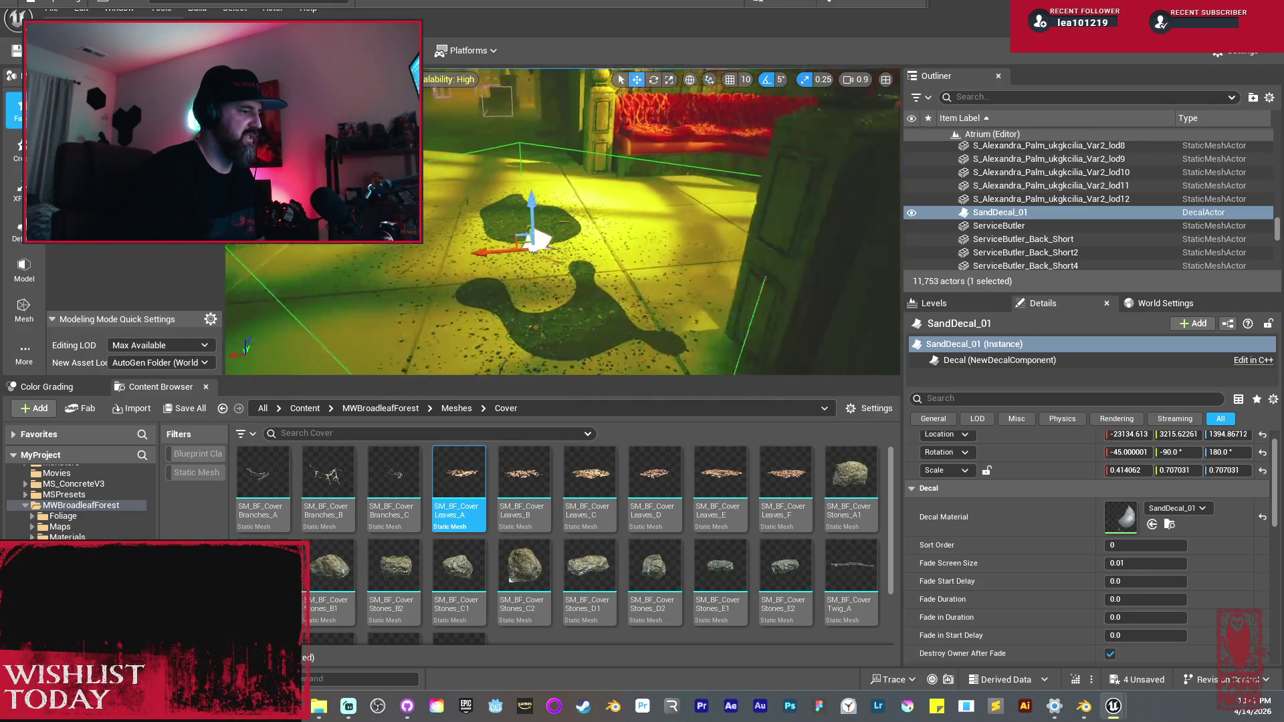
drag(575, 267, 583, 271)
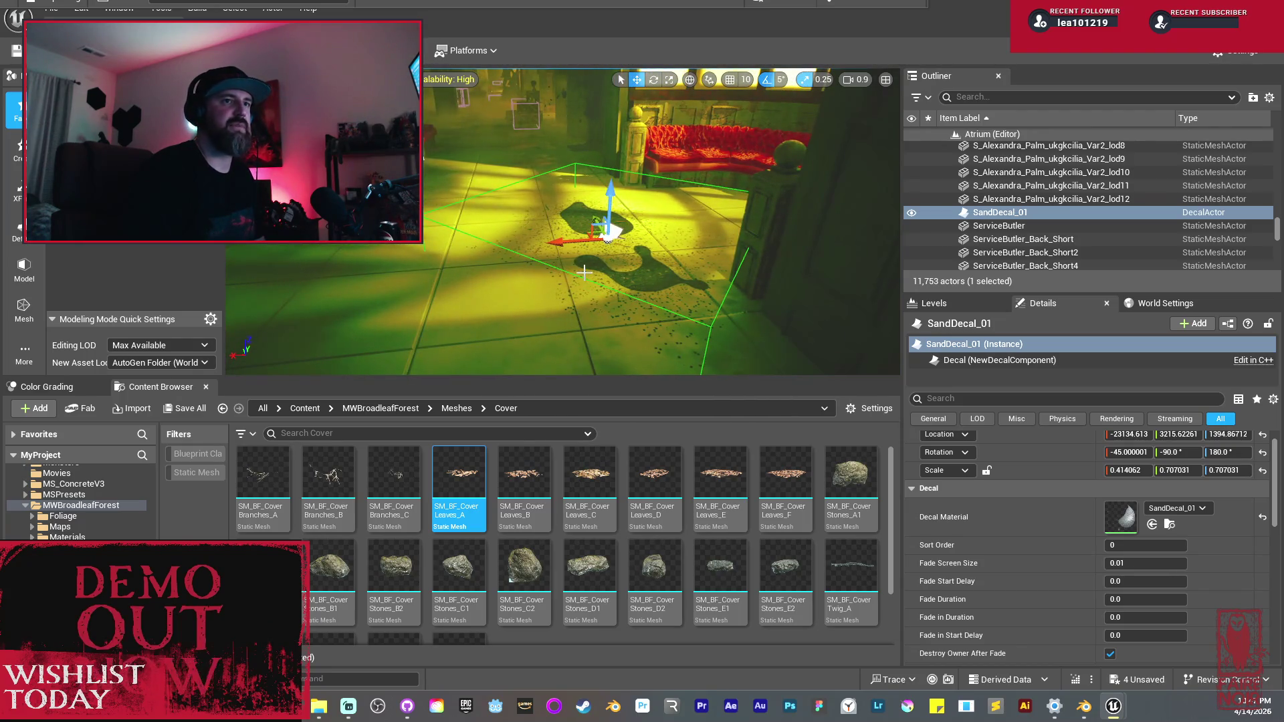
drag(584, 271, 583, 255)
drag(589, 338, 612, 296)
Step: Shrink the sand decal's X scale to 0.093628 and re-centre the view on it
key(f)
key(r)
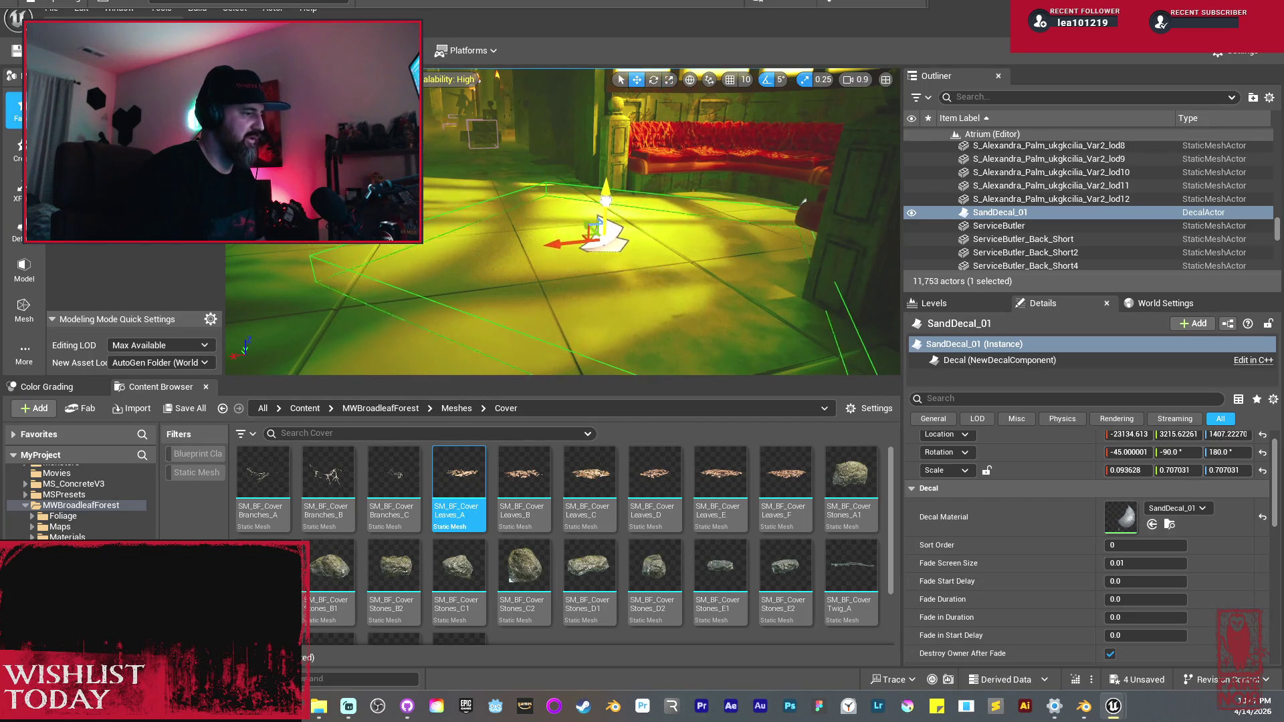
drag(605, 199, 605, 204)
scroll(562, 221, up, 10)
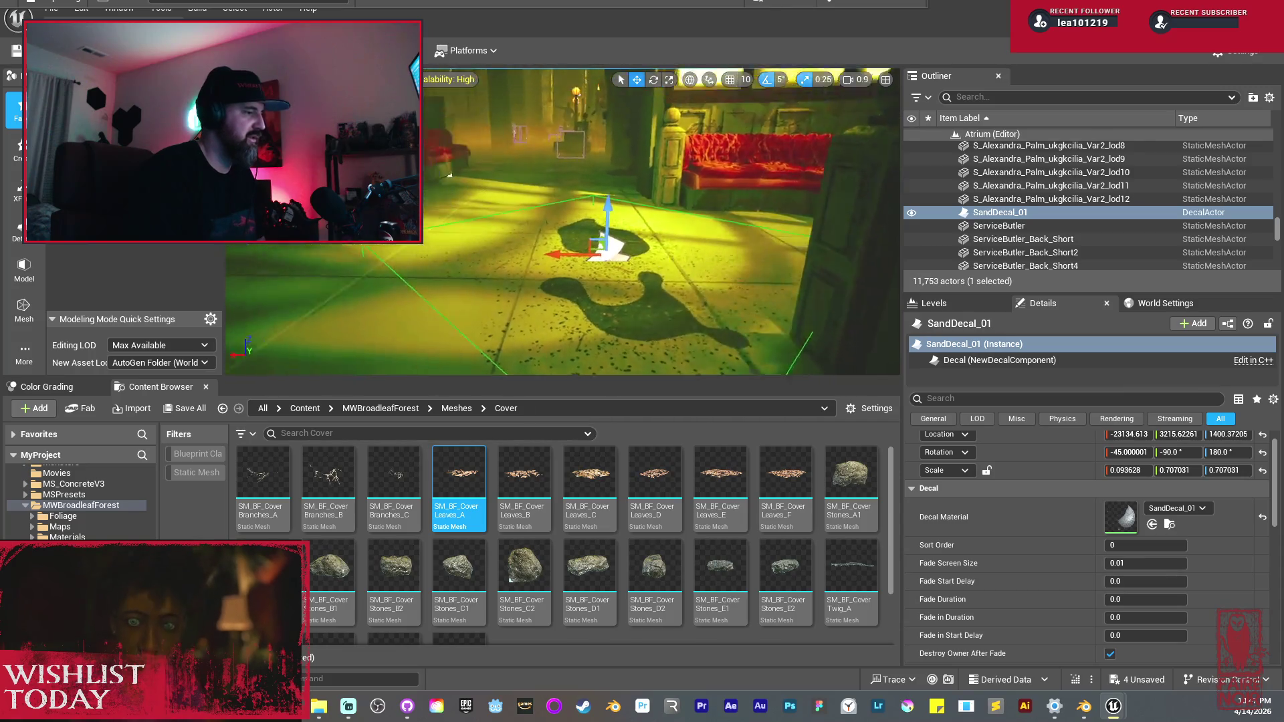
drag(561, 221, 562, 281)
key(w)
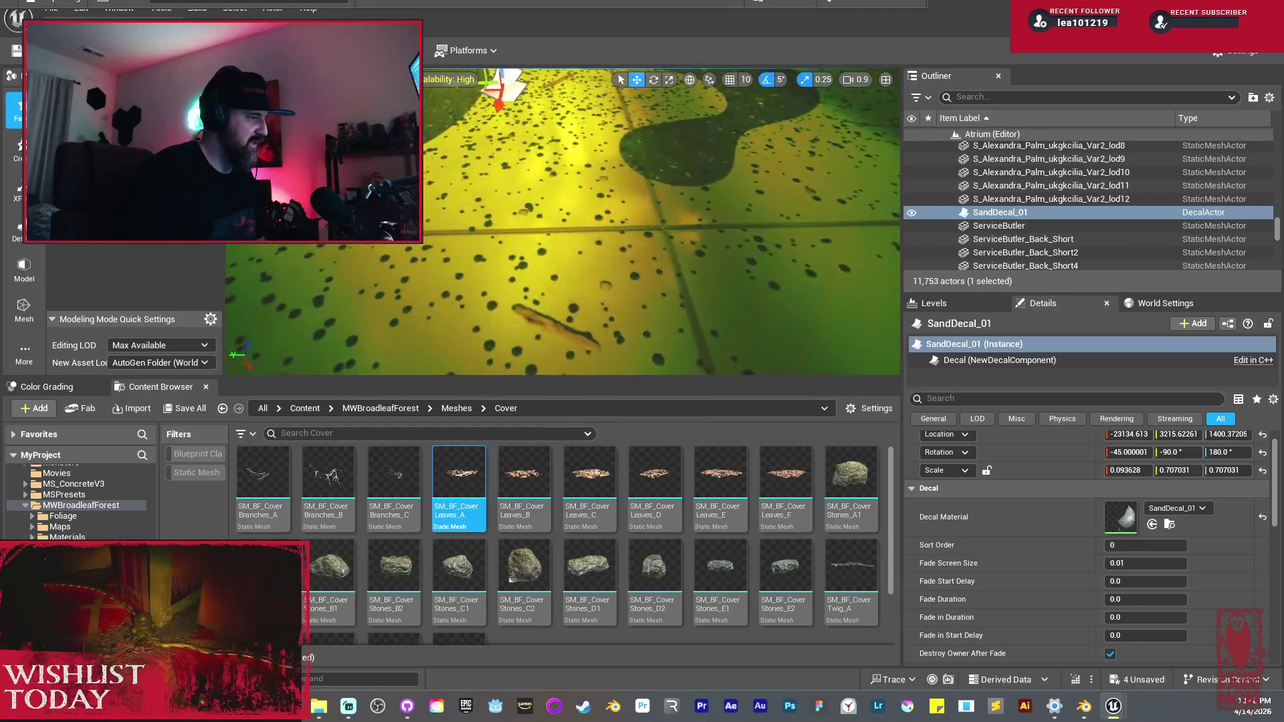
key(f)
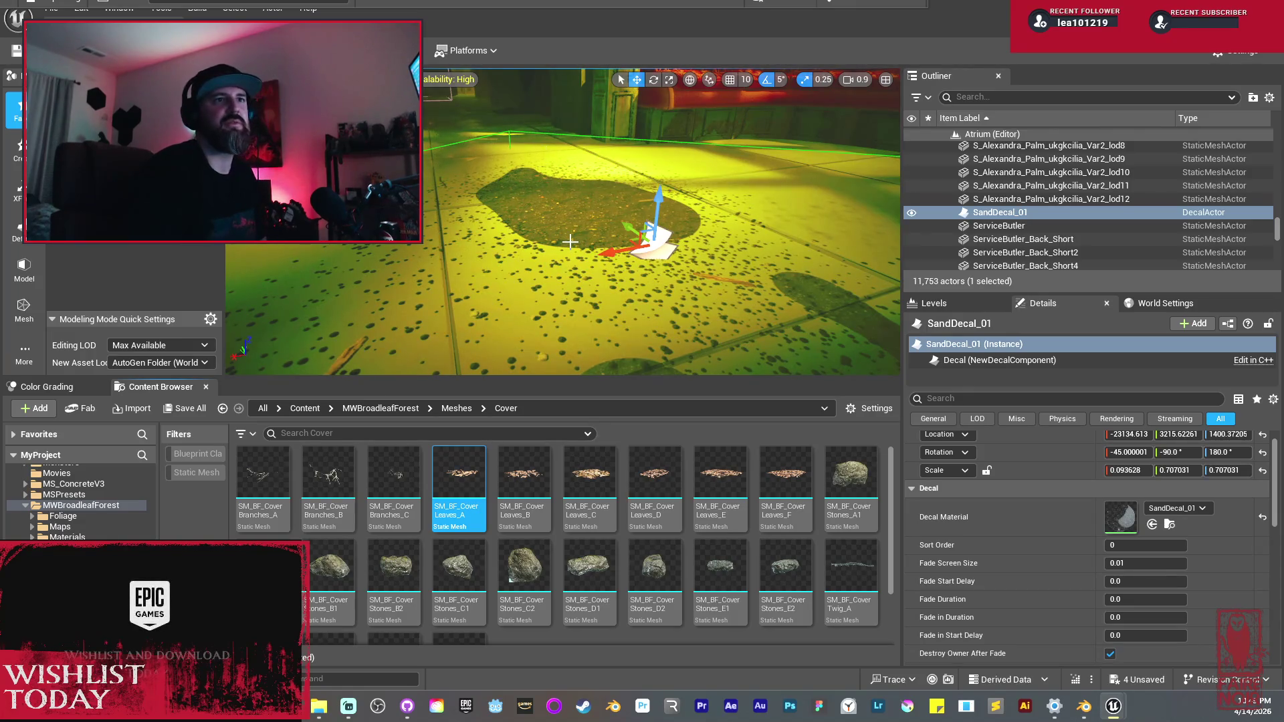
drag(520, 266, 573, 225)
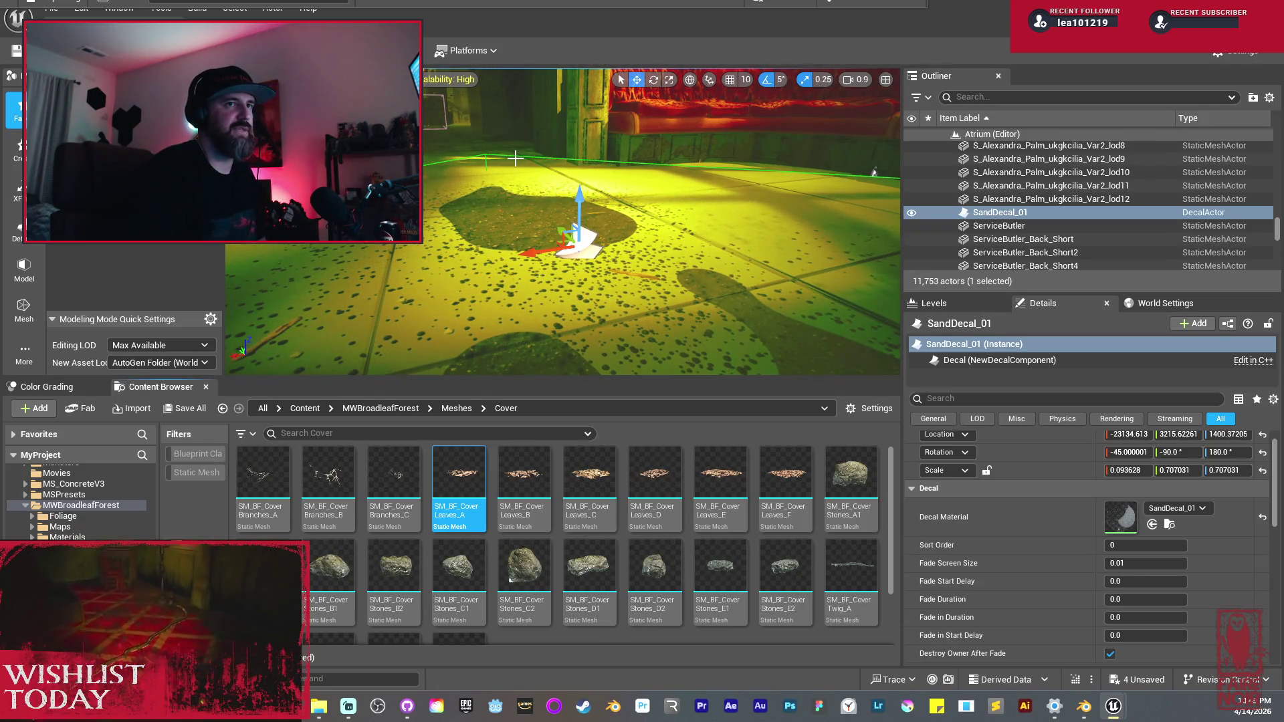
mouse_move(873, 173)
mouse_down()
mouse_move(863, 199)
mouse_move(872, 85)
mouse_up()
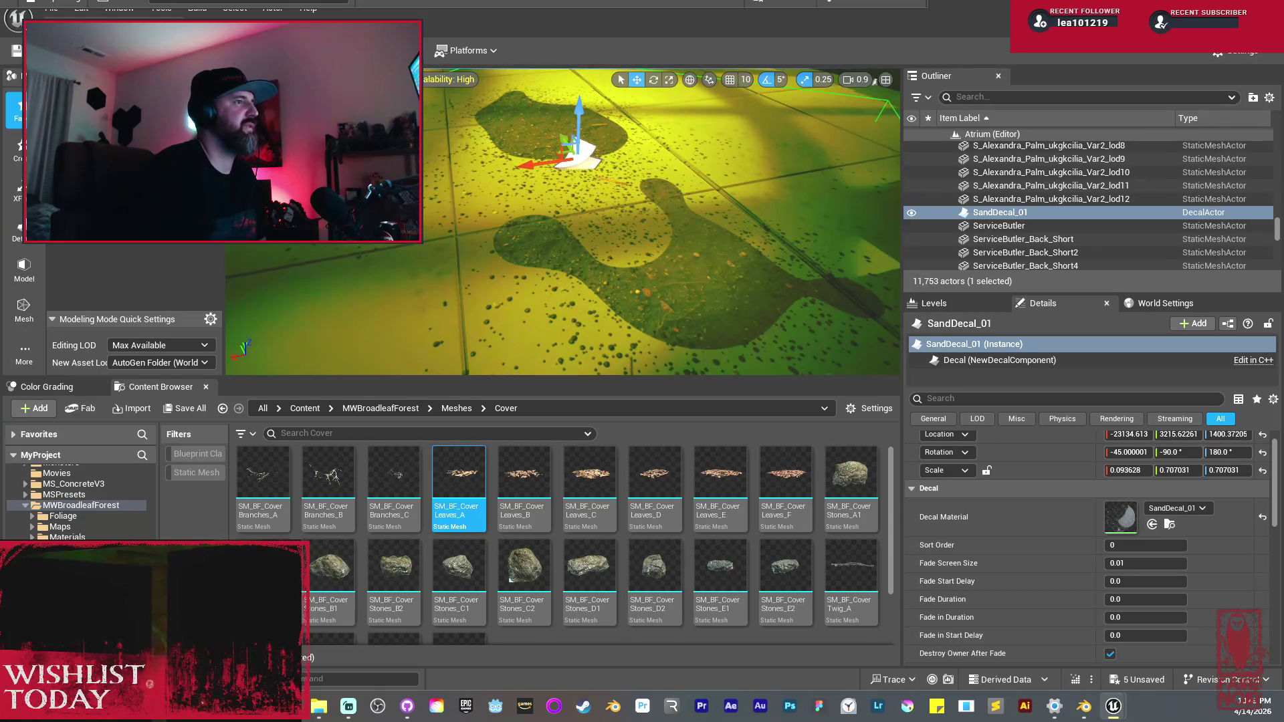
mouse_move(523, 307)
mouse_down()
mouse_move(523, 328)
mouse_move(488, 337)
mouse_move(478, 314)
mouse_up()
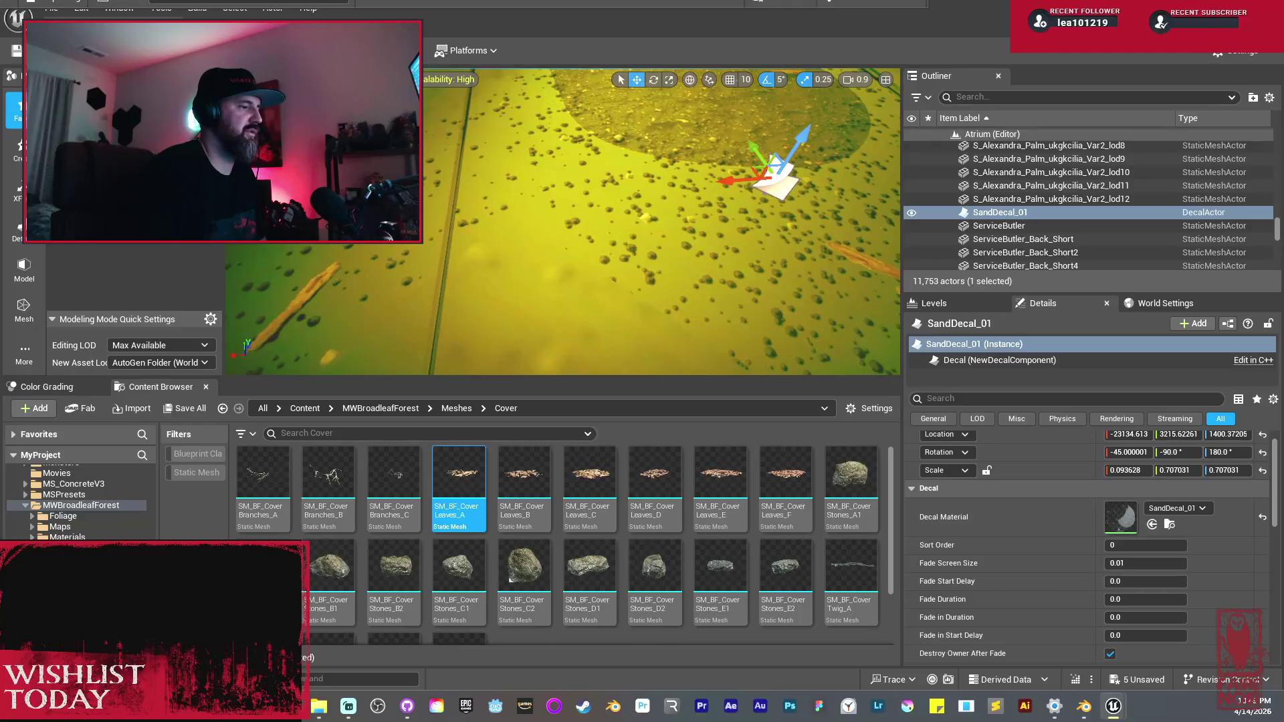
mouse_move(650, 277)
mouse_down()
mouse_move(633, 193)
mouse_move(647, 271)
mouse_move(690, 223)
mouse_move(685, 246)
mouse_move(687, 222)
mouse_move(637, 187)
mouse_up()
Step: Shift the sand decal along X to -22455.570
key(r)
key(w)
drag(653, 249, 662, 288)
mouse_move(543, 162)
mouse_down()
mouse_move(547, 175)
mouse_move(543, 162)
mouse_move(401, 288)
mouse_move(425, 271)
mouse_up()
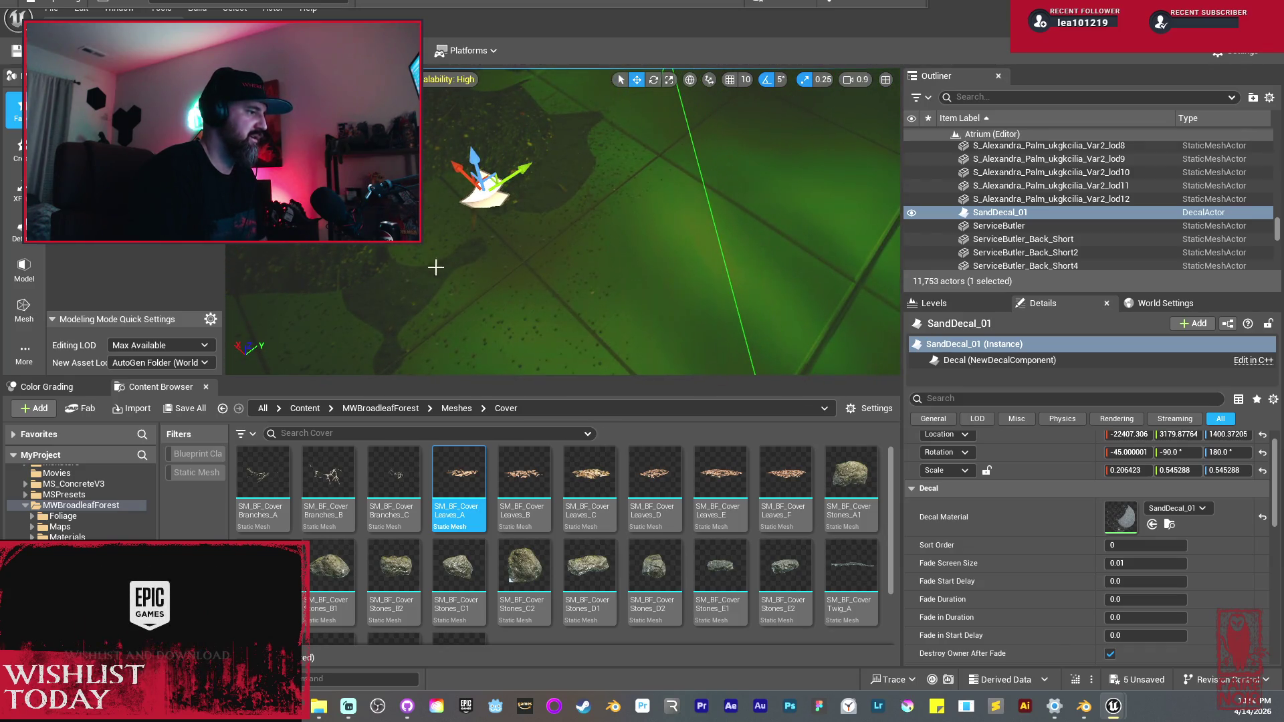
mouse_move(445, 170)
mouse_down()
mouse_move(426, 156)
mouse_move(468, 177)
mouse_up()
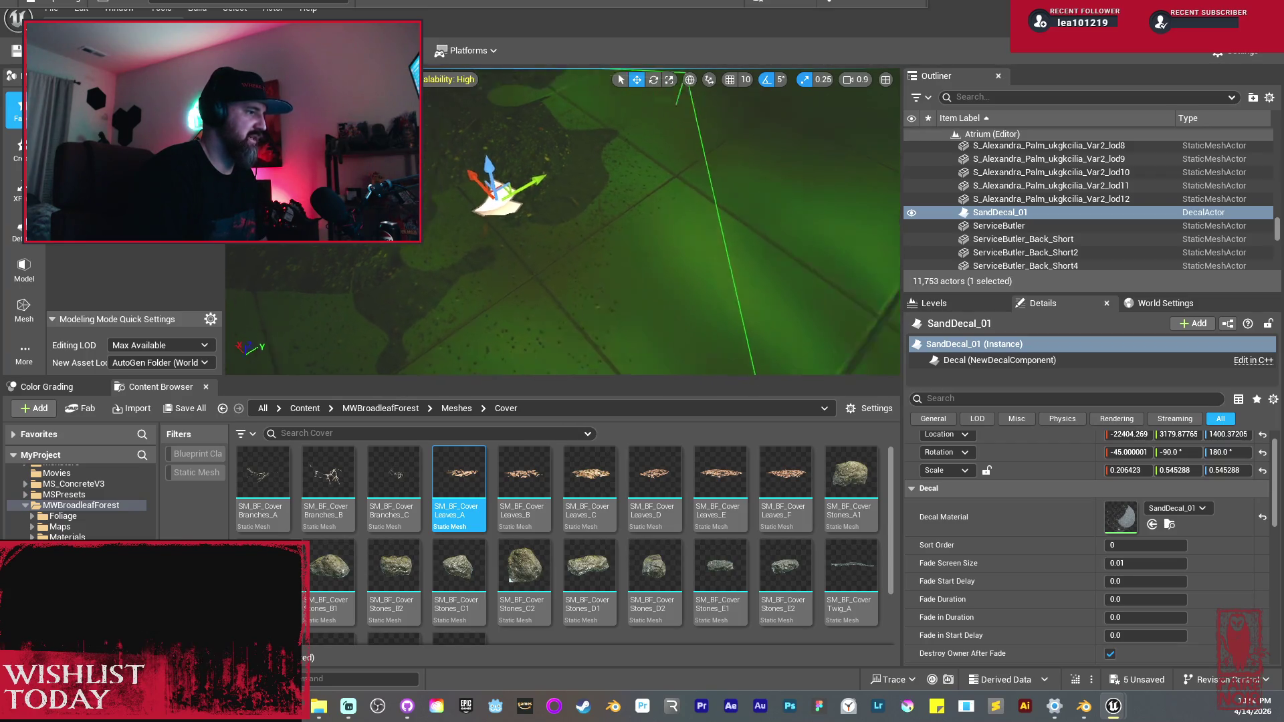
key(f)
Step: Rotate the sand decal to -159.38, -90, 169.38
mouse_move(537, 223)
mouse_down()
mouse_move(499, 244)
mouse_move(502, 226)
mouse_up()
key(e)
mouse_move(467, 295)
mouse_down()
mouse_move(455, 308)
mouse_move(468, 288)
mouse_move(588, 233)
mouse_up()
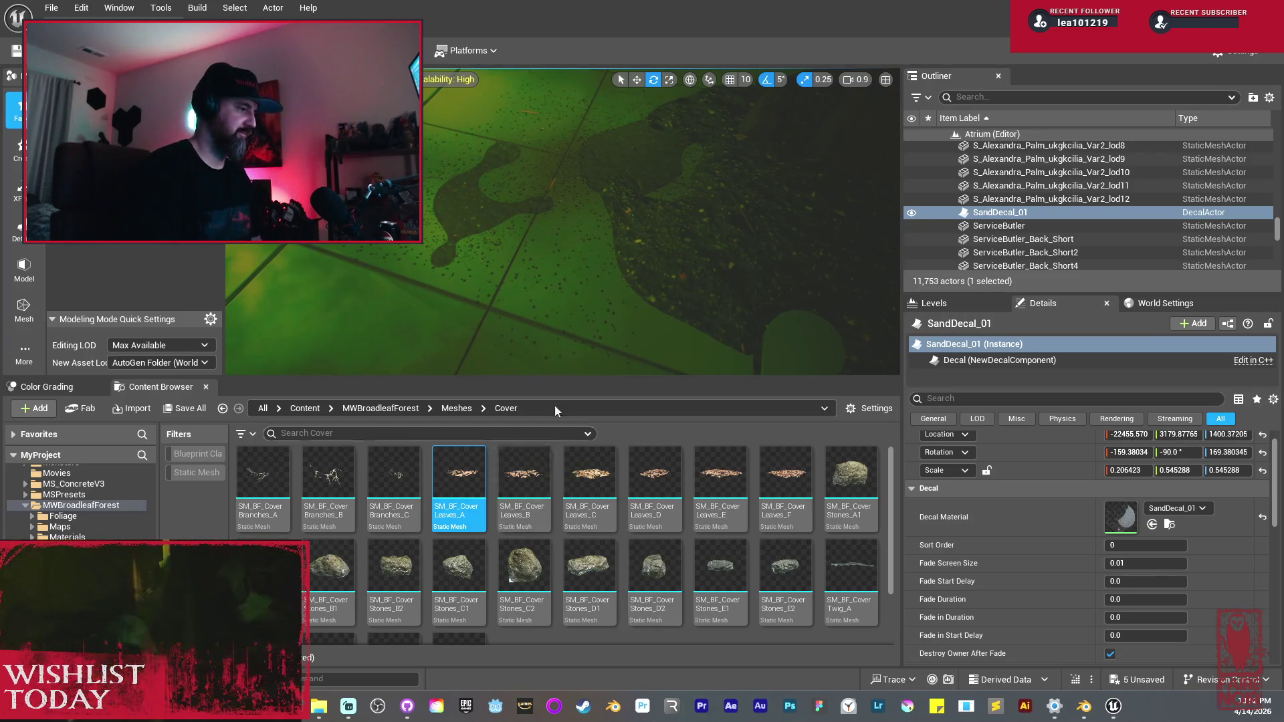
Step: Focus the viewport on the selected SandDecal_01 actor
key(f)
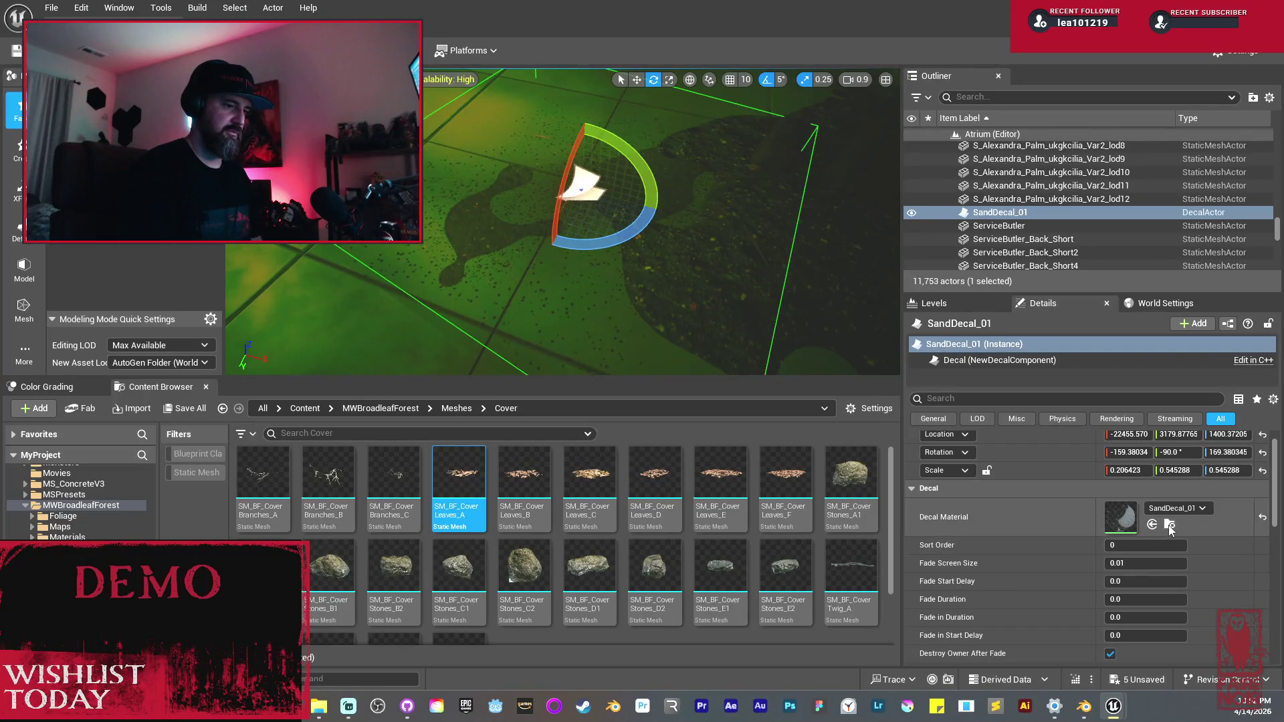
Step: Browse to the decal material's Textures folder and inspect SandDecal_01_Normal
click(1170, 524)
double_click(260, 474)
click(369, 466)
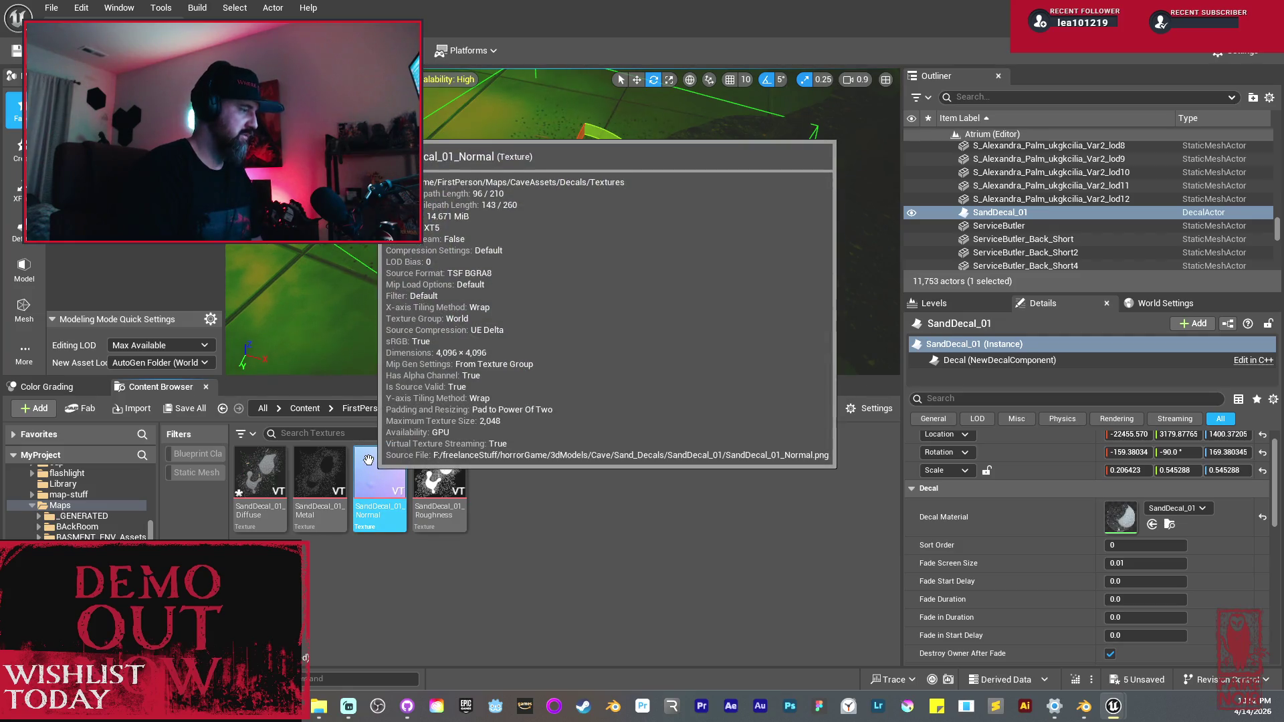
key(f)
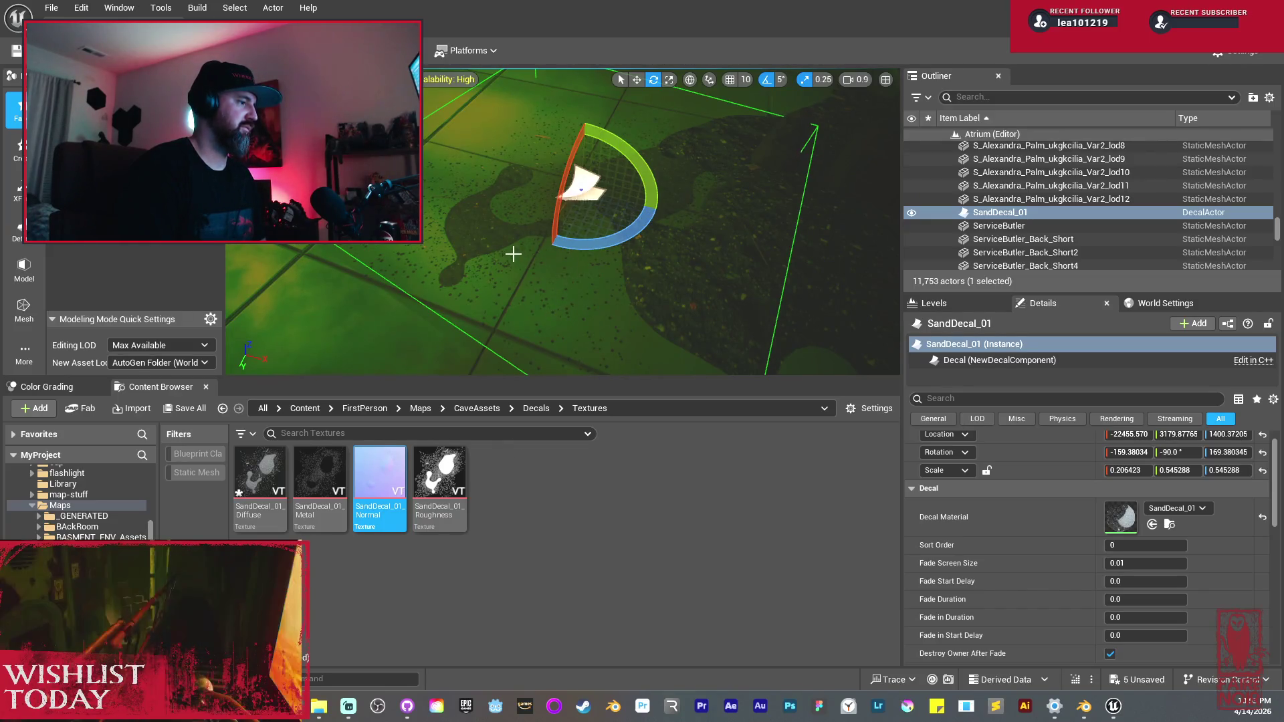
Step: Slide the sand decal along X to -22874.557 and inspect it from closer and farther
mouse_move(606, 276)
mouse_down()
mouse_move(578, 224)
mouse_move(468, 231)
mouse_move(468, 268)
mouse_up()
drag(593, 289, 575, 264)
key(w)
mouse_move(741, 145)
mouse_down()
mouse_move(760, 188)
mouse_move(702, 214)
mouse_move(722, 254)
mouse_up()
drag(561, 221, 561, 244)
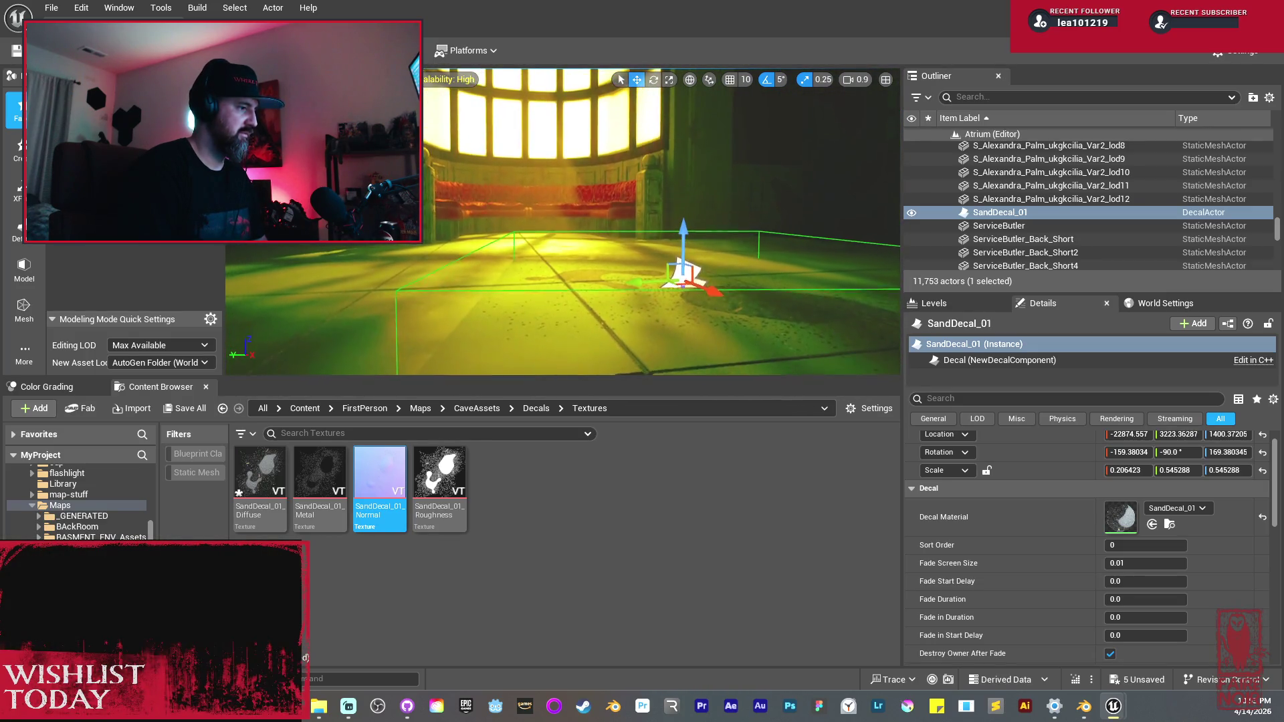
key(w)
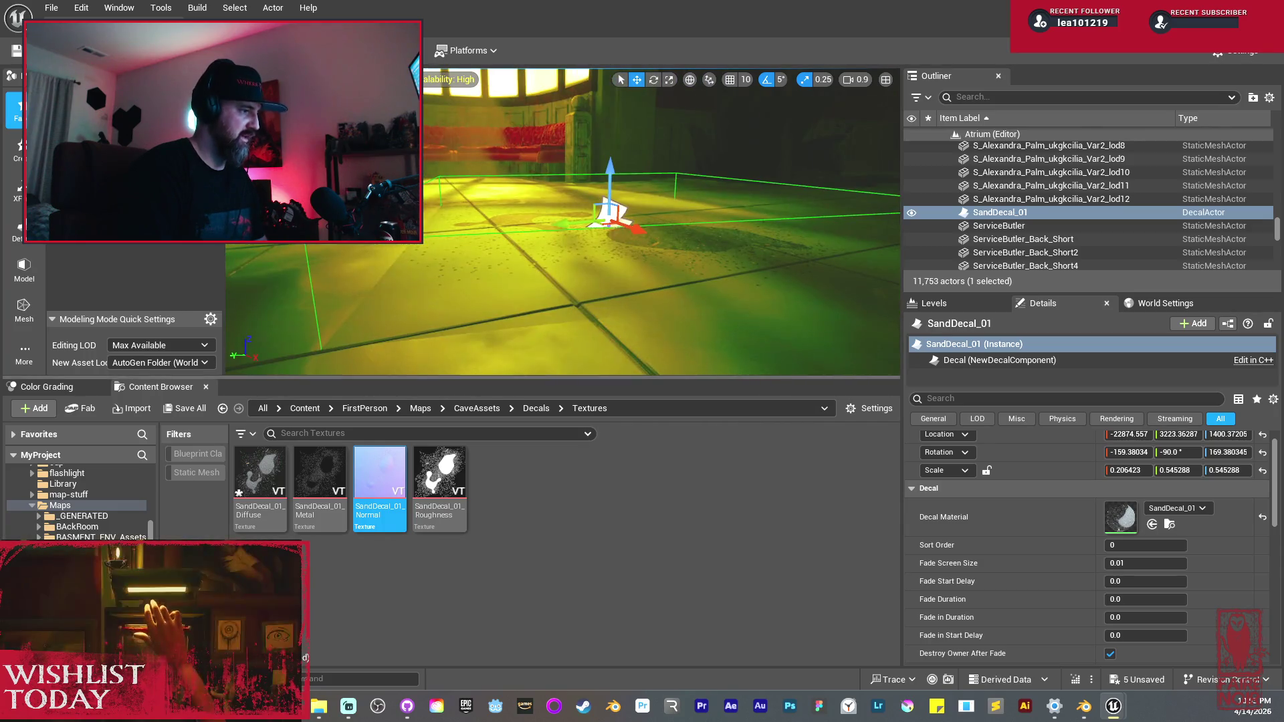
key(s)
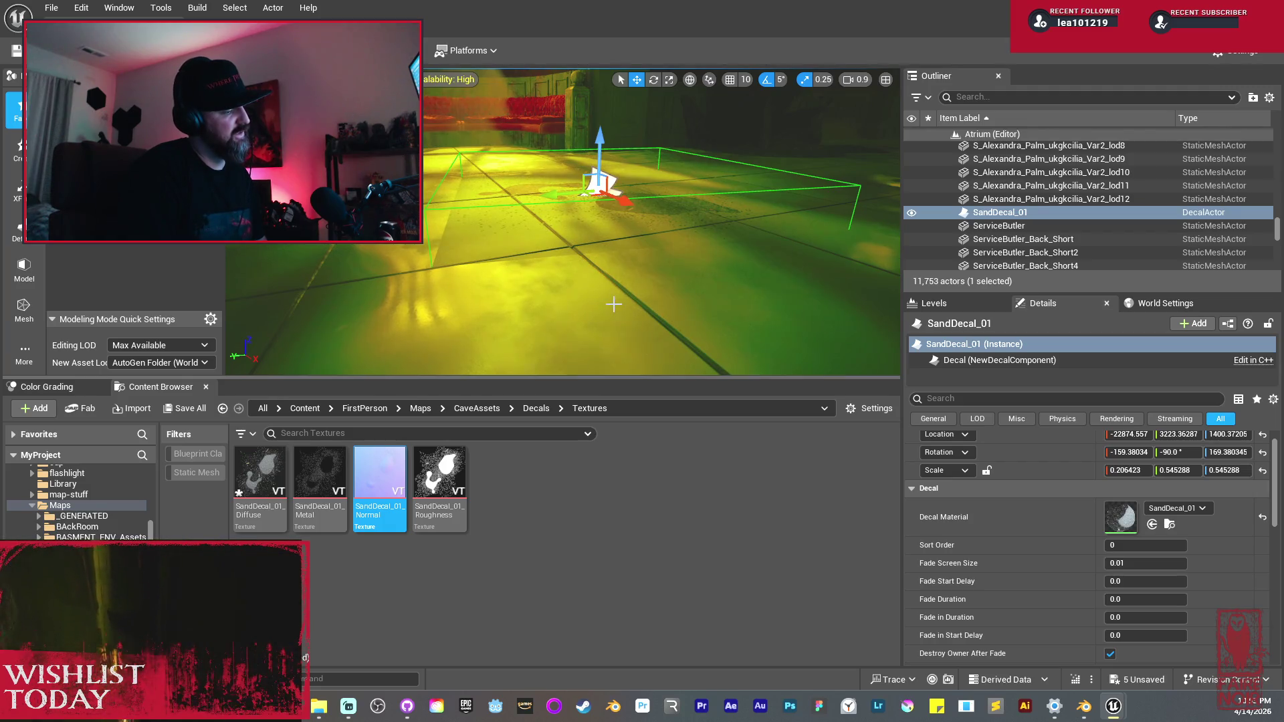
key(f)
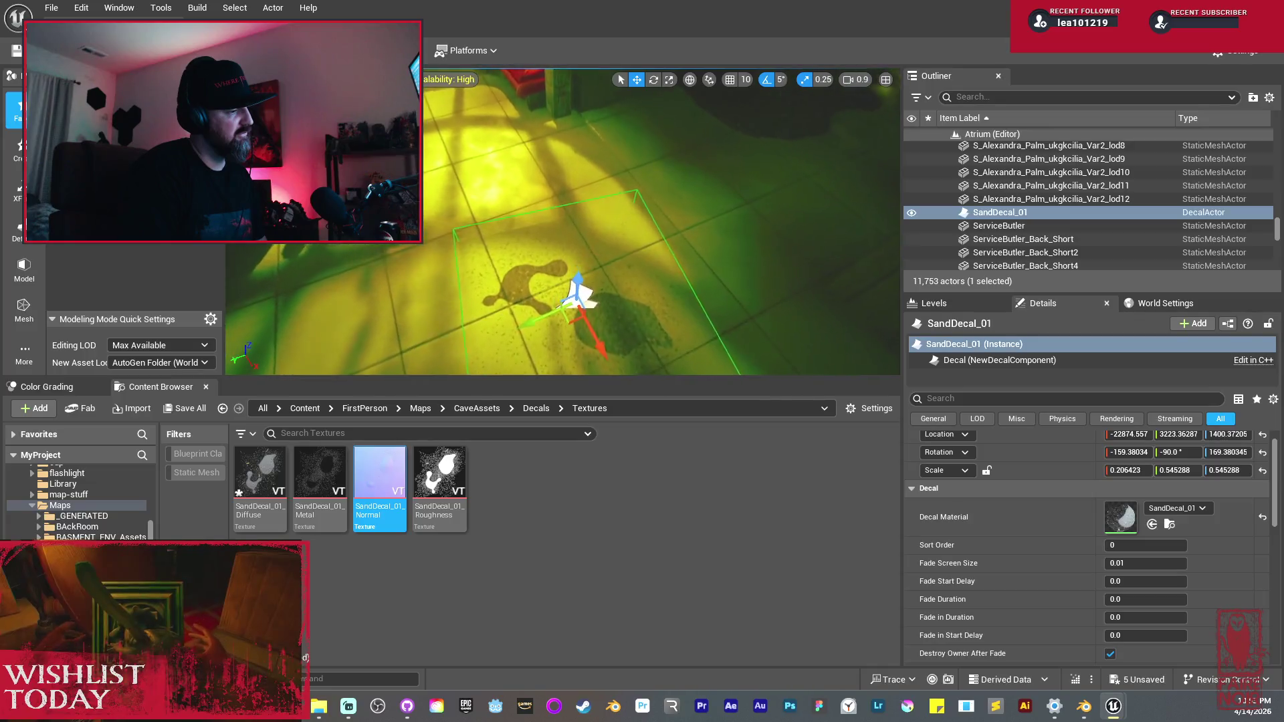
scroll(608, 229, up, 4)
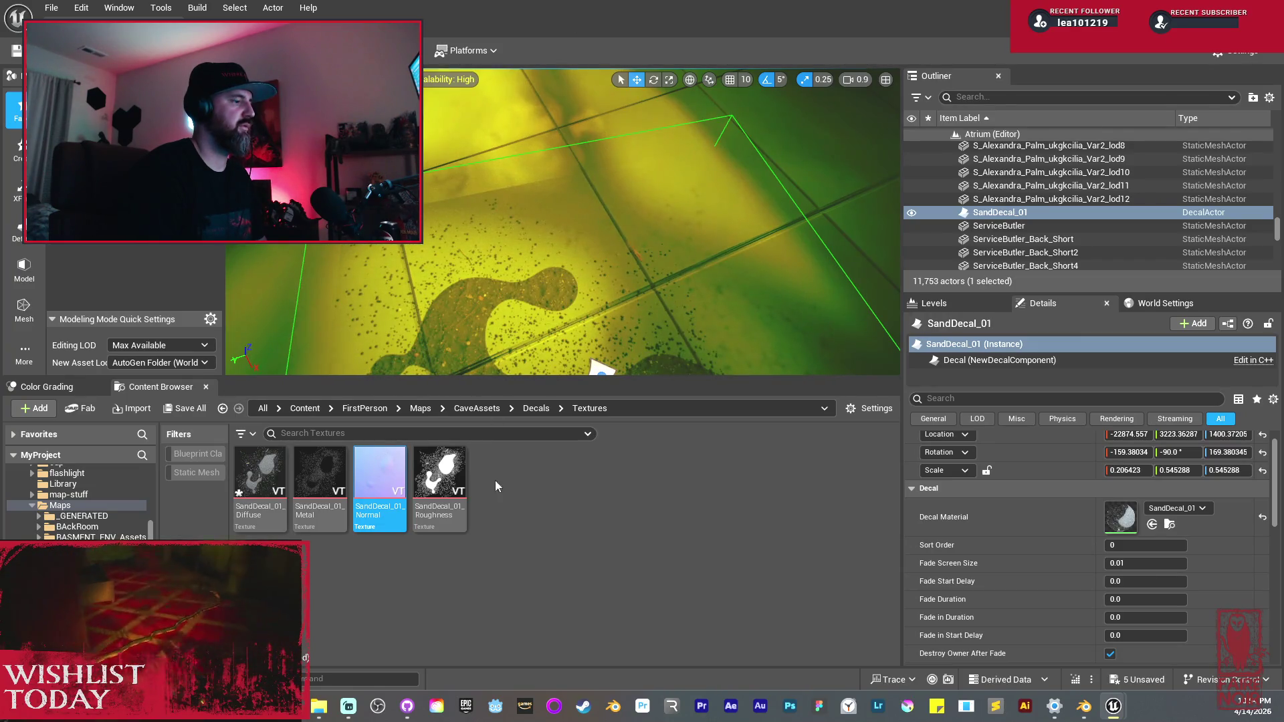
key(f)
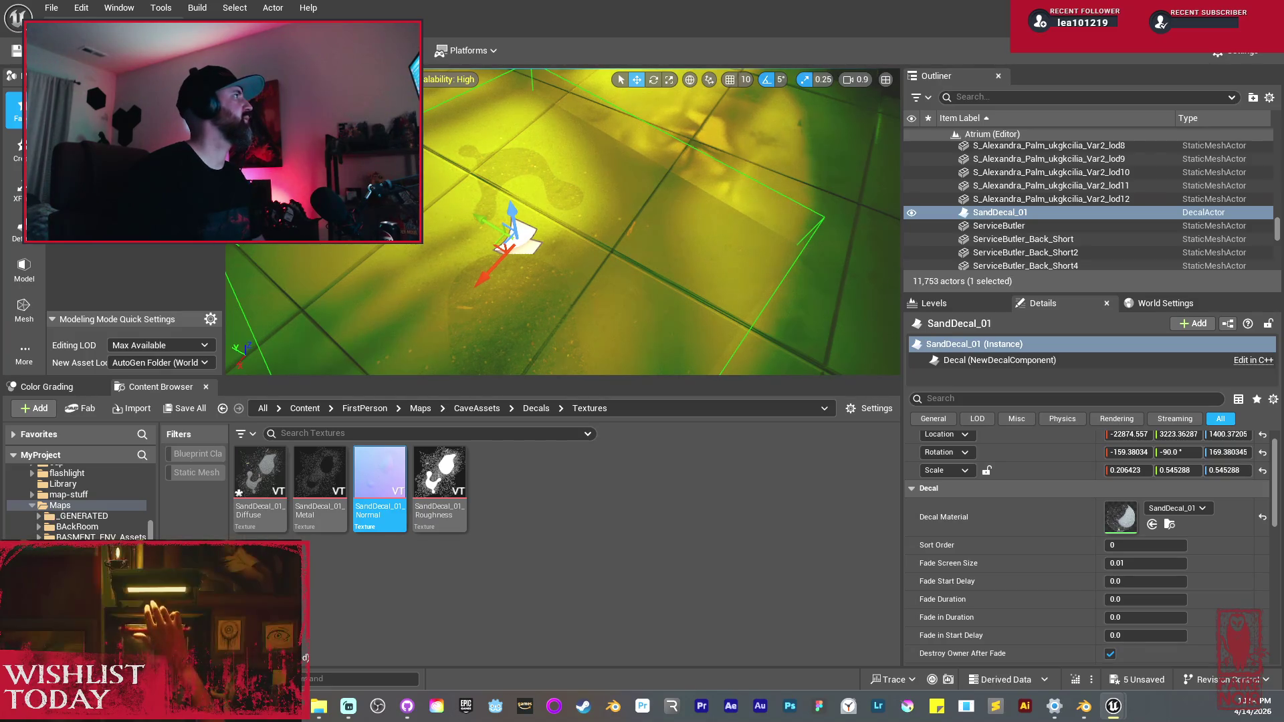
Step: Rotate the sand decal to -50, -90, 180 and zoom in and out to check it
mouse_move(562, 220)
mouse_down()
mouse_move(562, 147)
mouse_move(585, 123)
mouse_move(585, 150)
mouse_up()
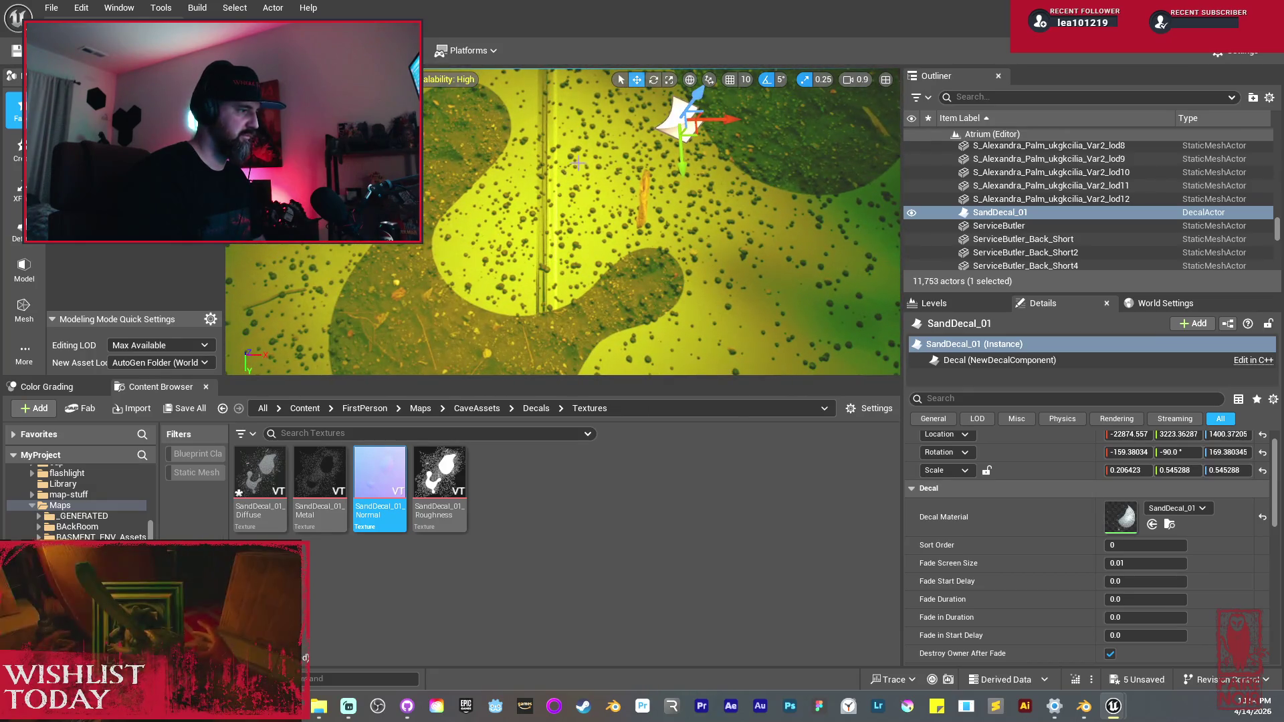
key(f)
key(e)
drag(587, 236, 610, 294)
scroll(562, 222, up, 5)
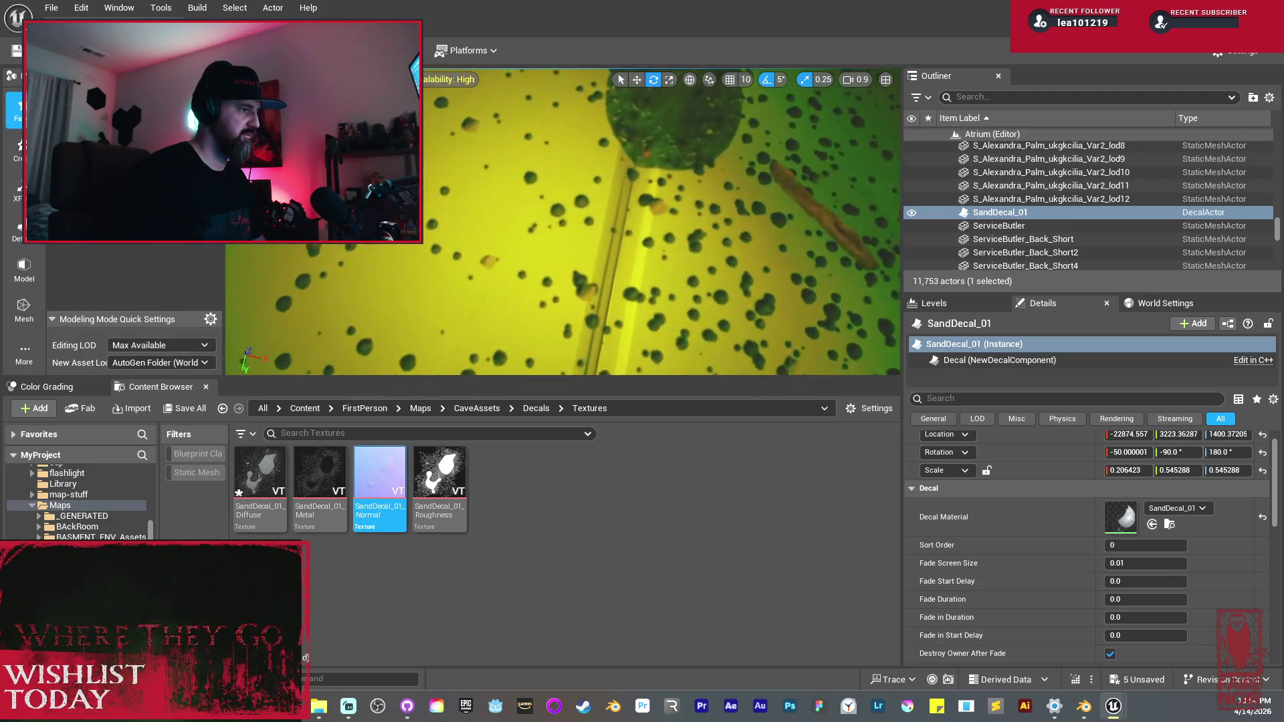
scroll(563, 222, down, 5)
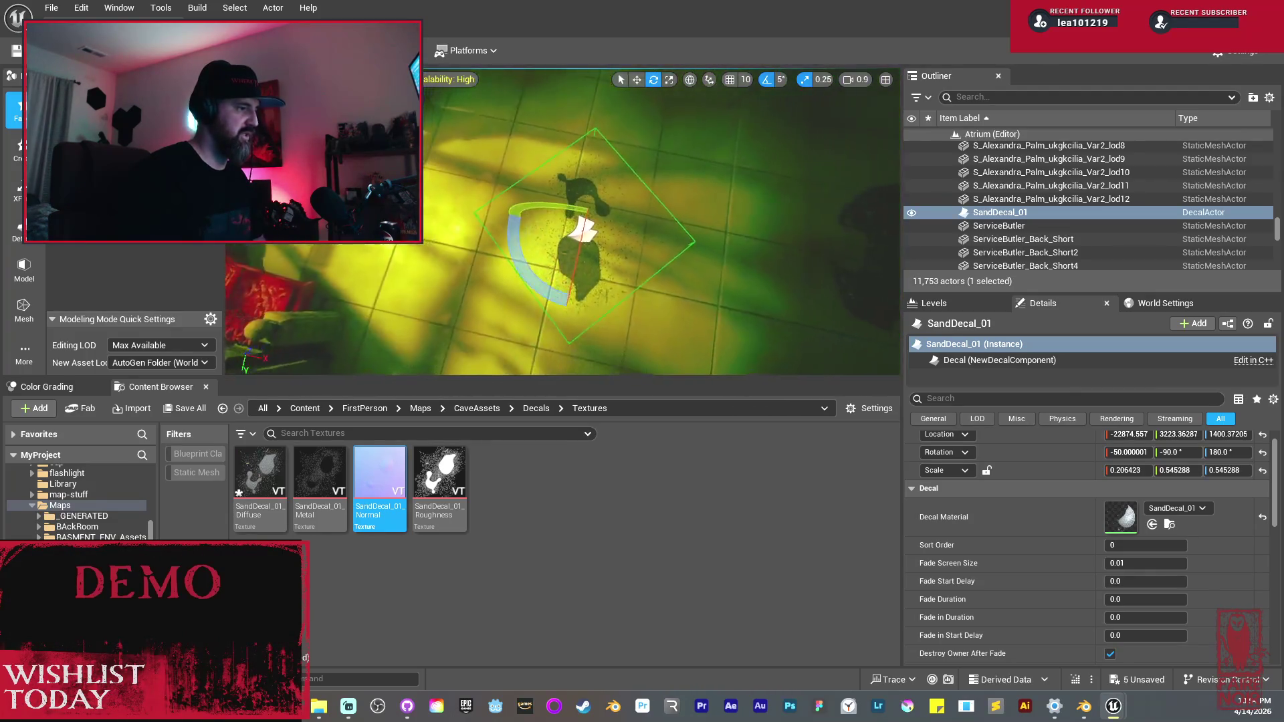
scroll(562, 222, up, 5)
scroll(562, 222, down, 5)
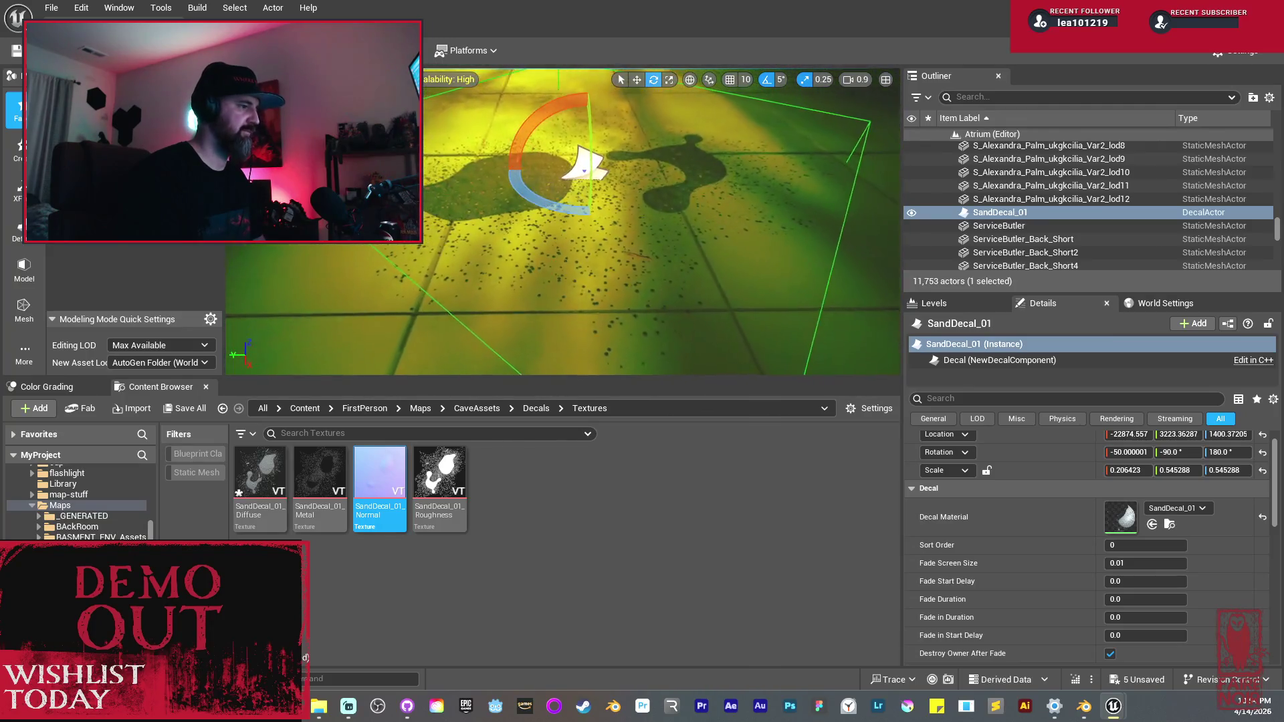
scroll(562, 222, down, 3)
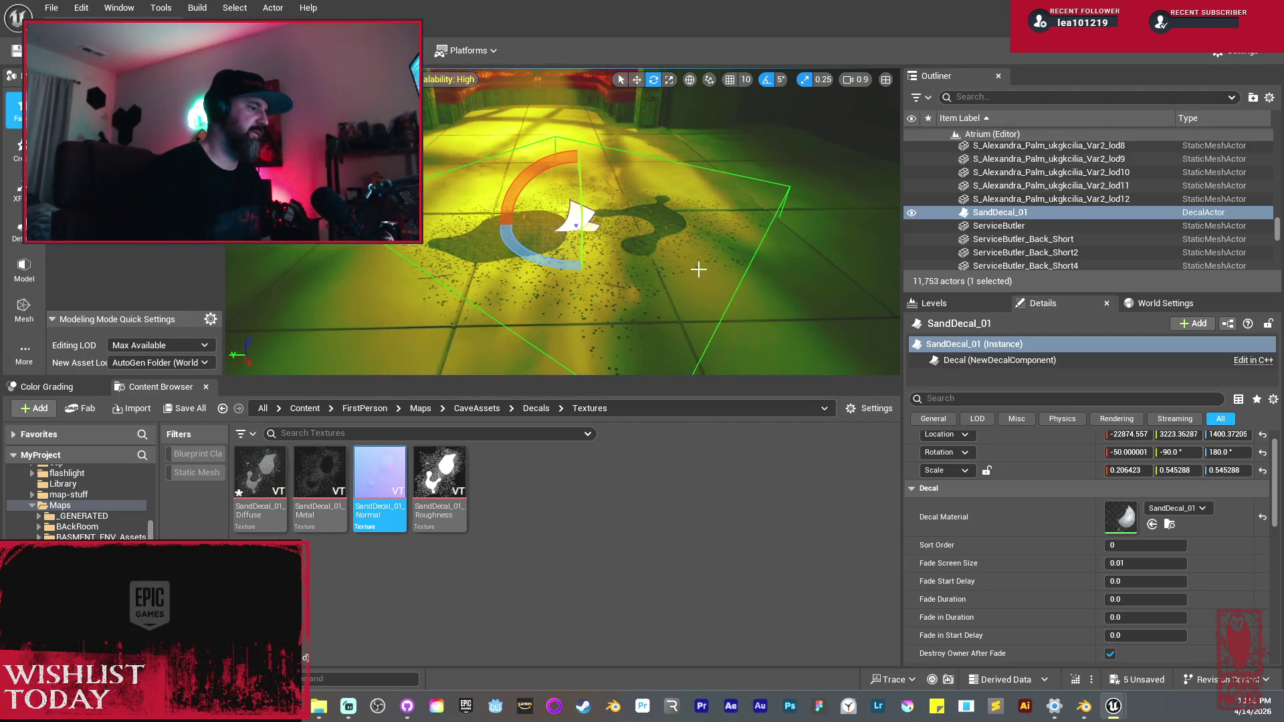
Step: In Blender, orbit the scene from above and select the sand debris plane Plane.002
click(1081, 706)
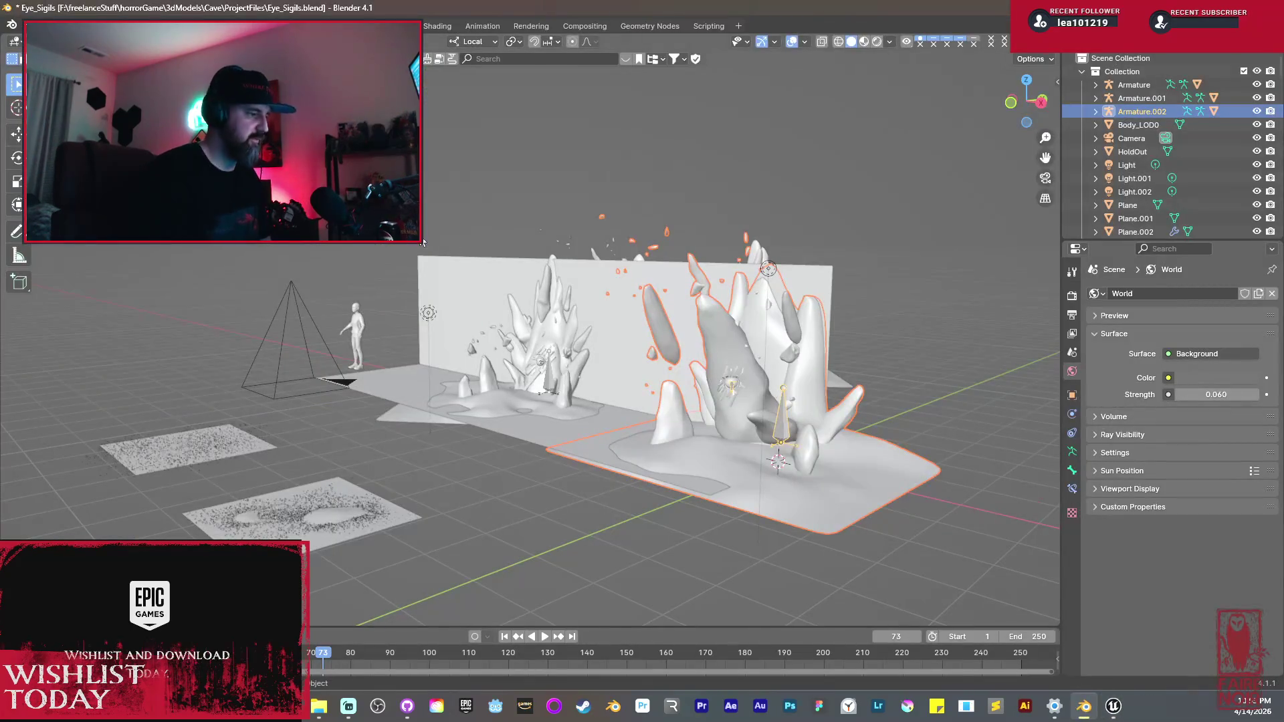
right_click(480, 377)
mouse_move(461, 395)
mouse_down()
mouse_move(422, 408)
mouse_move(652, 214)
mouse_up()
scroll(676, 455, up, 6)
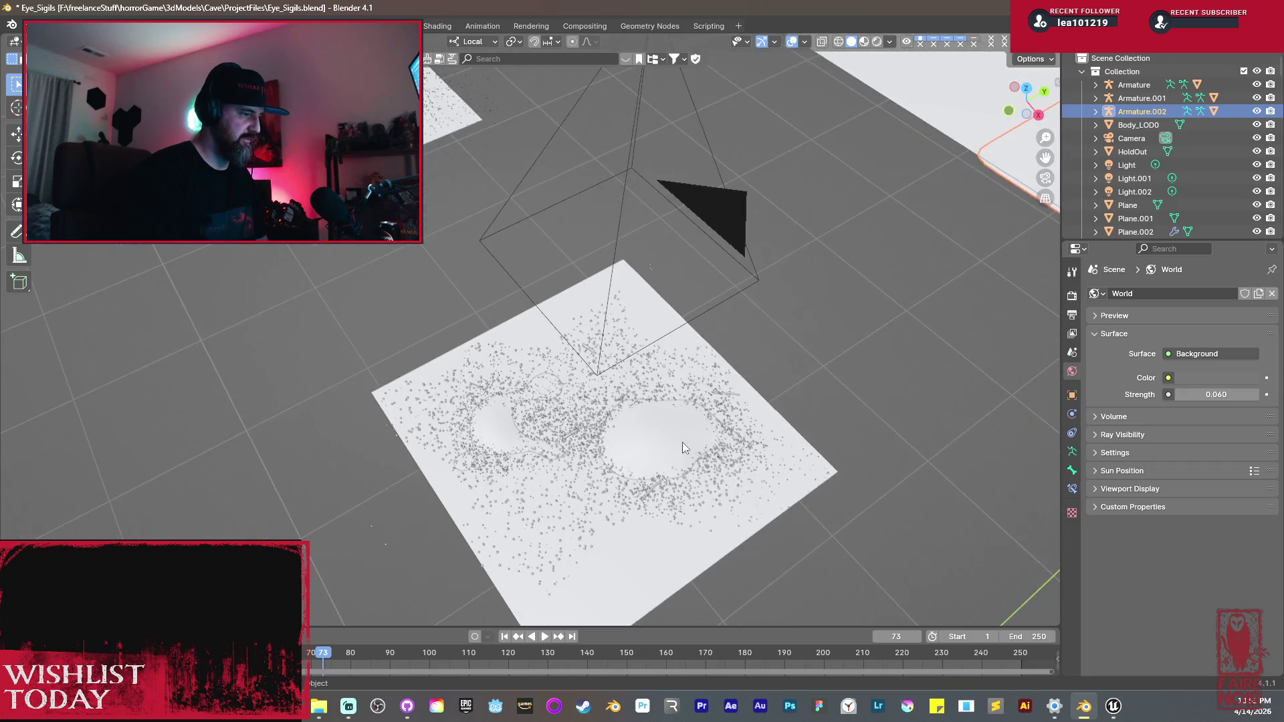
click(660, 444)
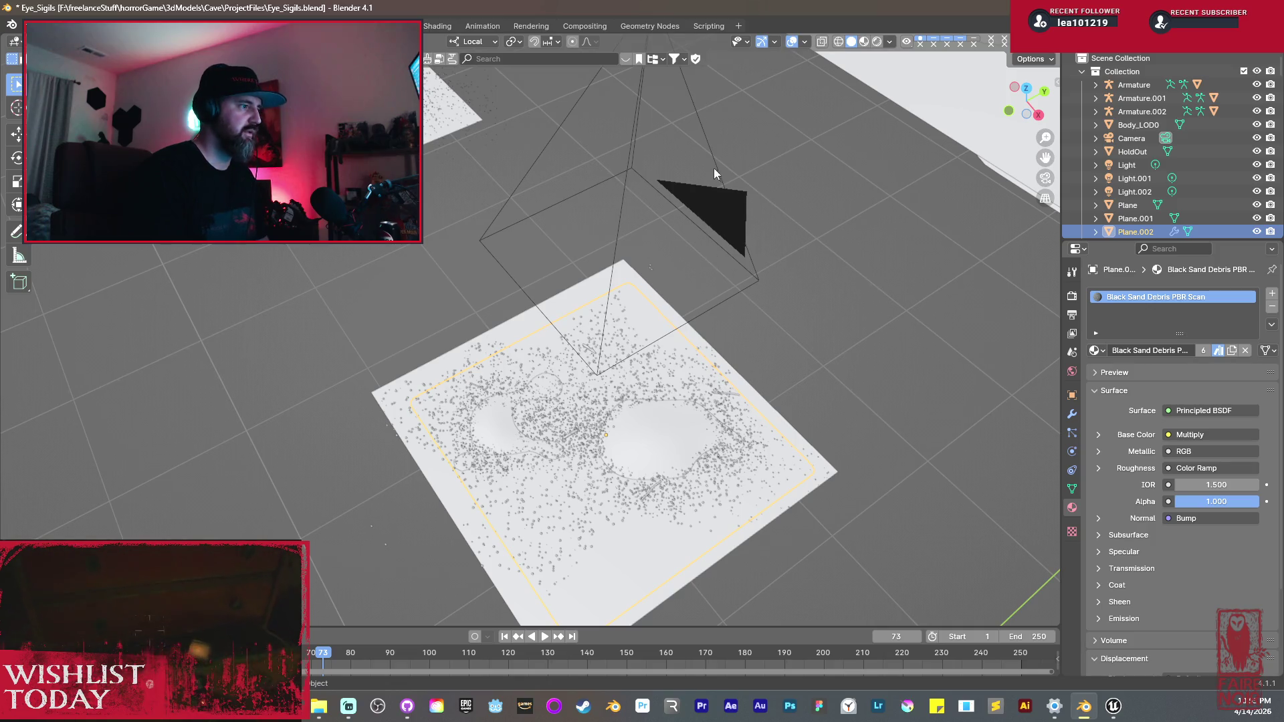
Step: View Plane.002 in Rendered shading through the scene camera, then open the Shading workspace
click(876, 42)
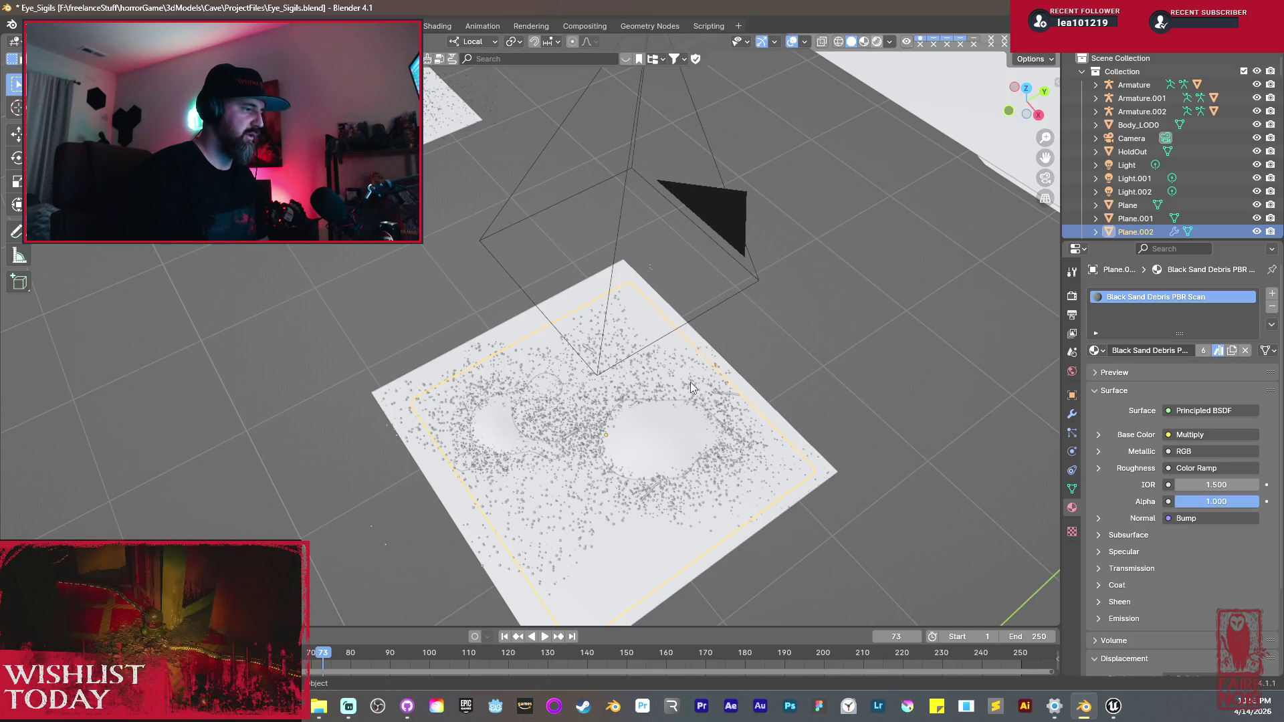
key(KP_0)
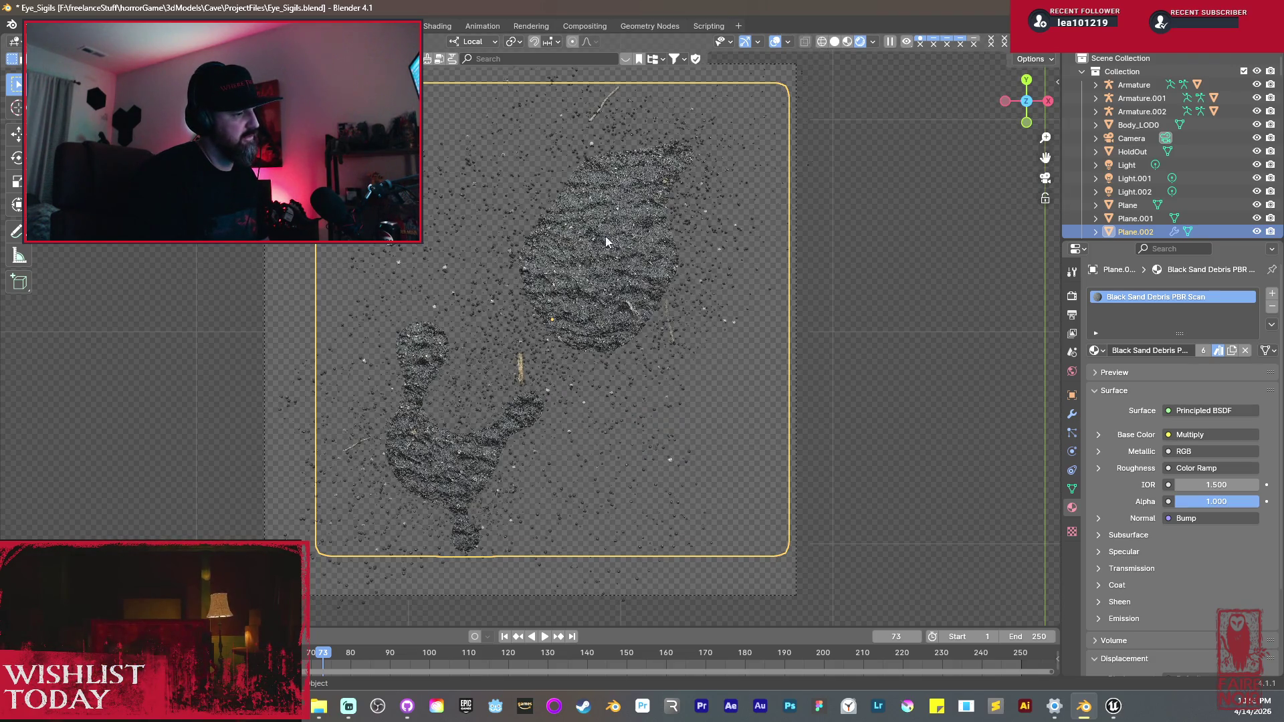
scroll(616, 250, up, 3)
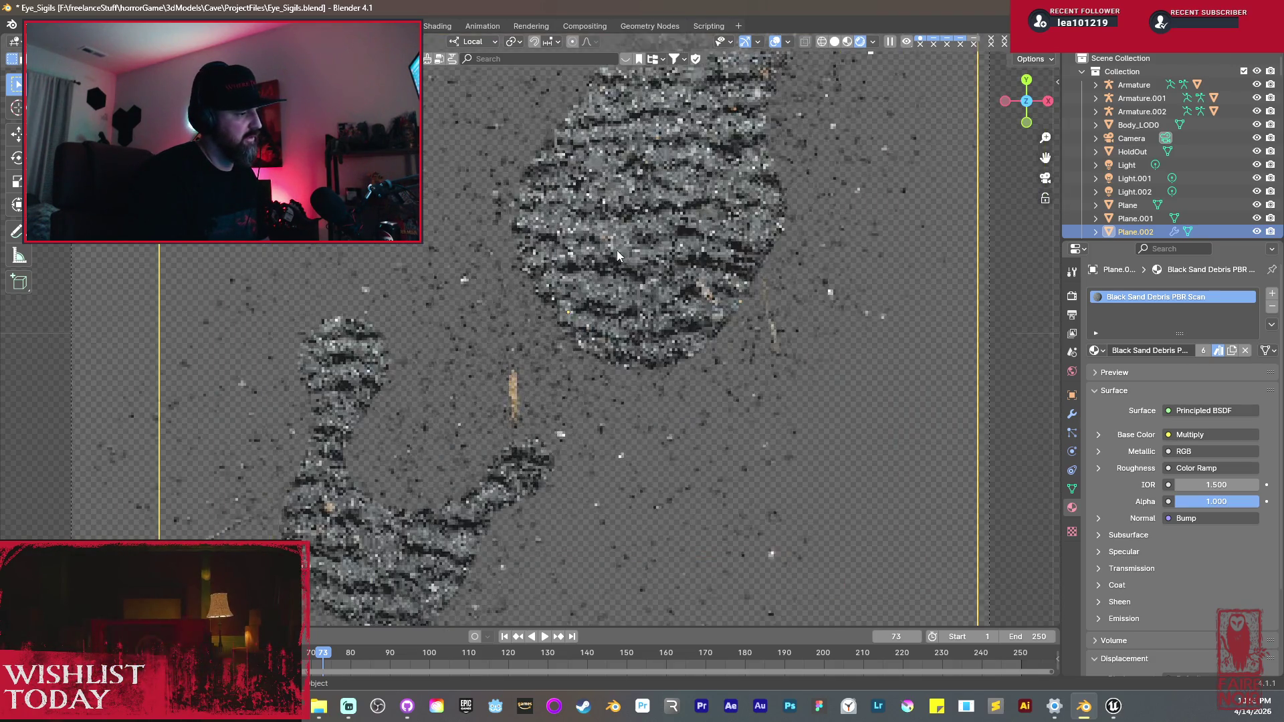
scroll(617, 250, up, 1)
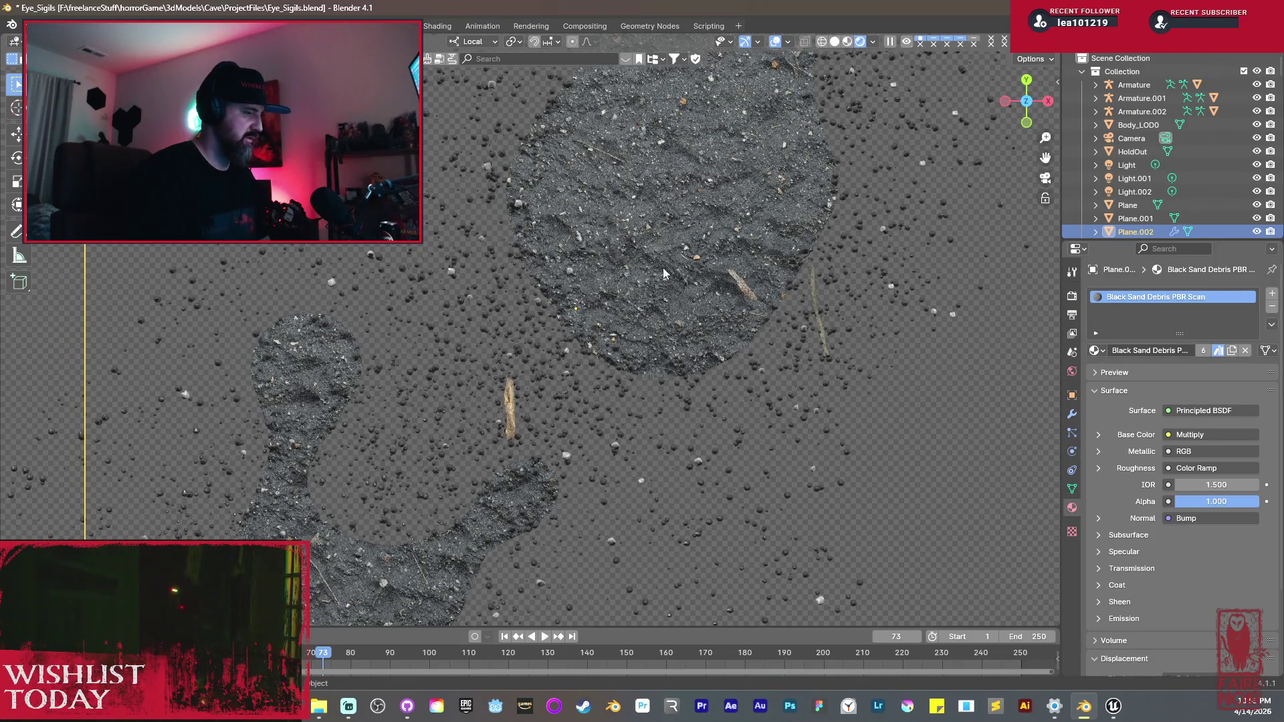
key(g)
key(Escape)
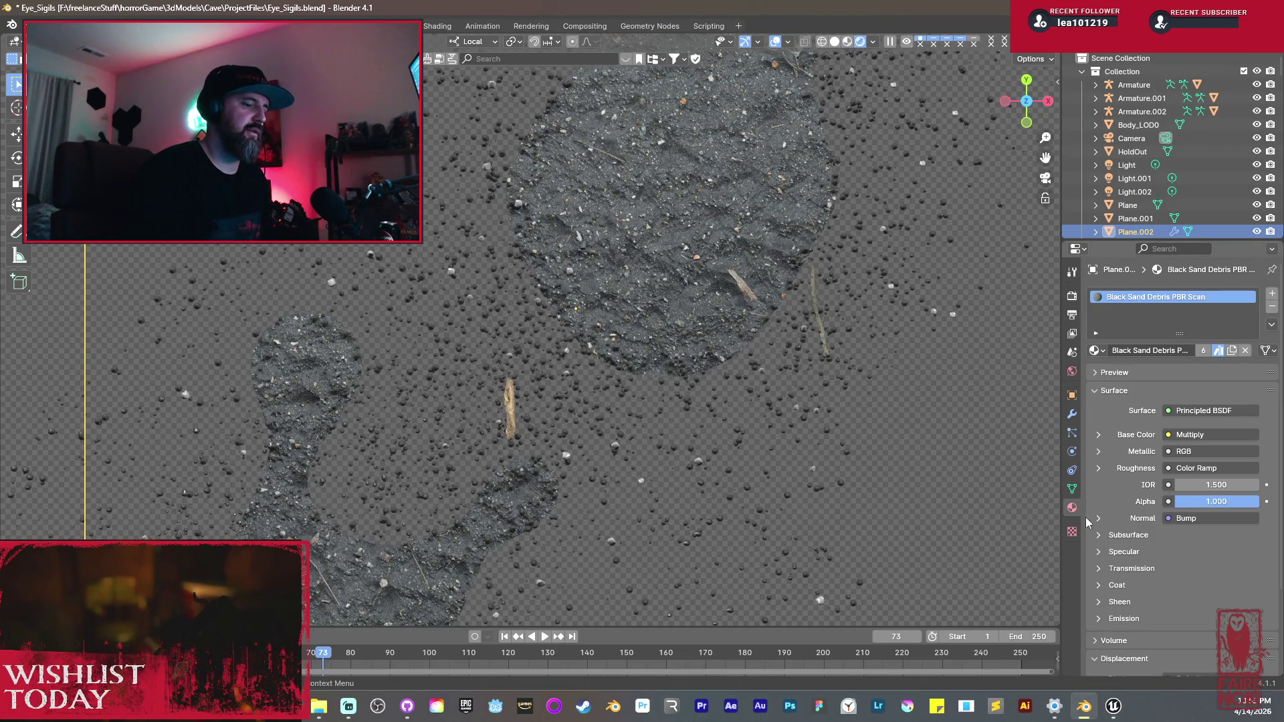
click(453, 30)
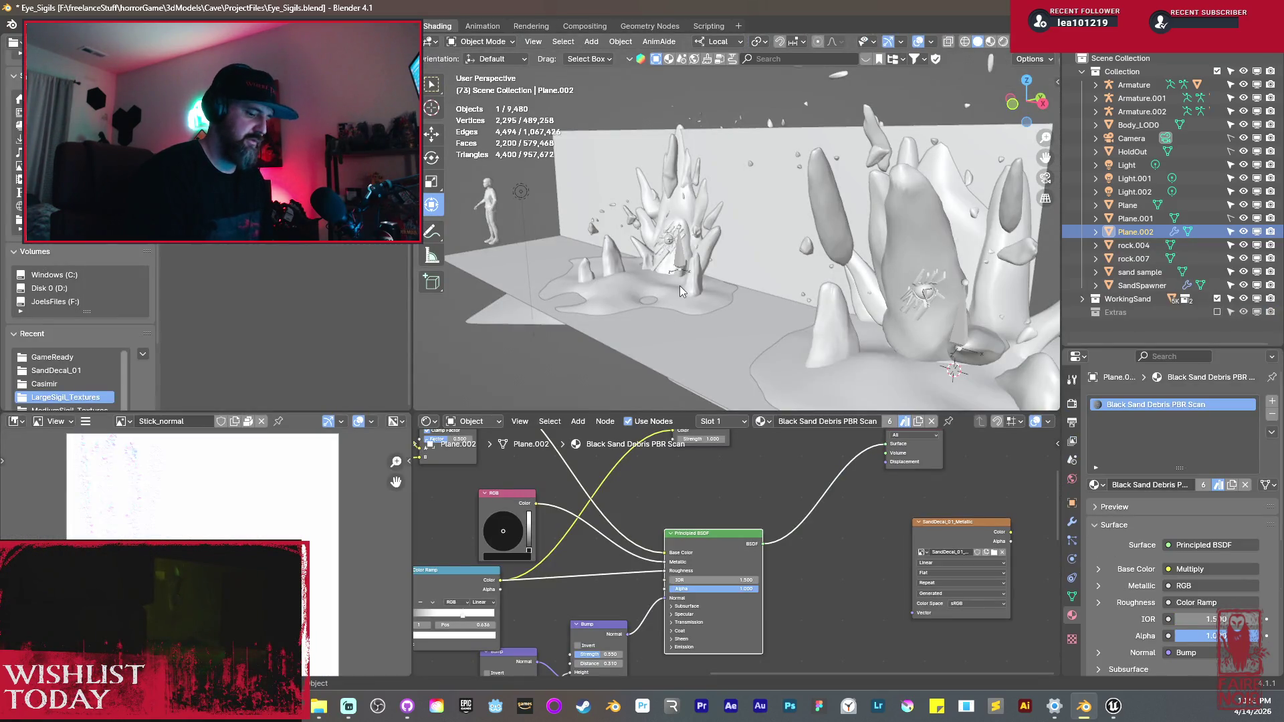
Step: Look through the scene camera and preview the sand material's Bump node output
key(KP_0)
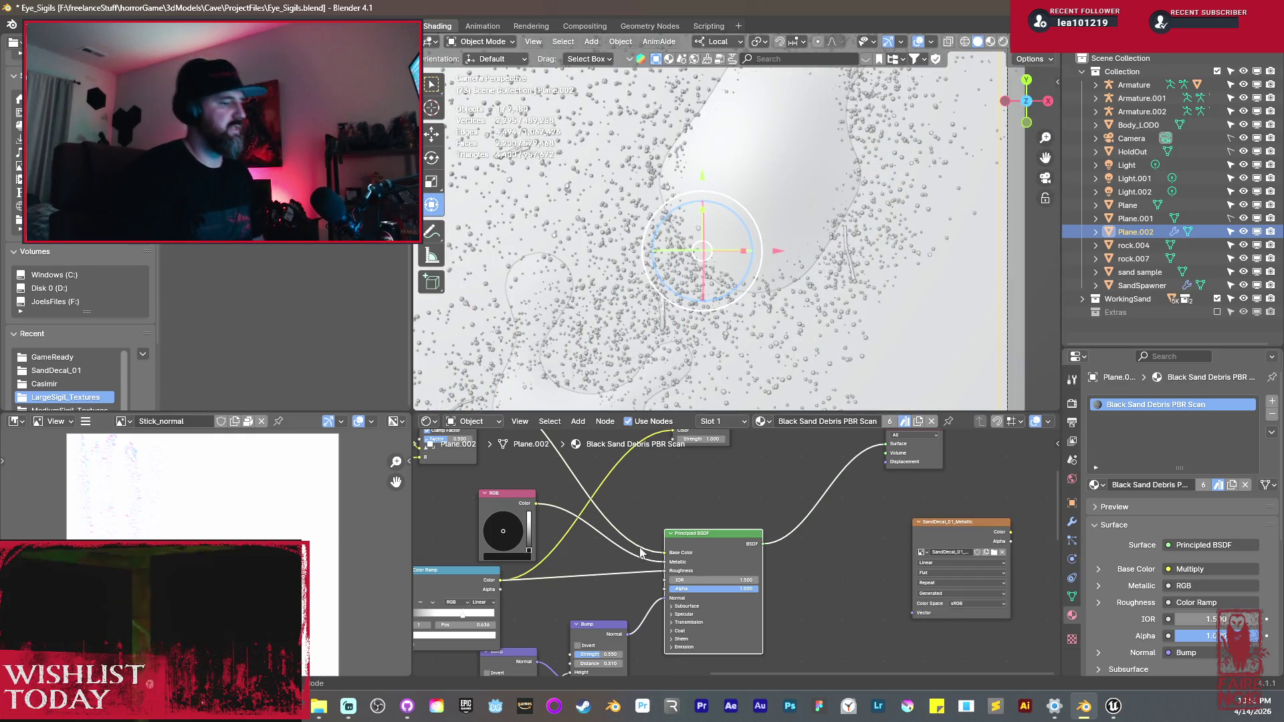
right_click(737, 509)
mouse_move(840, 547)
mouse_down()
mouse_move(844, 658)
mouse_move(860, 541)
mouse_up()
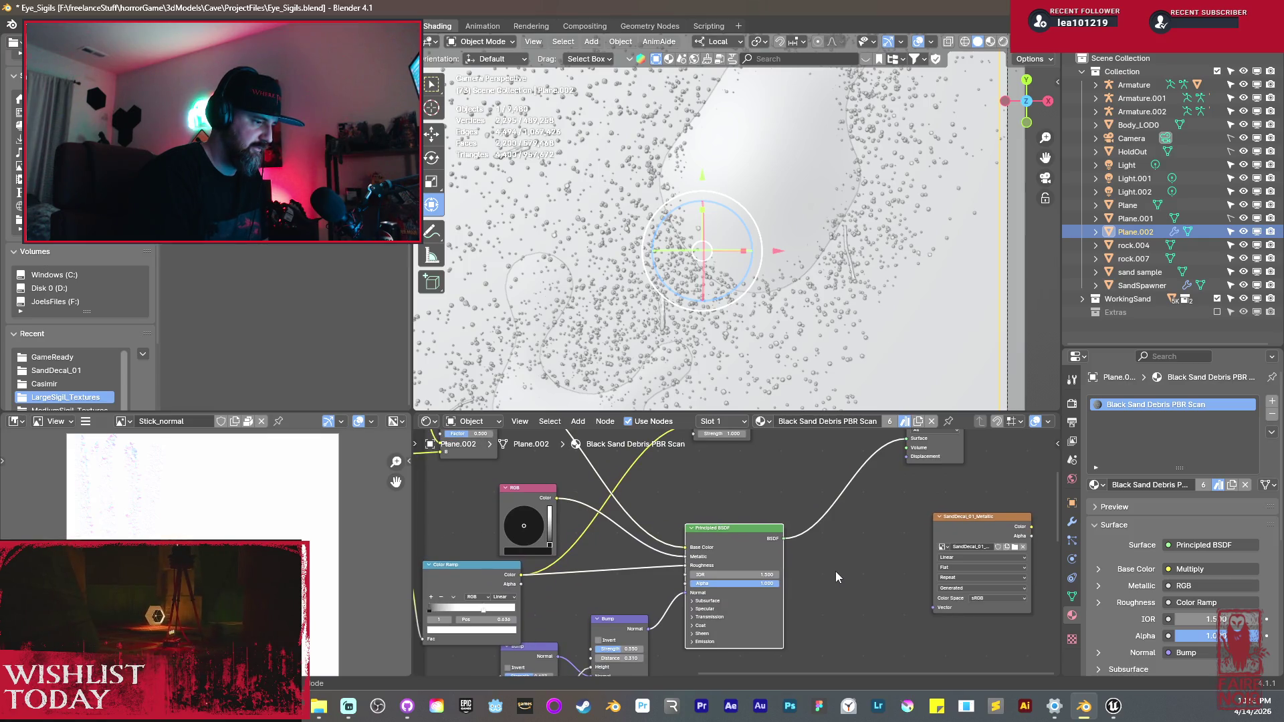
scroll(835, 577, down, 3)
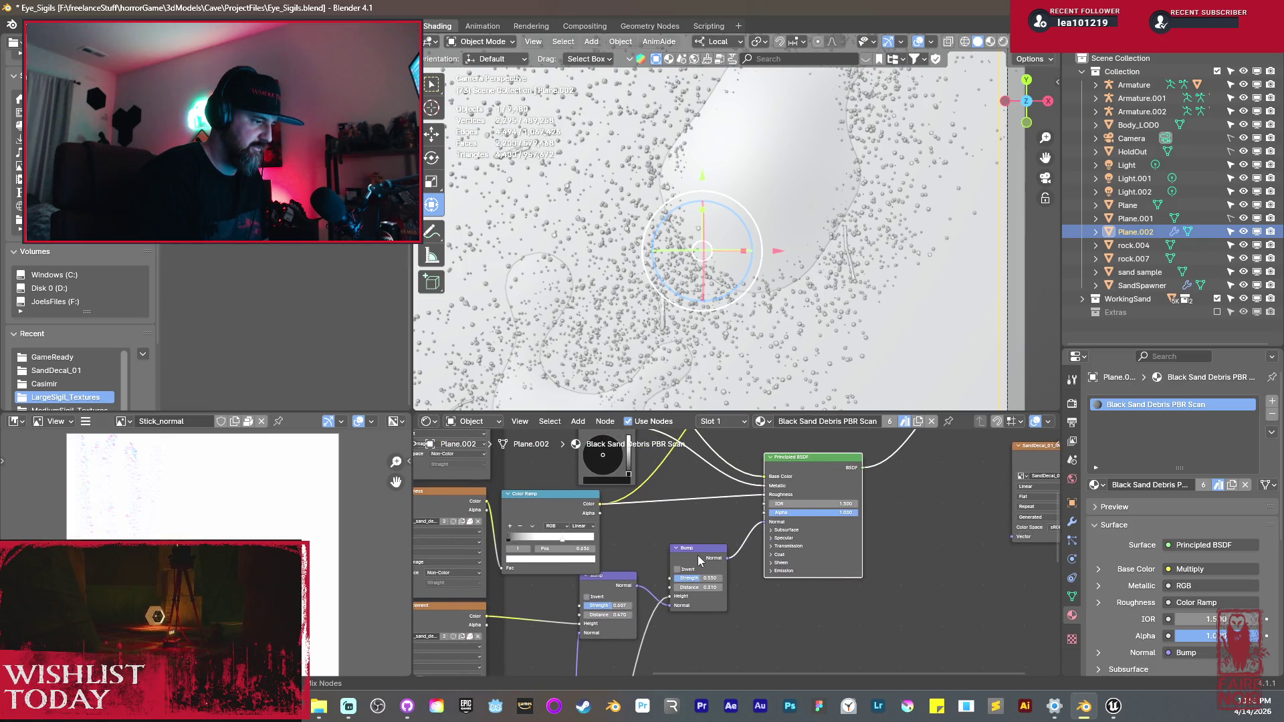
ctrl+shift+click(695, 563)
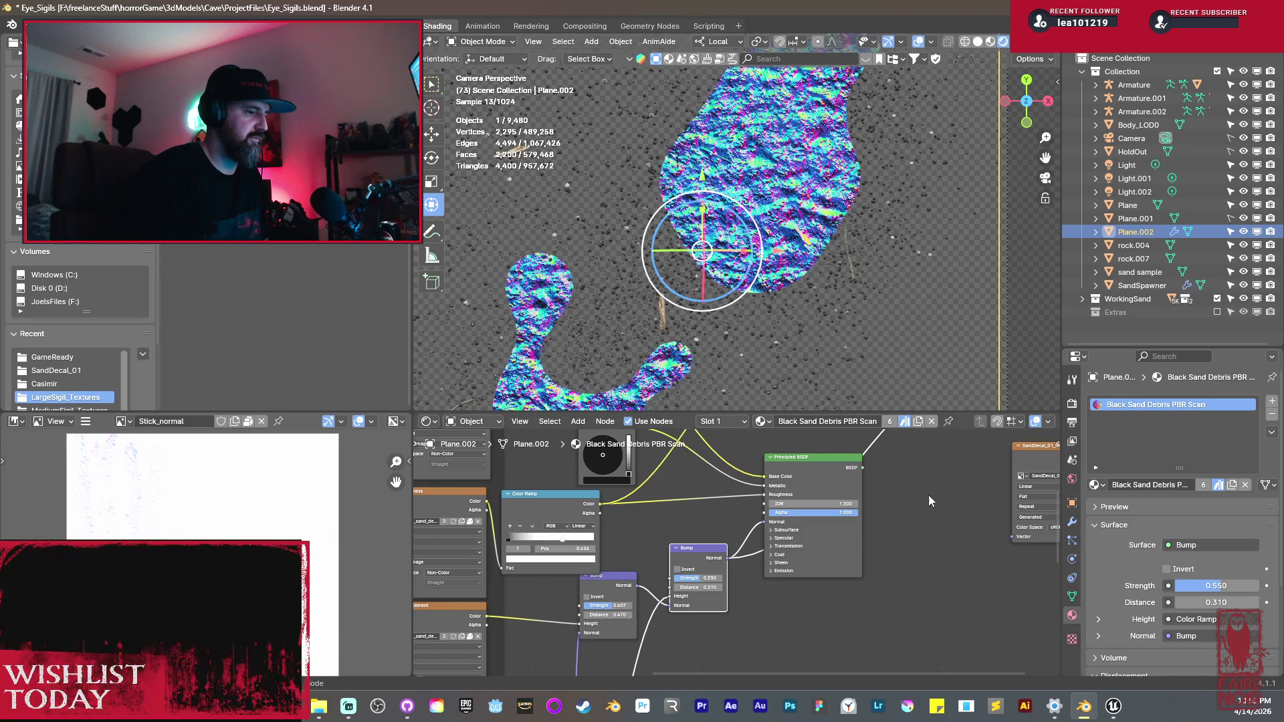
Step: Wire the Bump normal into Emission Color and preview the sand material through Emission
scroll(921, 496, down, 3)
drag(861, 491, 867, 576)
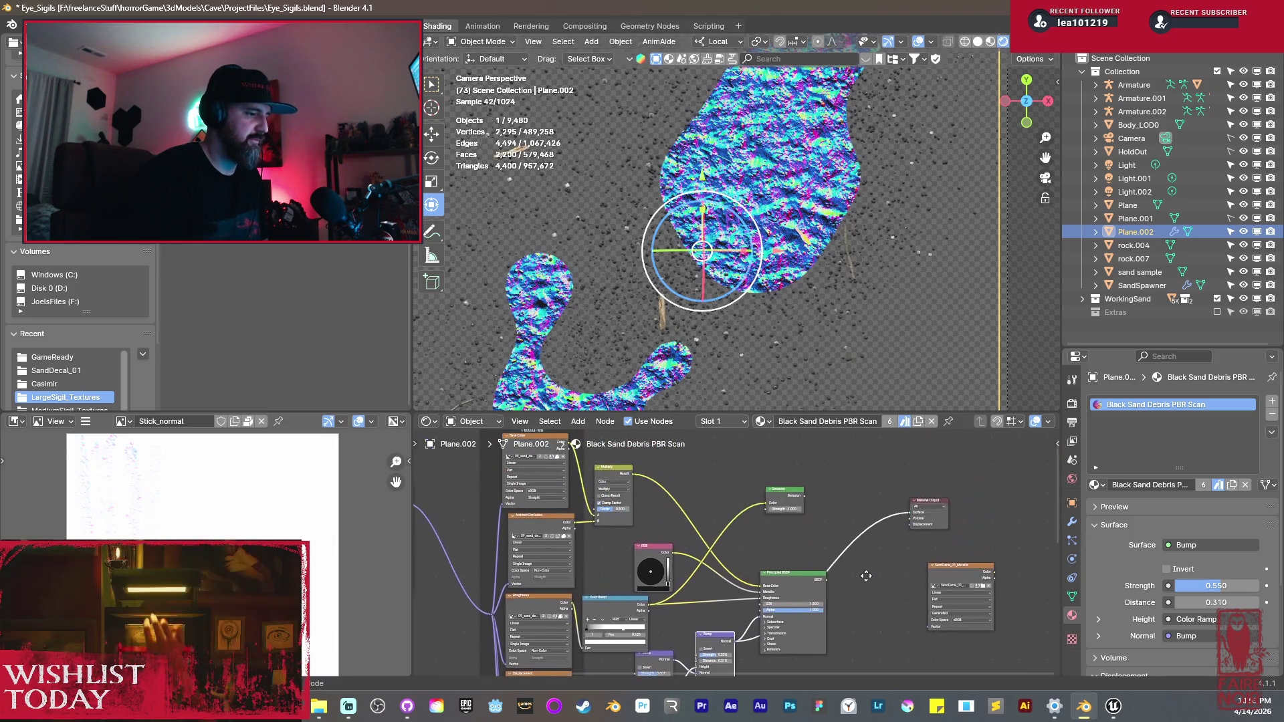
mouse_move(737, 646)
mouse_down()
mouse_move(756, 528)
mouse_move(788, 502)
mouse_up()
ctrl+shift+click(789, 502)
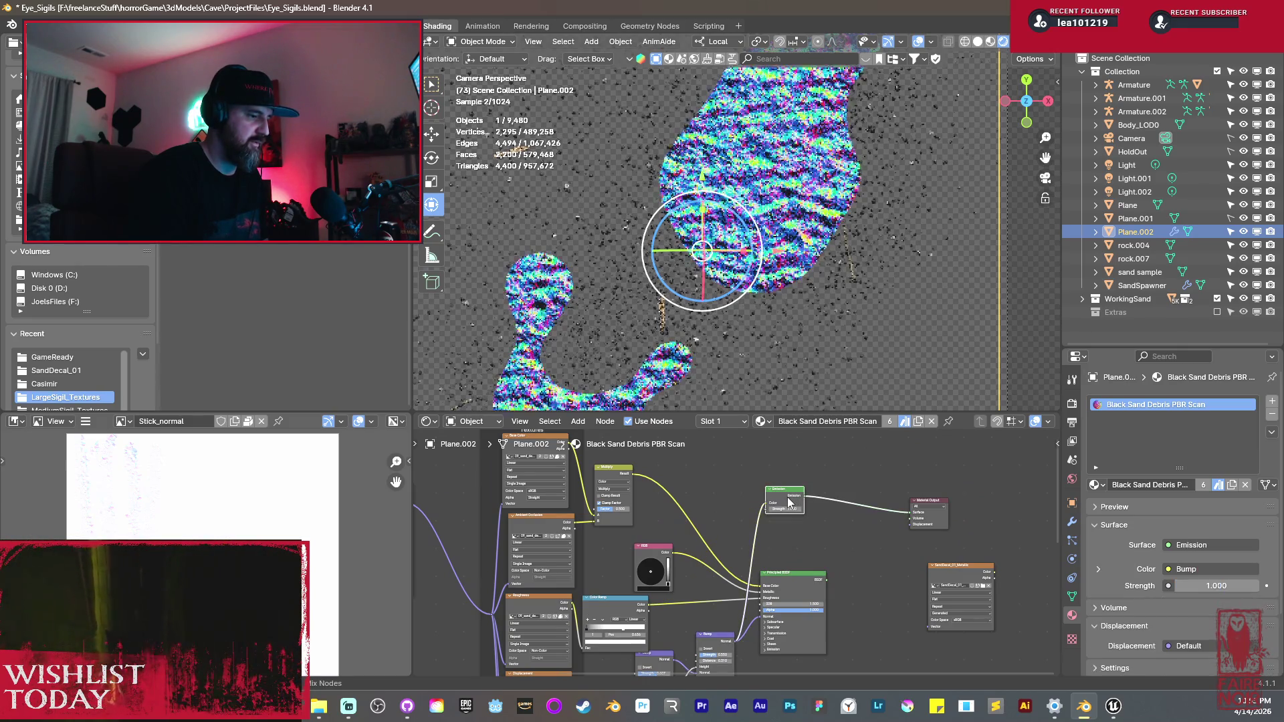
scroll(781, 288, up, 6)
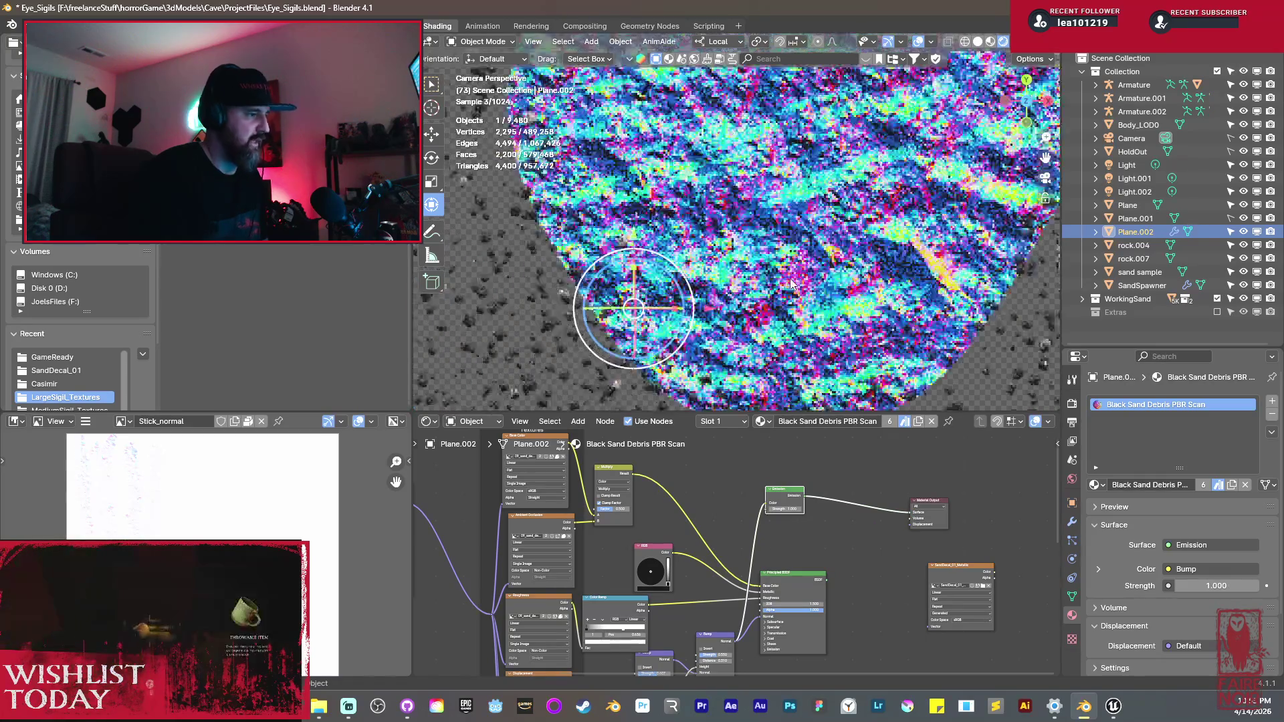
scroll(791, 284, down, 5)
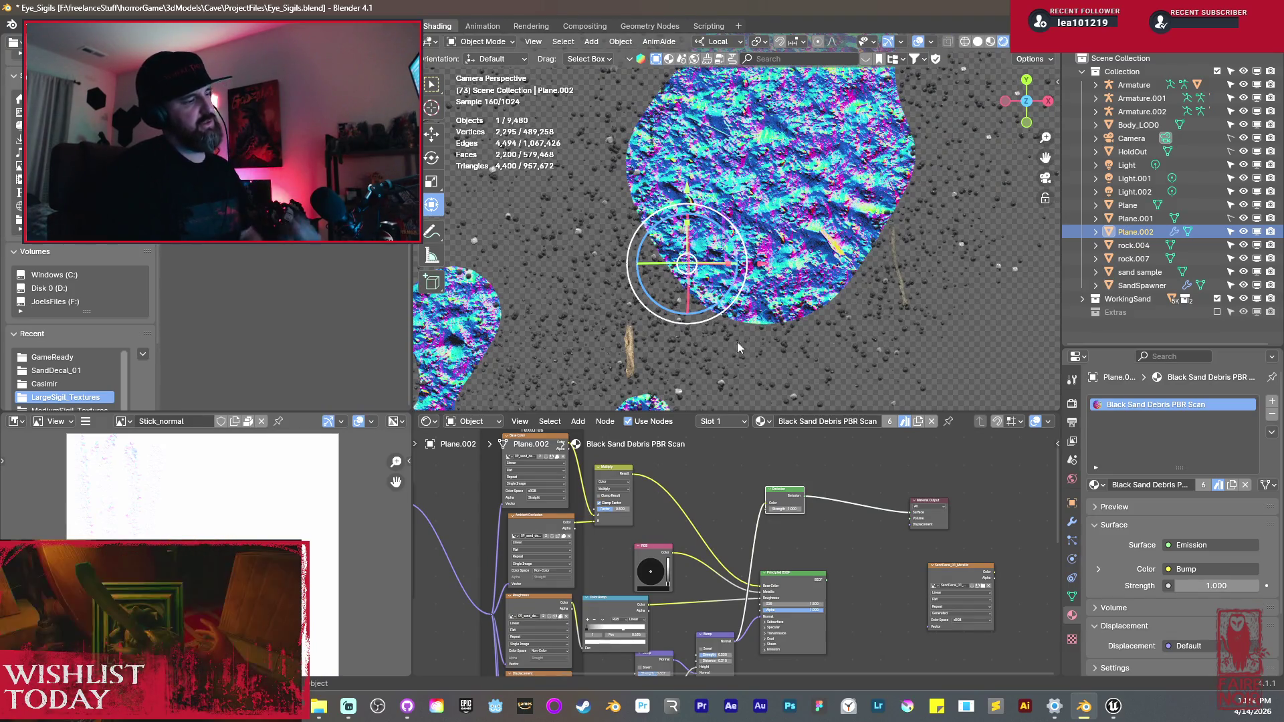
click(629, 348)
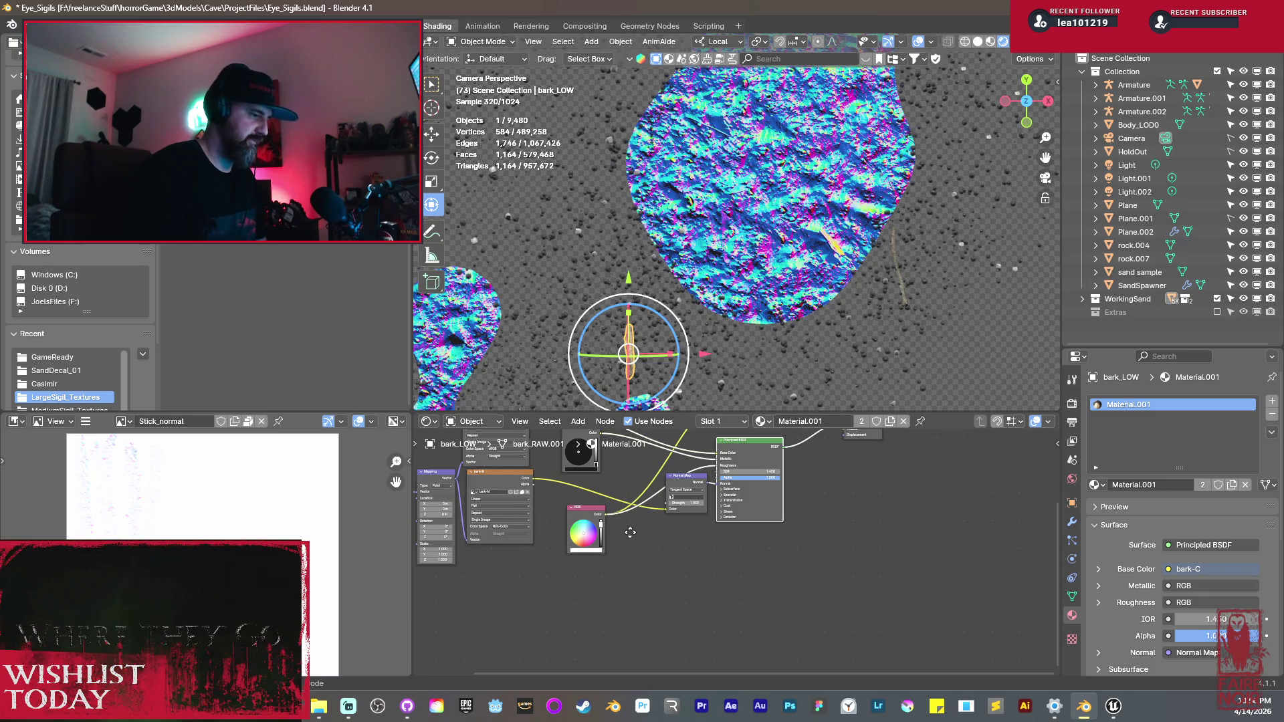
Step: Link the bark stick's Normal Map output to Emission Color and preview Emission
scroll(715, 575, up, 5)
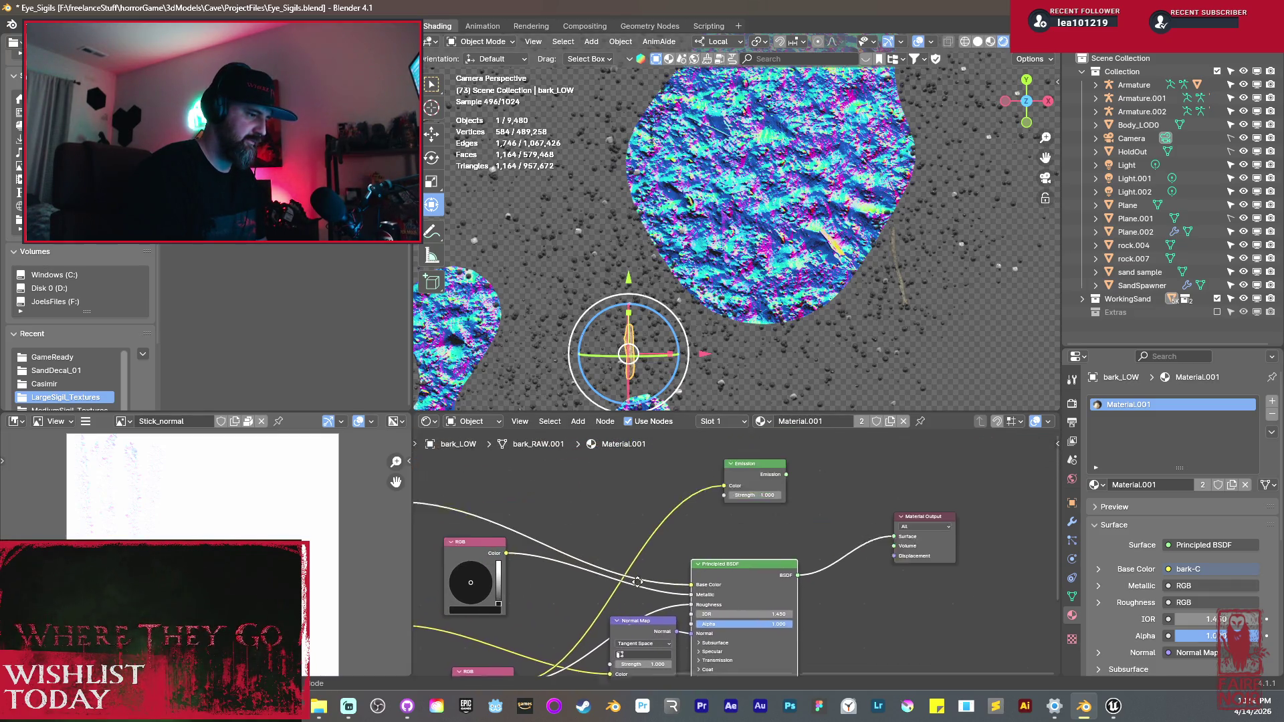
scroll(671, 601, right, 3)
scroll(669, 622, up, 3)
drag(654, 651, 691, 500)
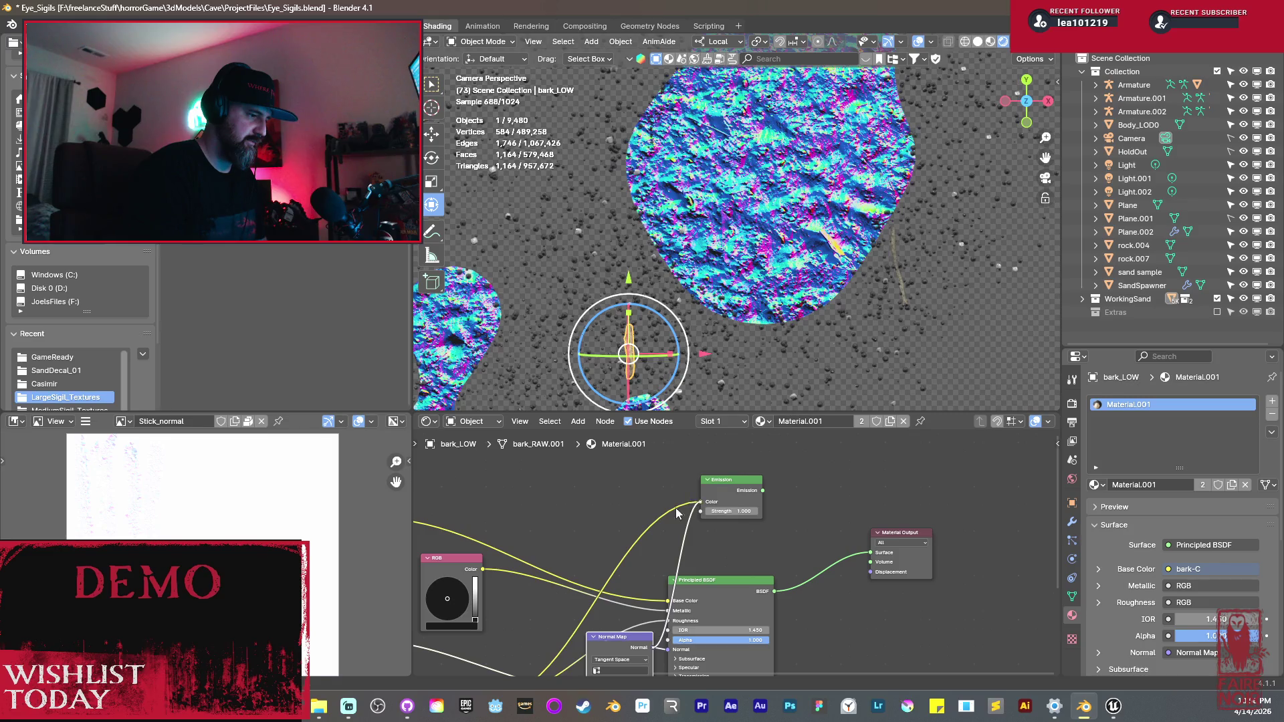
ctrl+shift+click(728, 494)
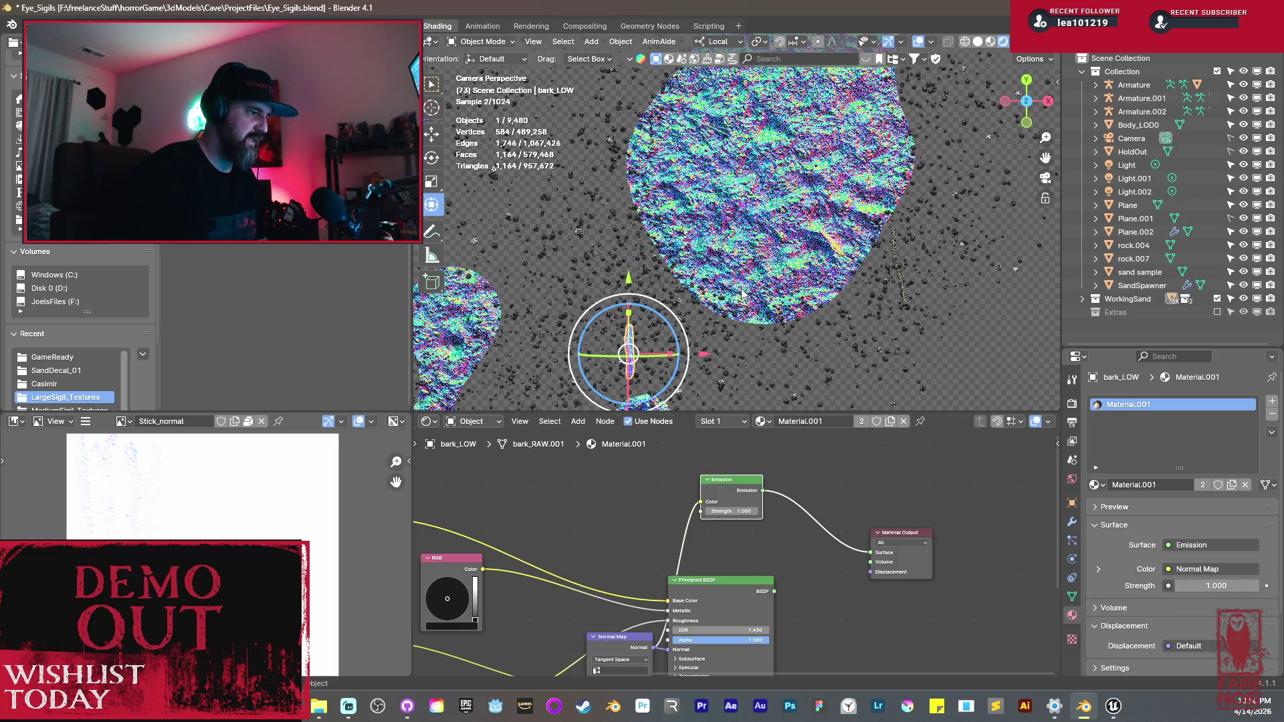
Step: Select the Stick object and orbit the view across the floor
click(900, 277)
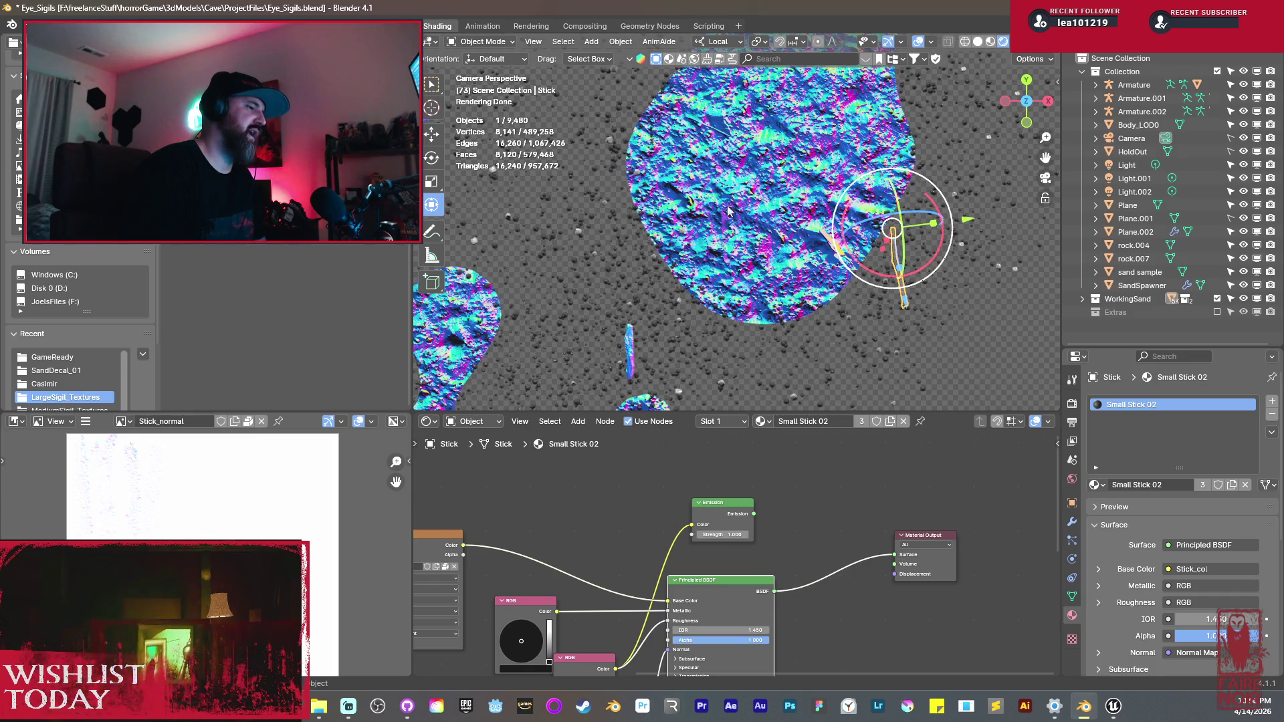
mouse_move(643, 290)
mouse_down()
mouse_move(744, 254)
mouse_move(696, 159)
mouse_move(741, 251)
mouse_up()
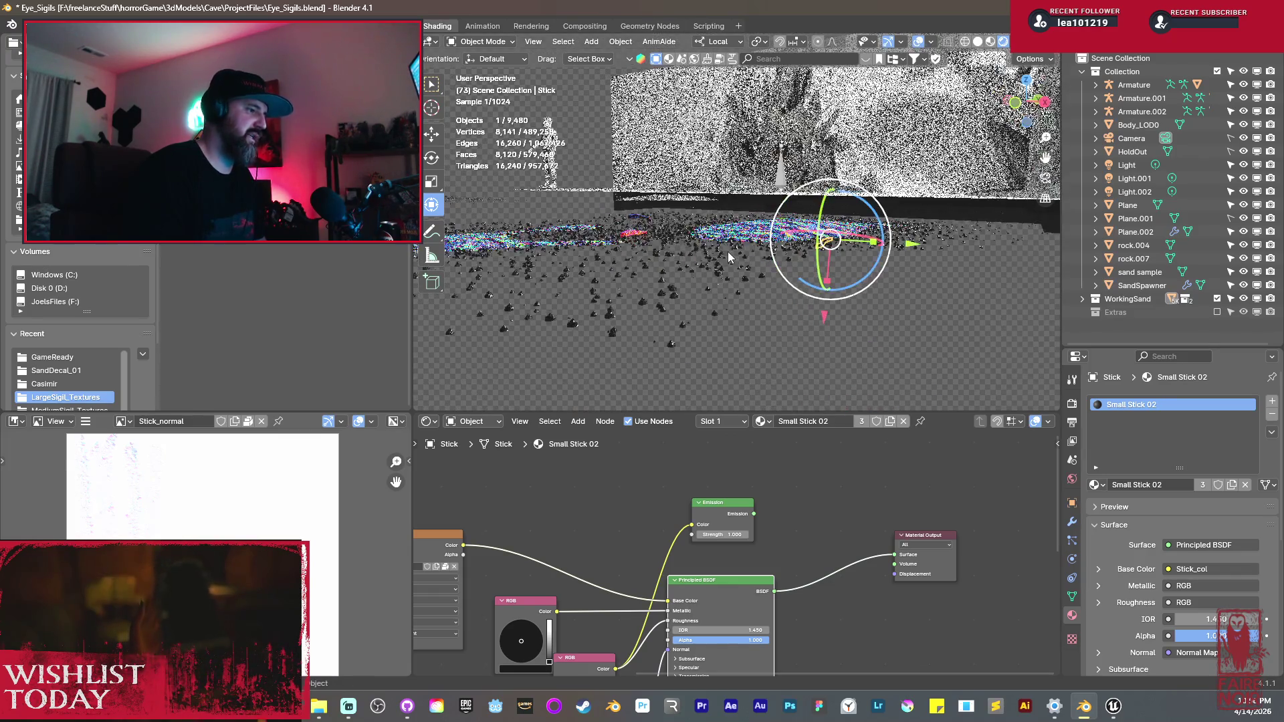
scroll(729, 254, up, 5)
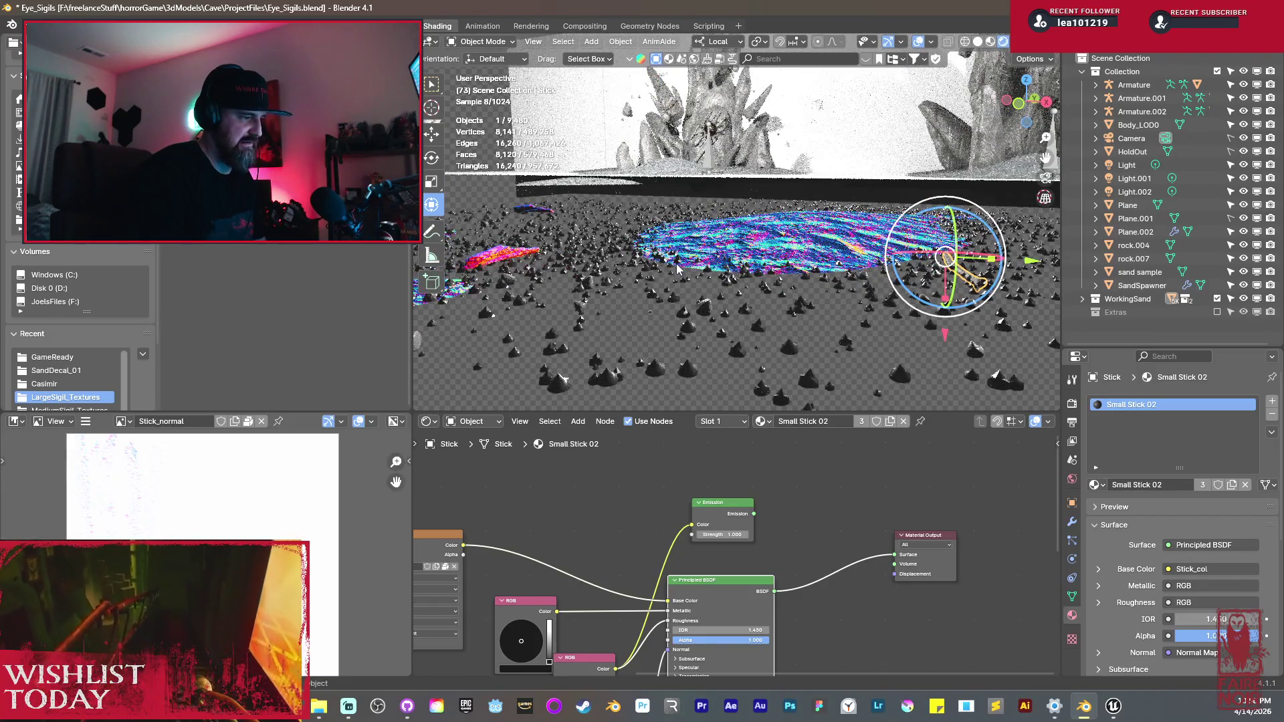
scroll(677, 268, down, 3)
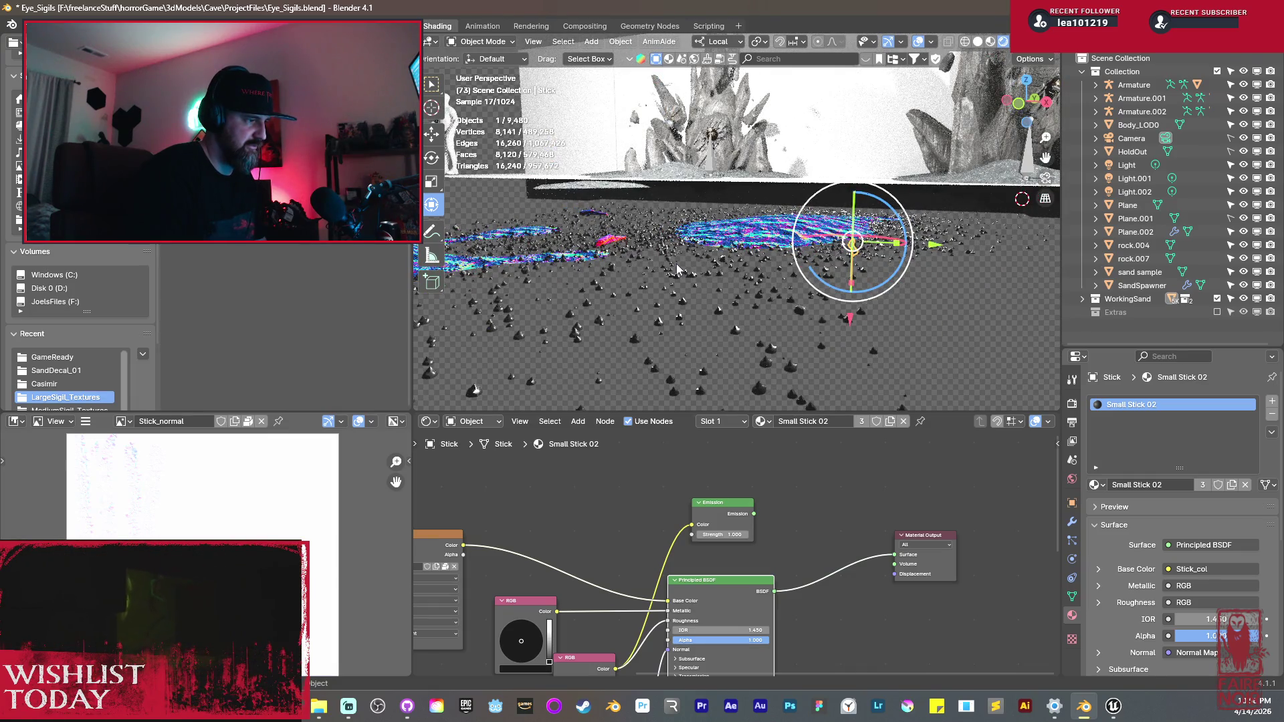
Step: Orbit to a higher angle over the floor and switch the viewport to Solid shading
drag(737, 235, 775, 251)
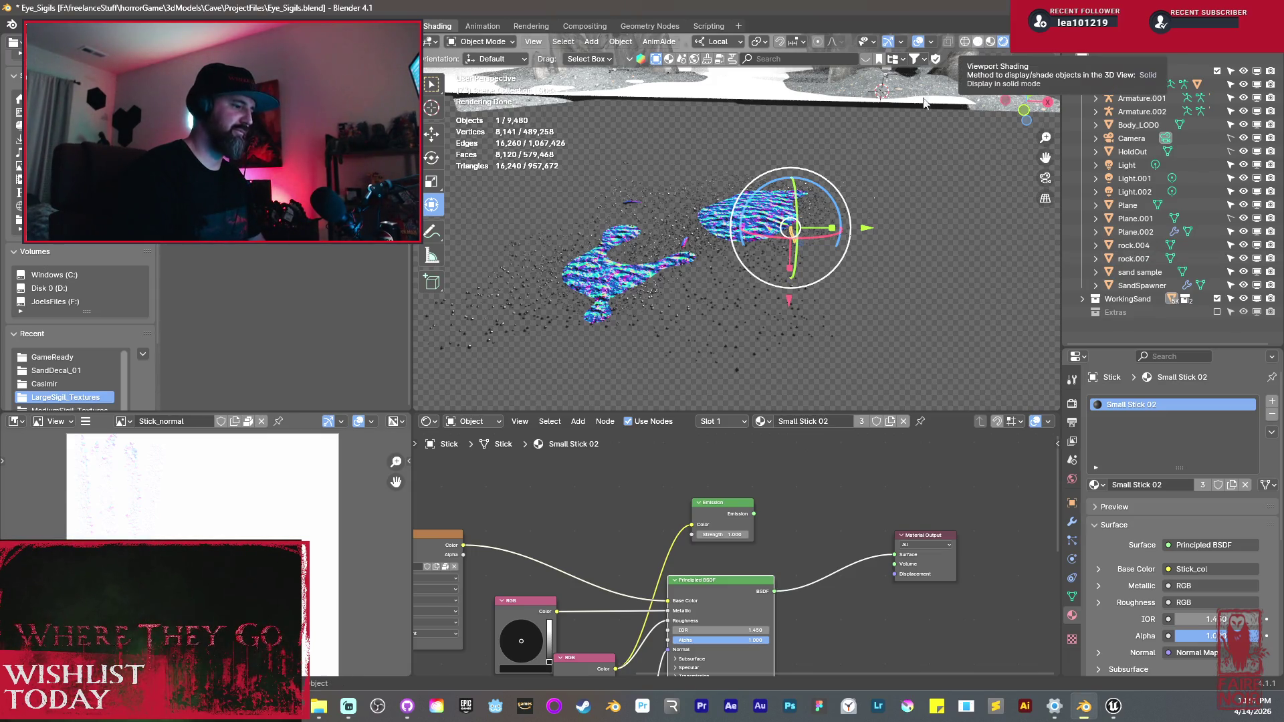
click(977, 42)
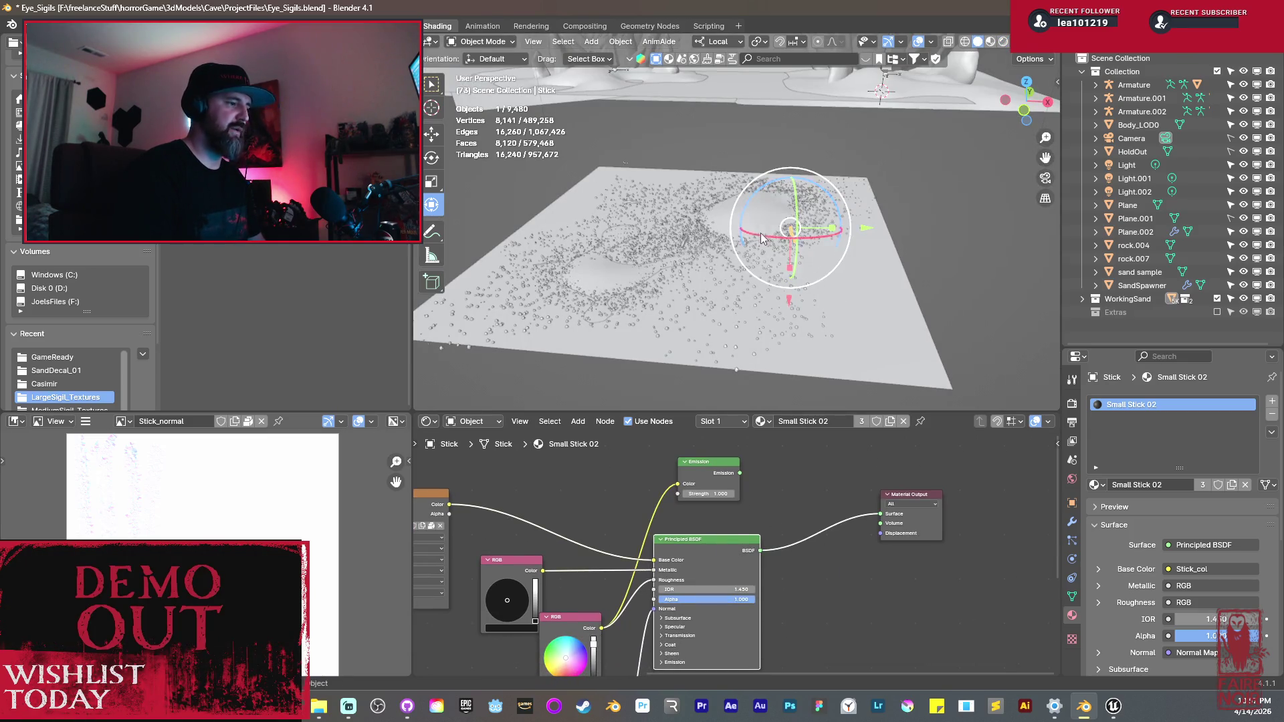
Step: Restore Principled BSDF as the material output for bark_LOW and the sand plane
click(740, 219)
scroll(728, 276, up, 3)
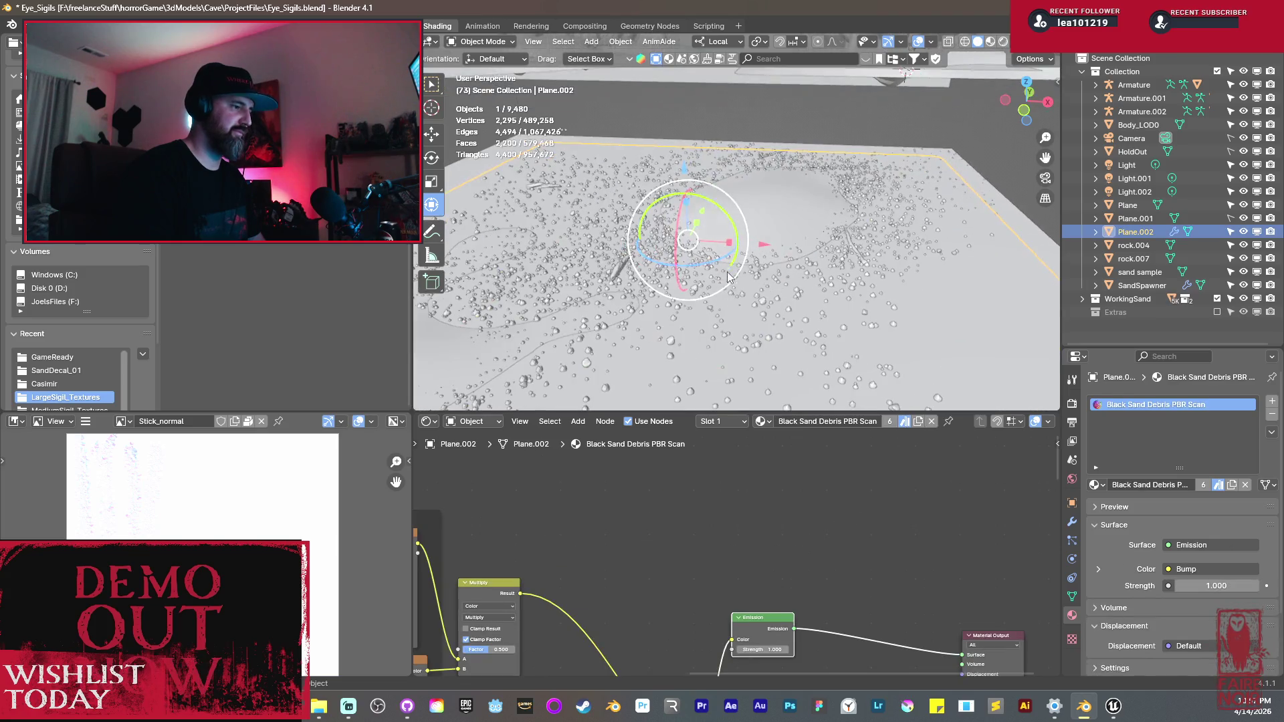
click(618, 275)
ctrl+shift+click(731, 540)
click(859, 258)
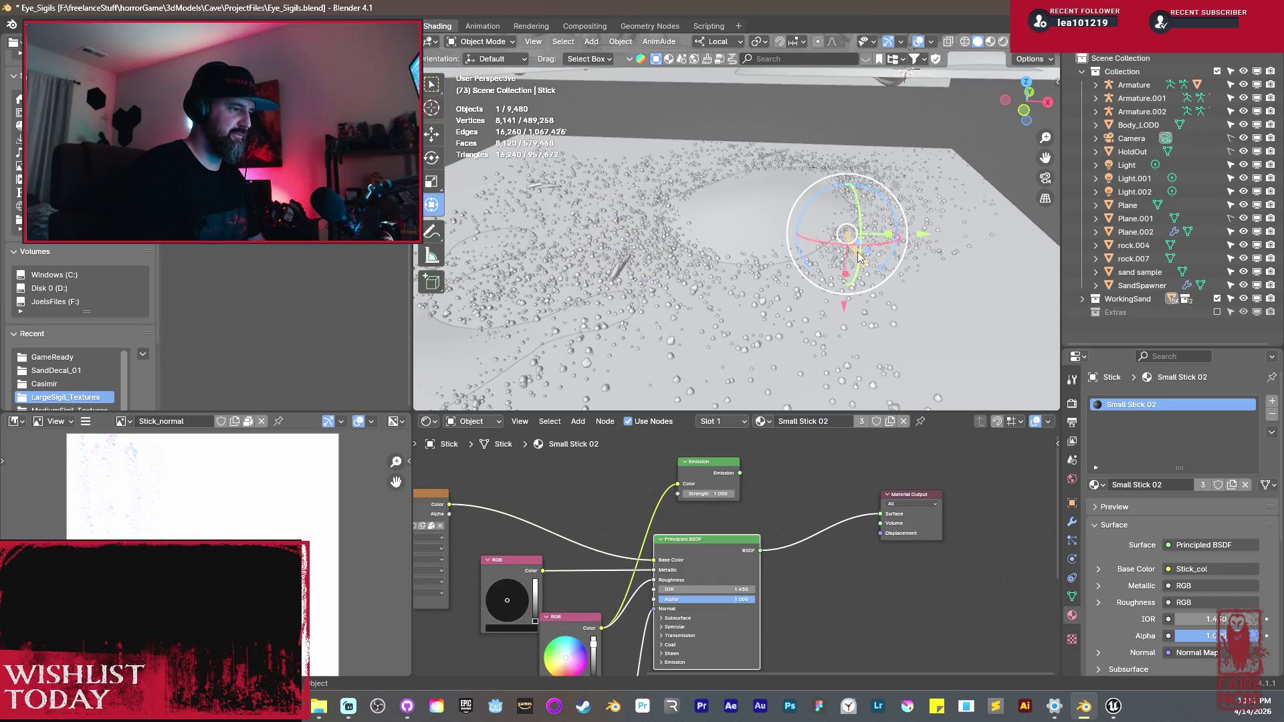
click(781, 209)
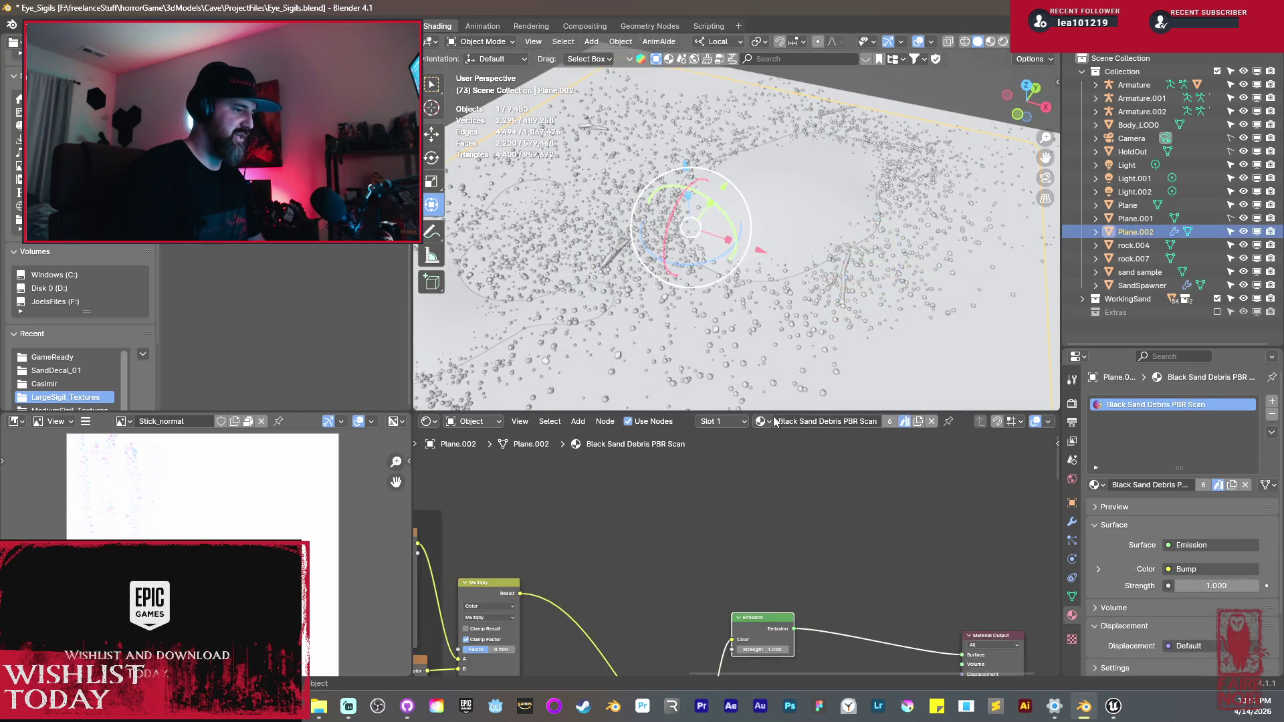
ctrl+shift+click(686, 615)
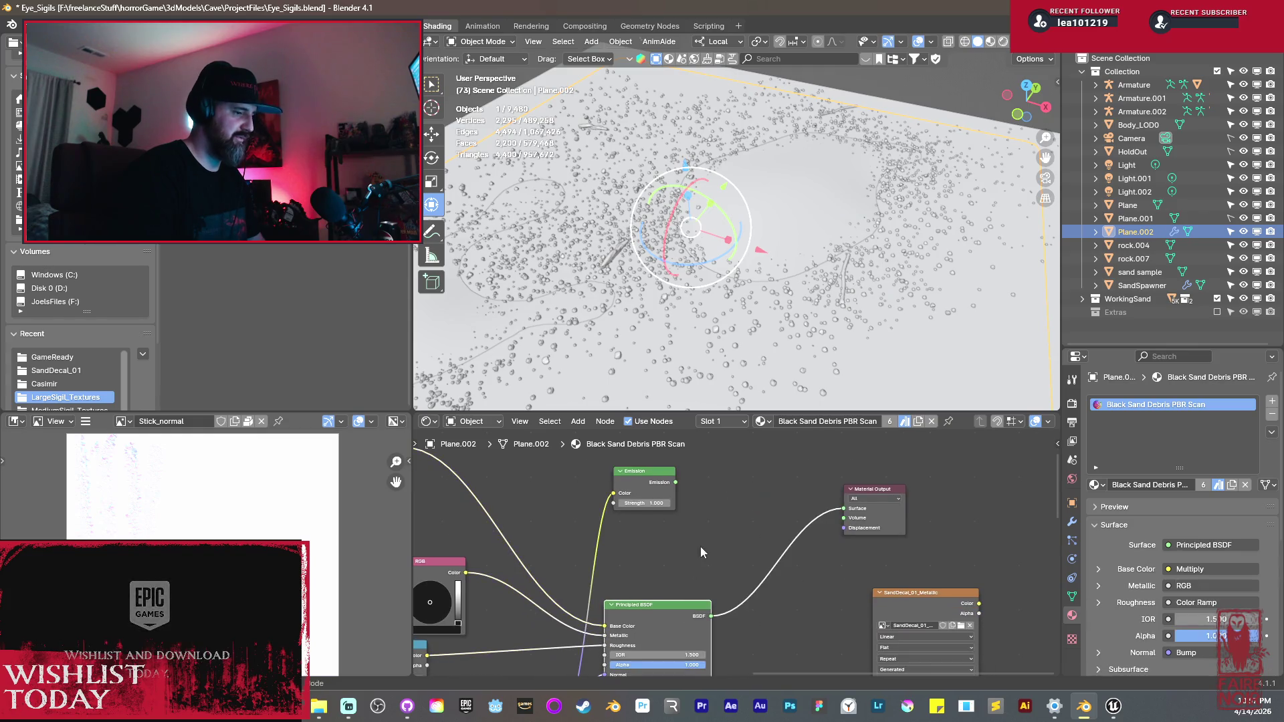
Step: Delete the SandDecal_01_Metallic image node from the sand material
scroll(845, 555, up, 2)
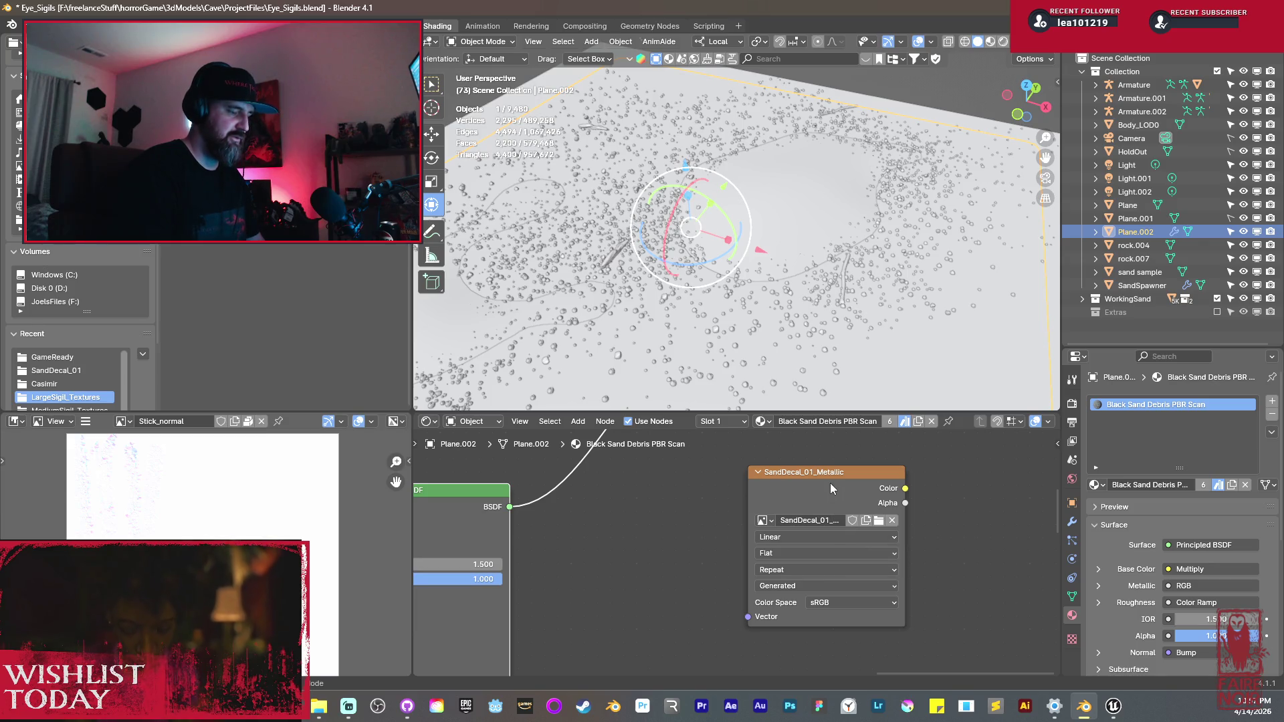
scroll(636, 539, down, 5)
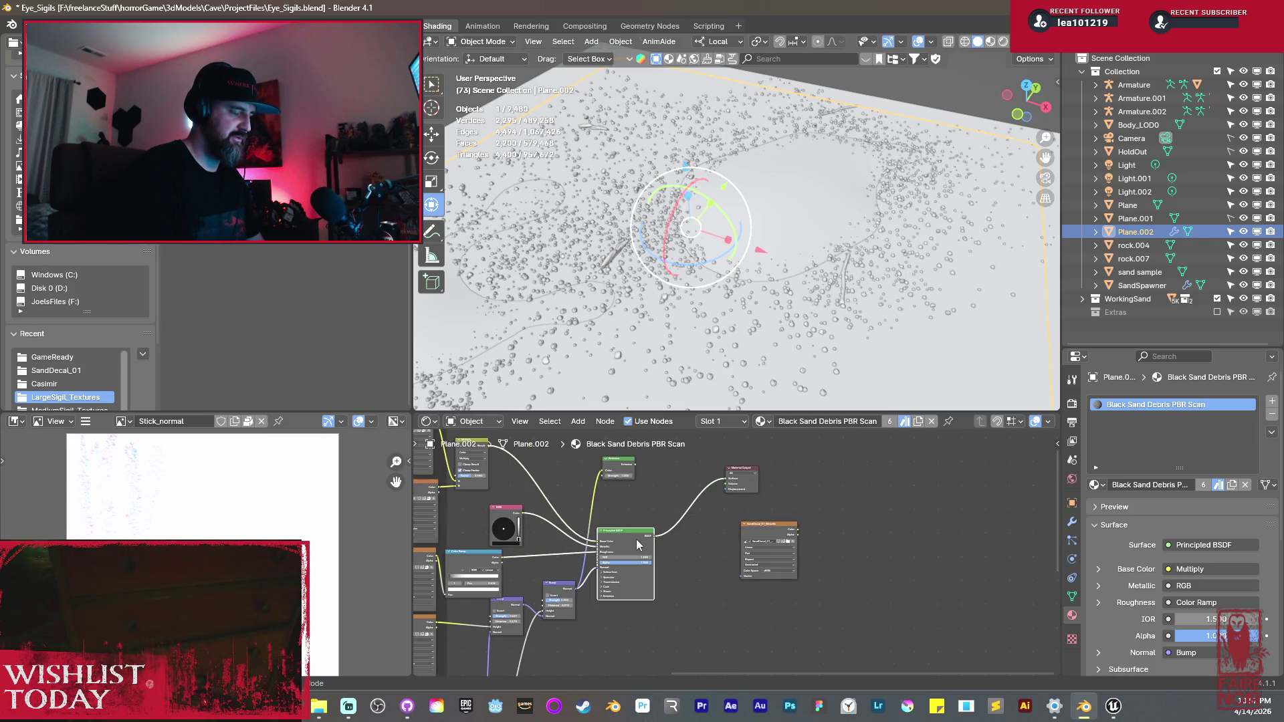
scroll(636, 544, up, 3)
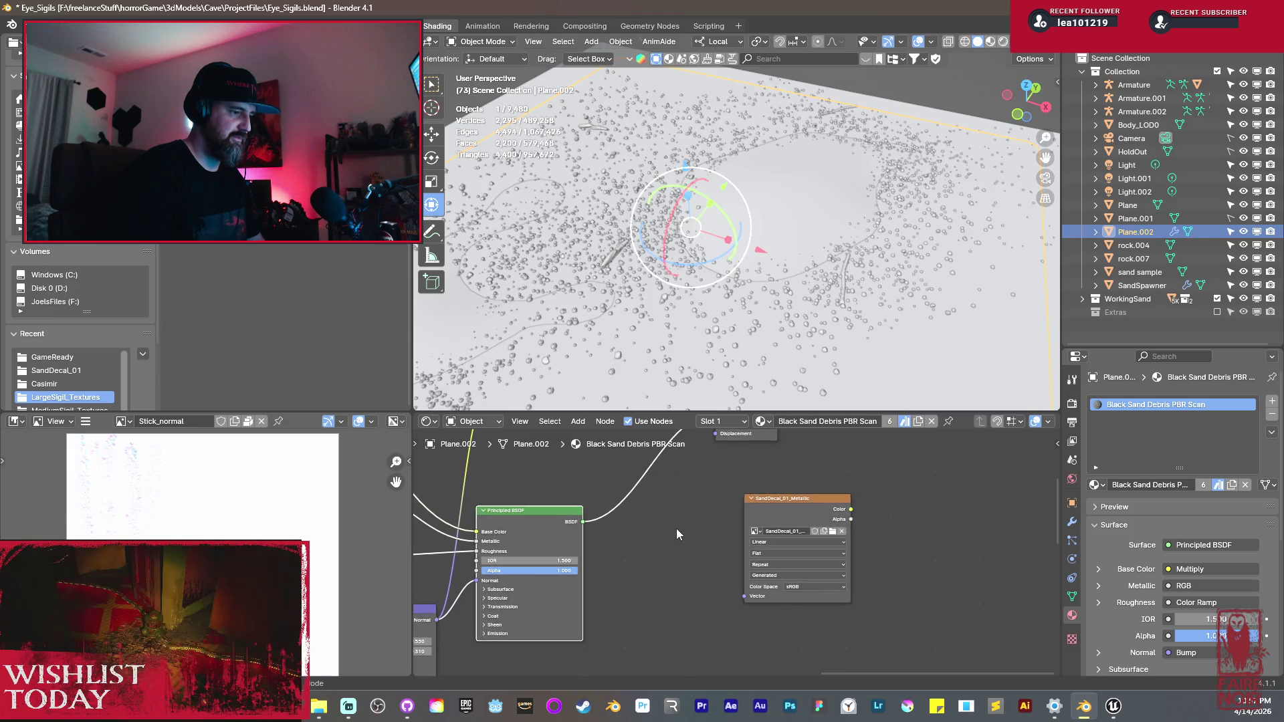
click(798, 508)
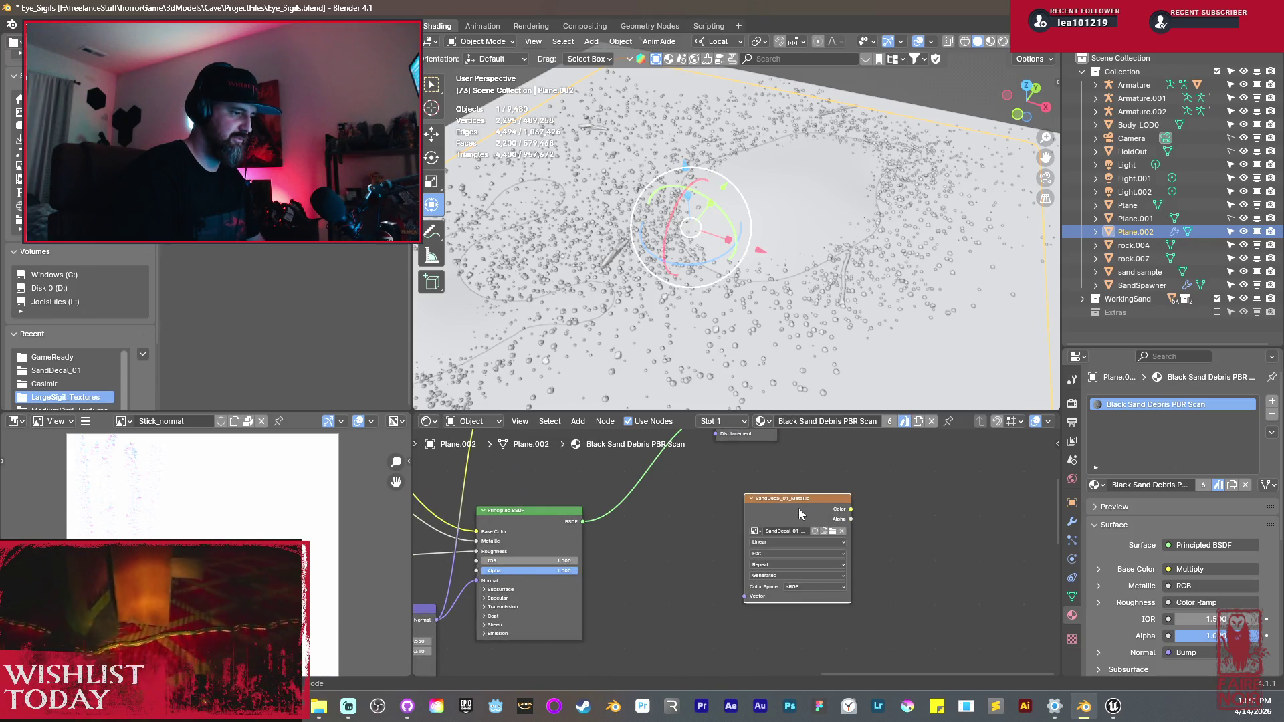
key(Delete)
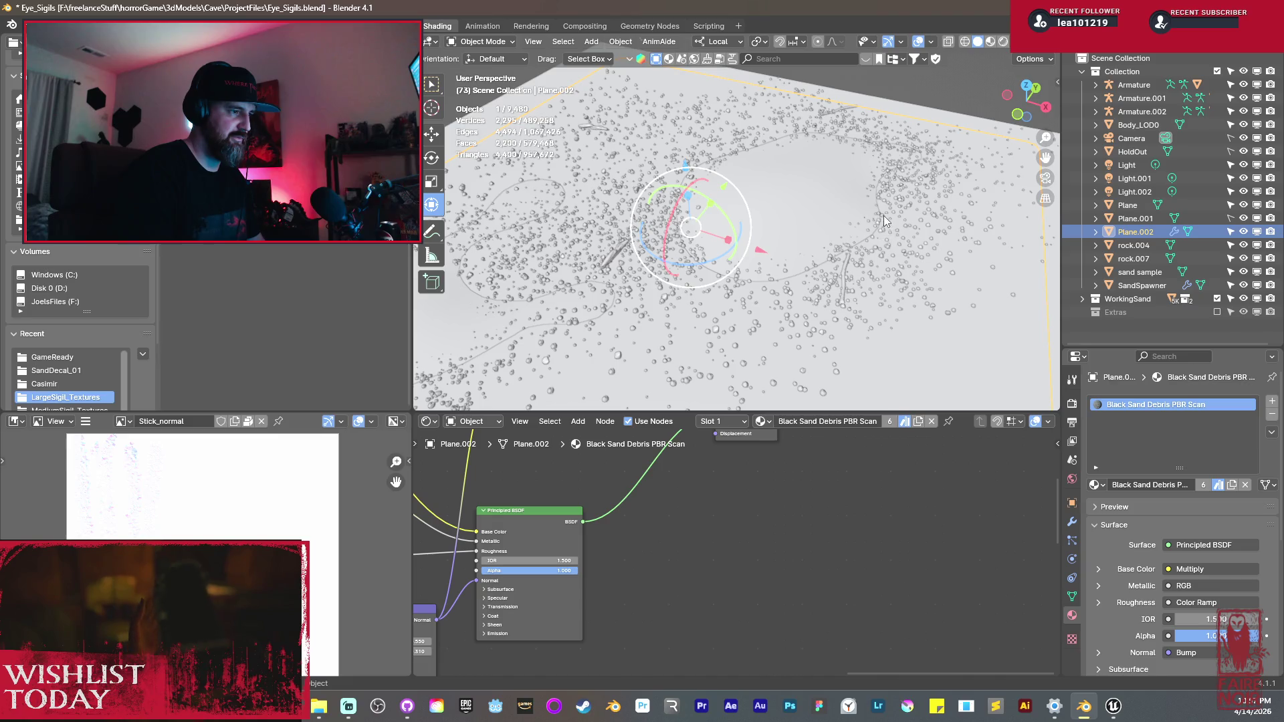
click(884, 218)
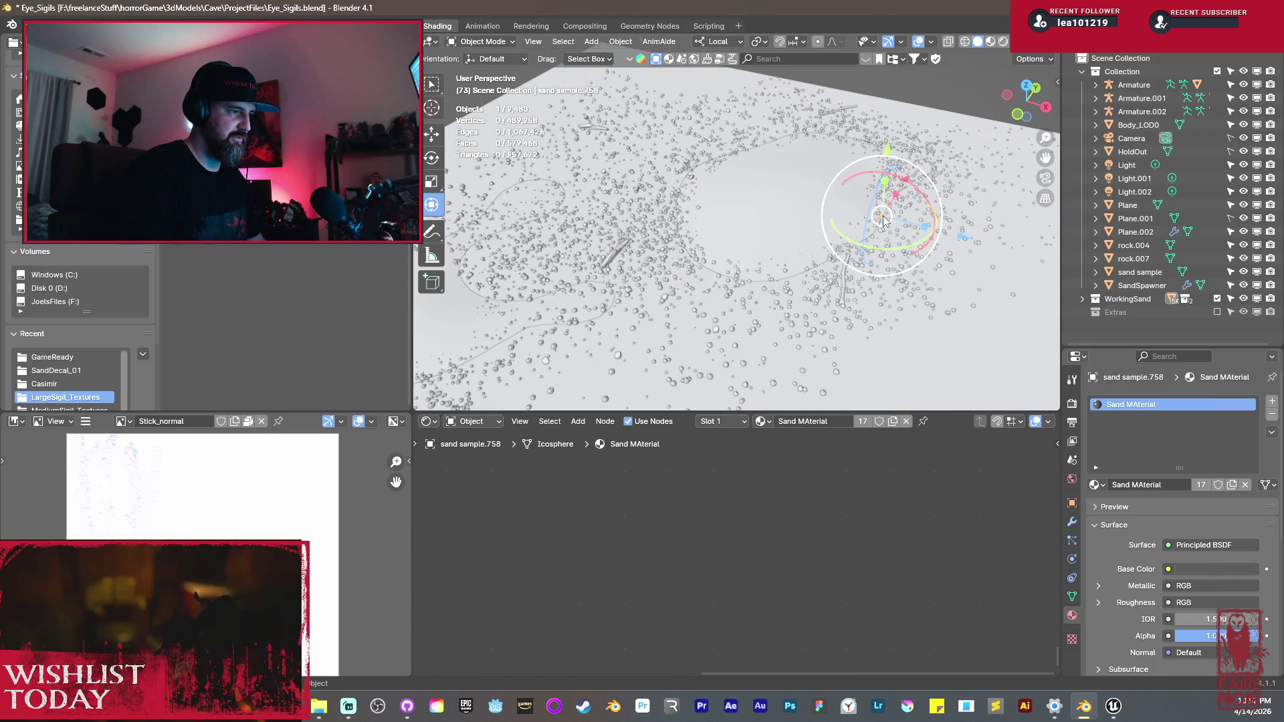
Step: Select Plane.002, box-select its scattered sand pieces, and bring up the Ctrl+S save menu
scroll(682, 252, down, 6)
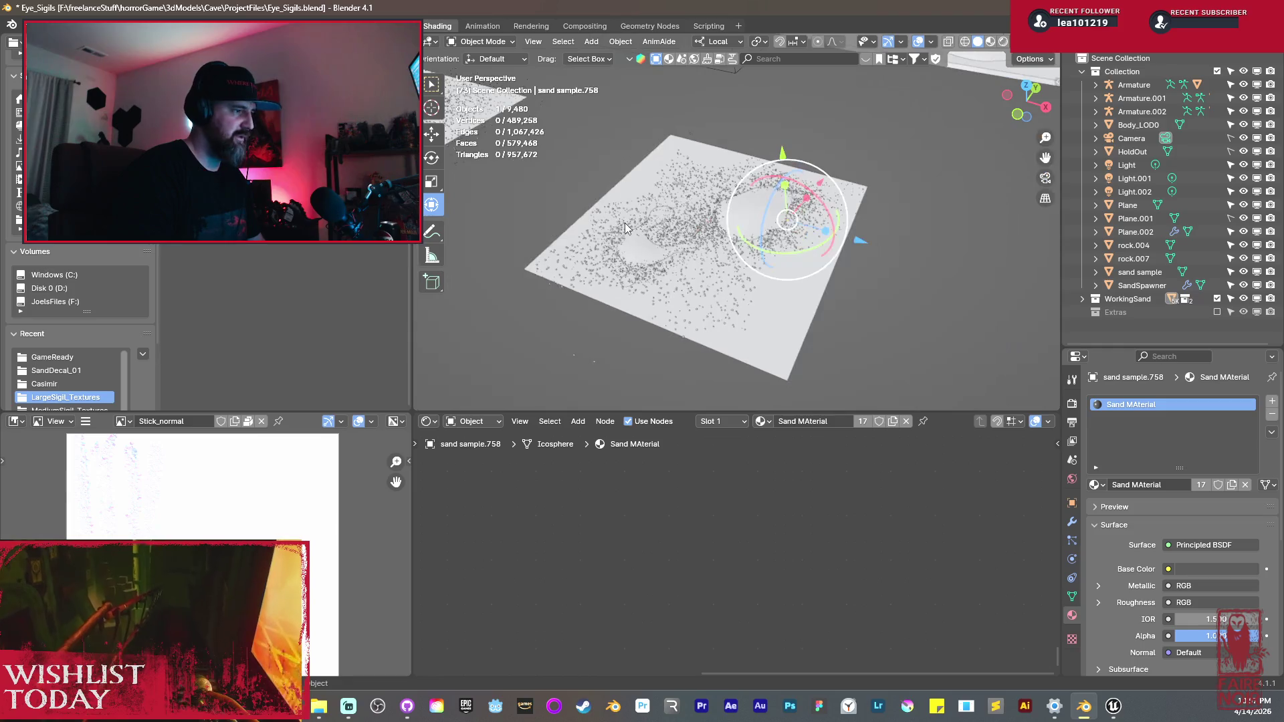
click(839, 295)
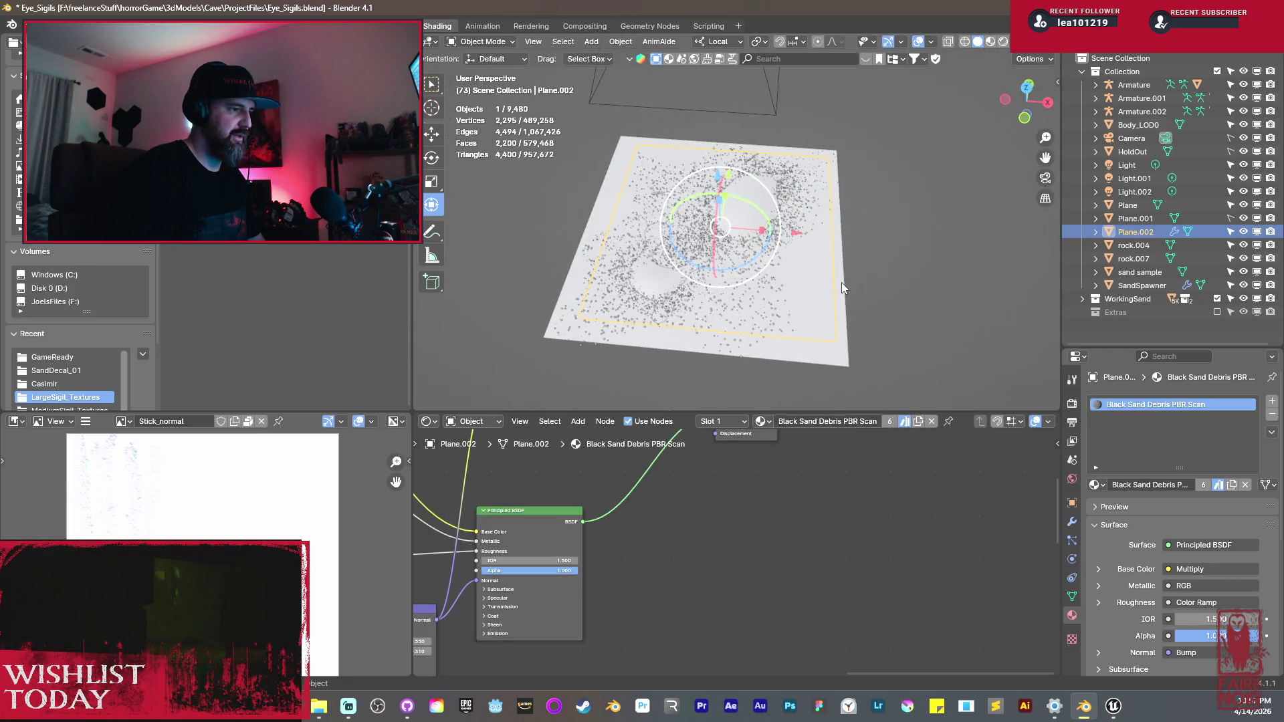
scroll(681, 206, up, 4)
scroll(680, 209, down, 5)
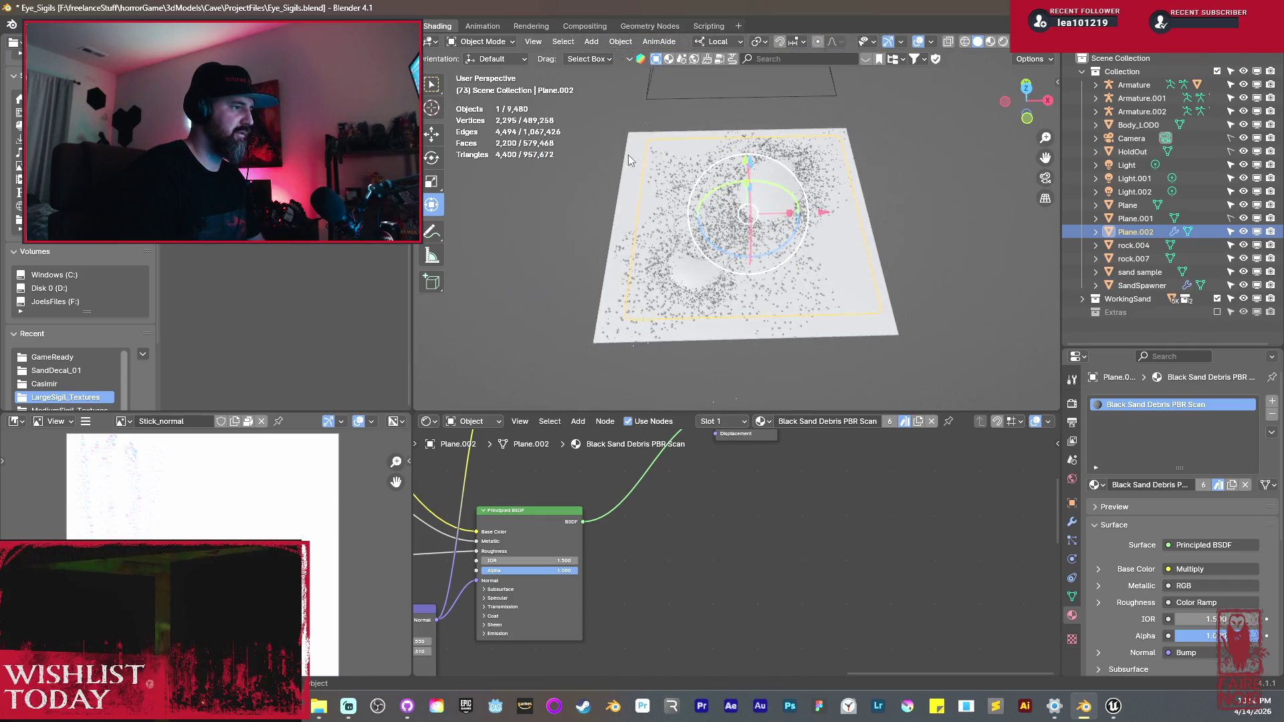
mouse_move(611, 118)
mouse_down()
mouse_move(773, 234)
mouse_move(895, 351)
mouse_up()
mouse_move(589, 114)
mouse_down()
mouse_move(803, 321)
mouse_move(904, 355)
mouse_up()
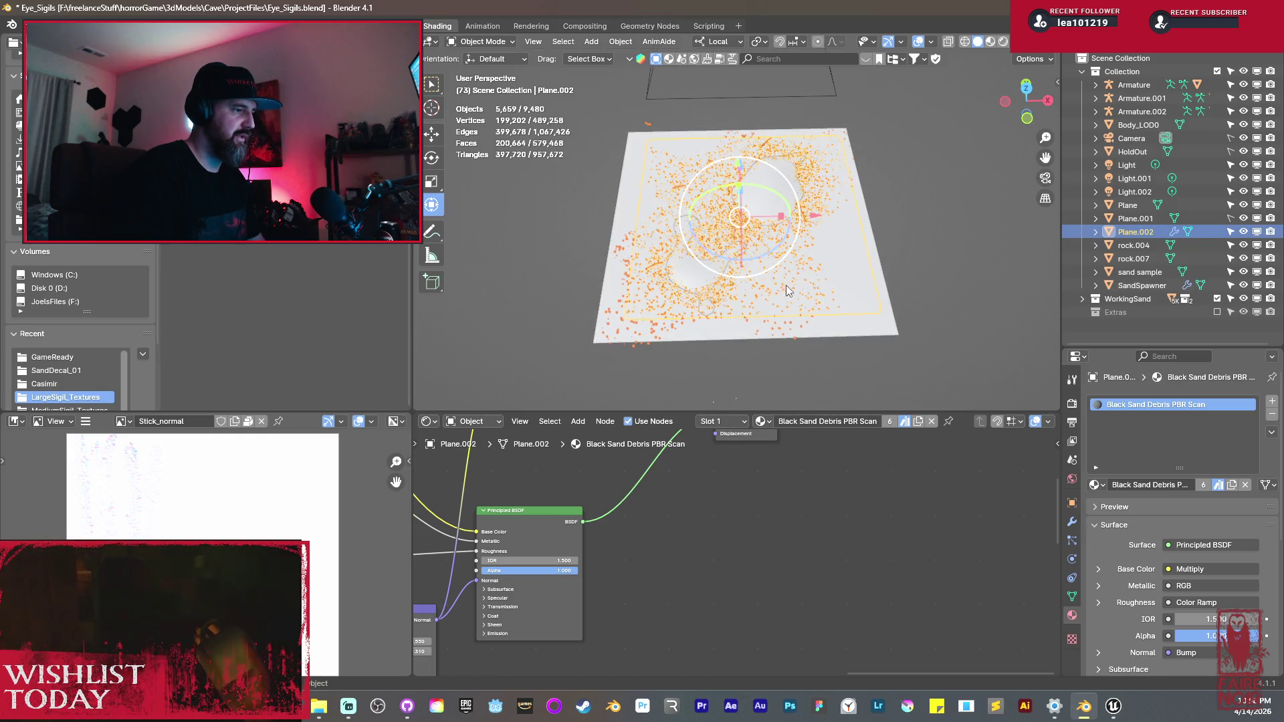
key(ctrl+s)
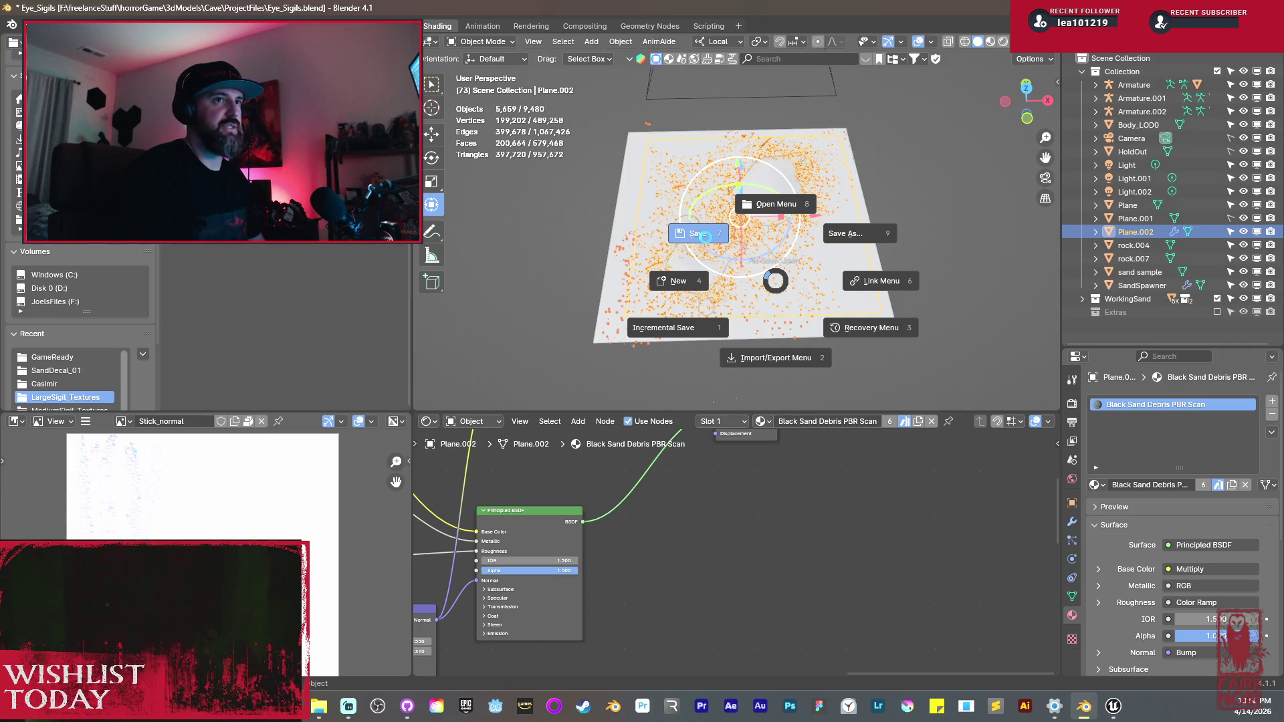
Step: Save Eye_Sigils, place the 3D cursor, and return to Unreal Engine
click(705, 235)
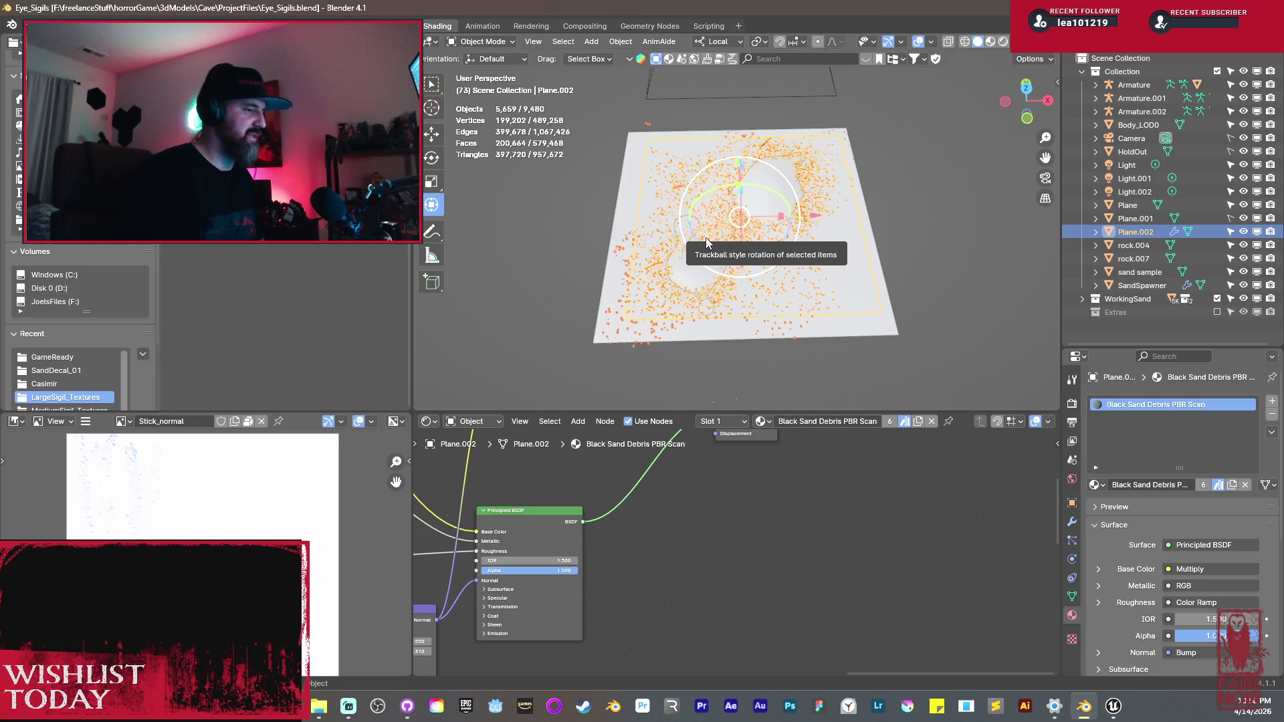
shift+right_click(774, 183)
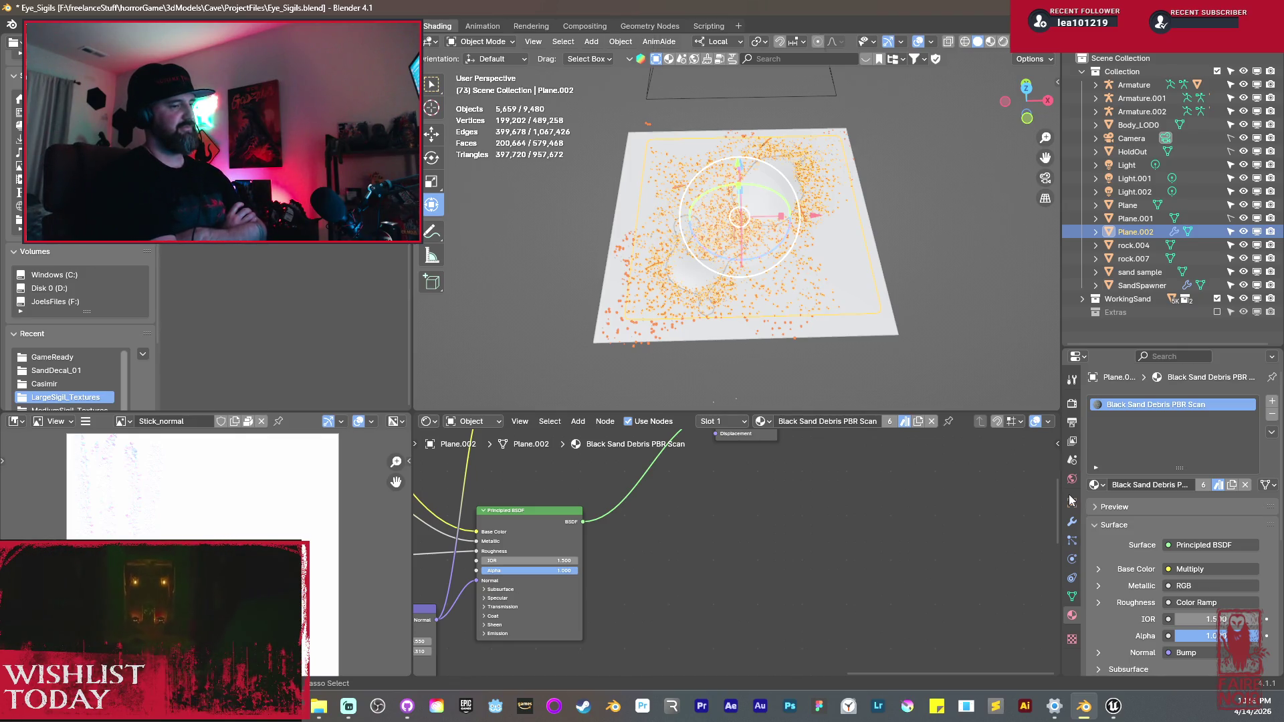
key(alt+Tab)
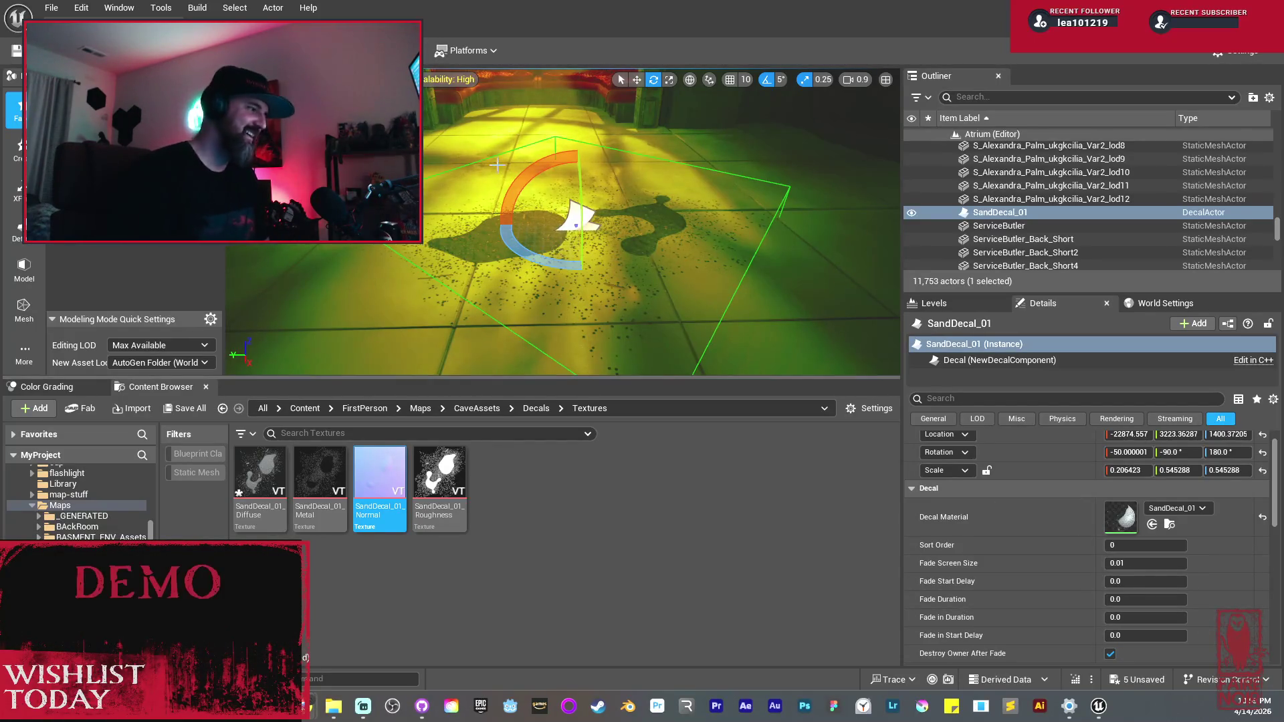
Step: Set the Unreal level viewport's view mode back to Lit
click(387, 79)
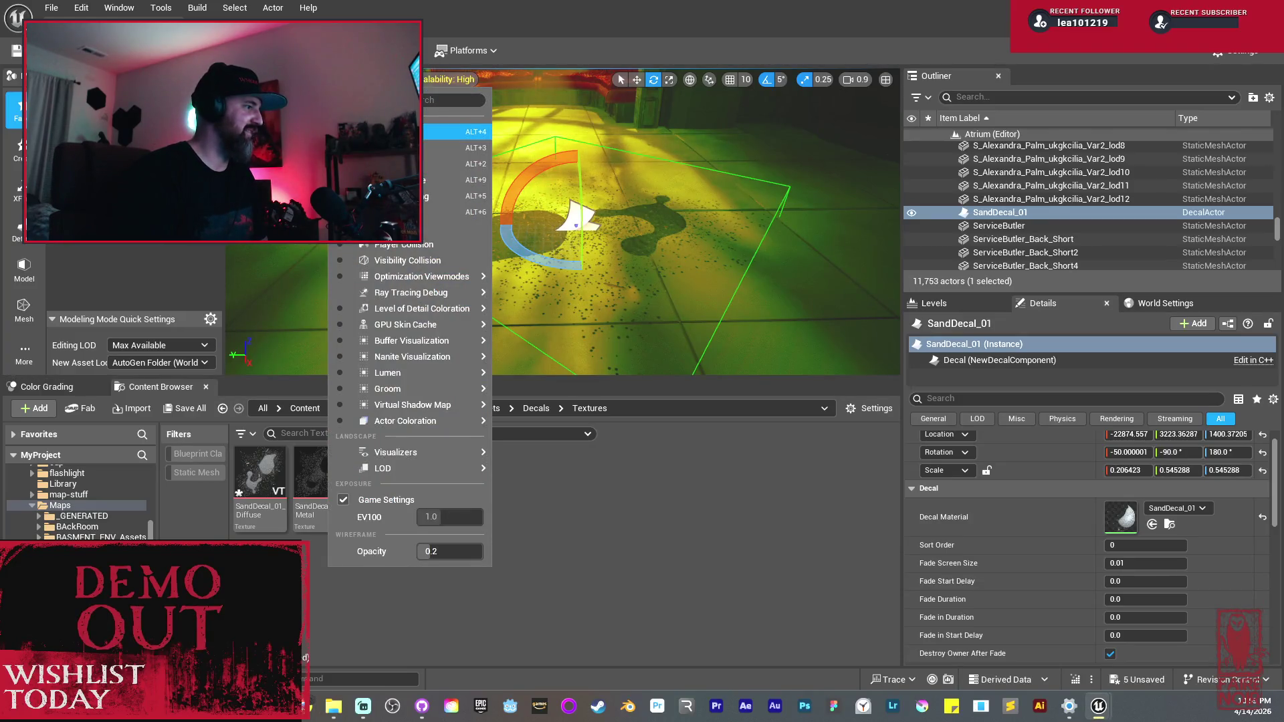
click(455, 131)
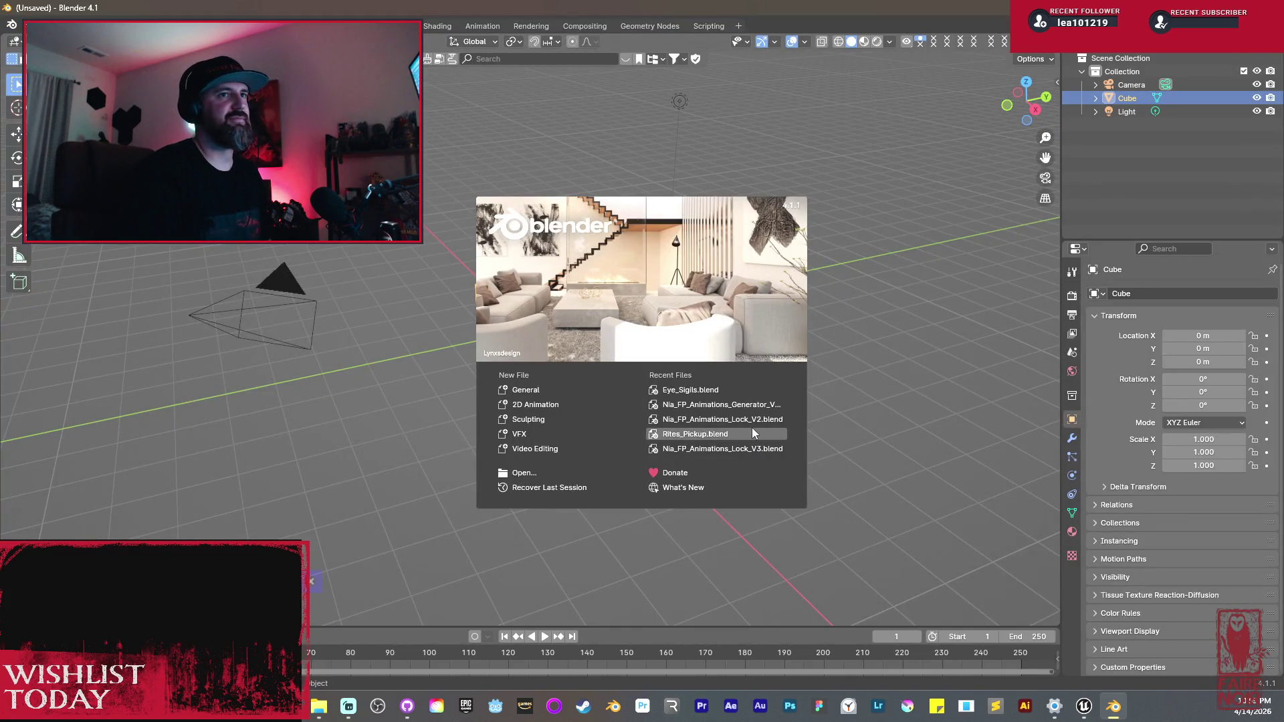
Step: Open Eye_Sigils.blend from the splash screen's Recent Files
click(707, 394)
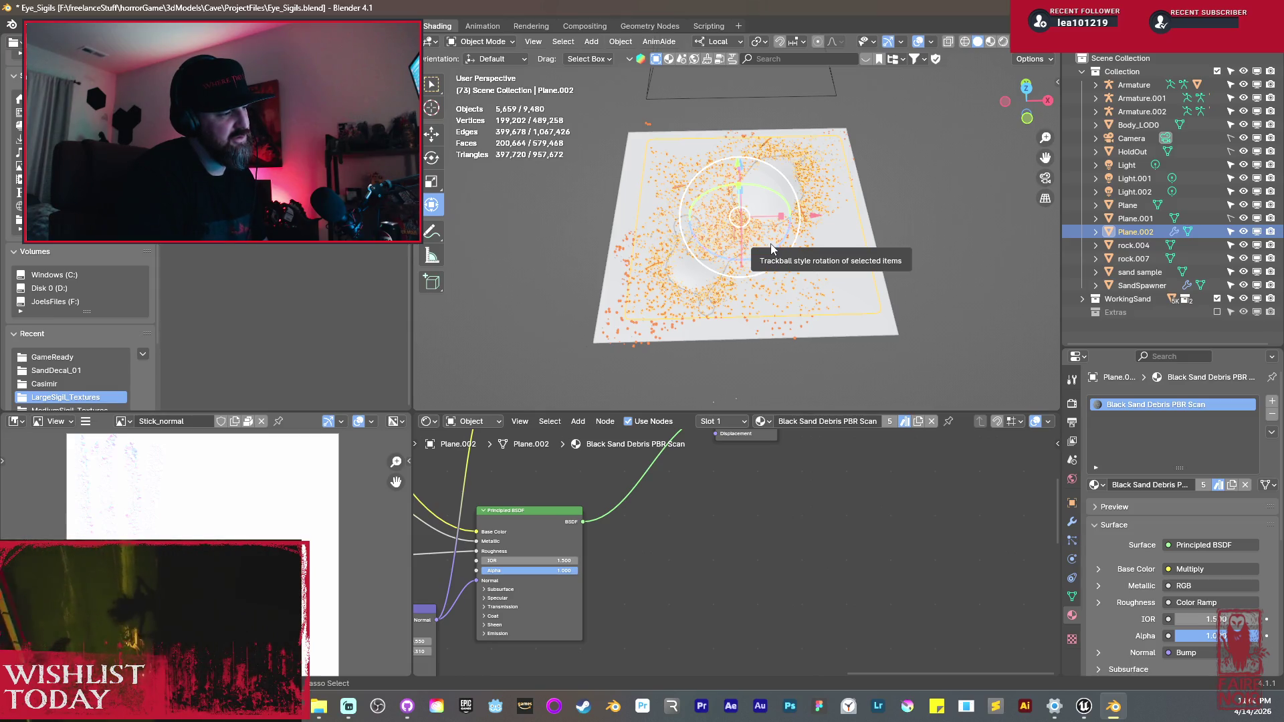
Step: Return to Unreal Engine and delete the SandDecal_01 actor from the level
key(alt+Tab)
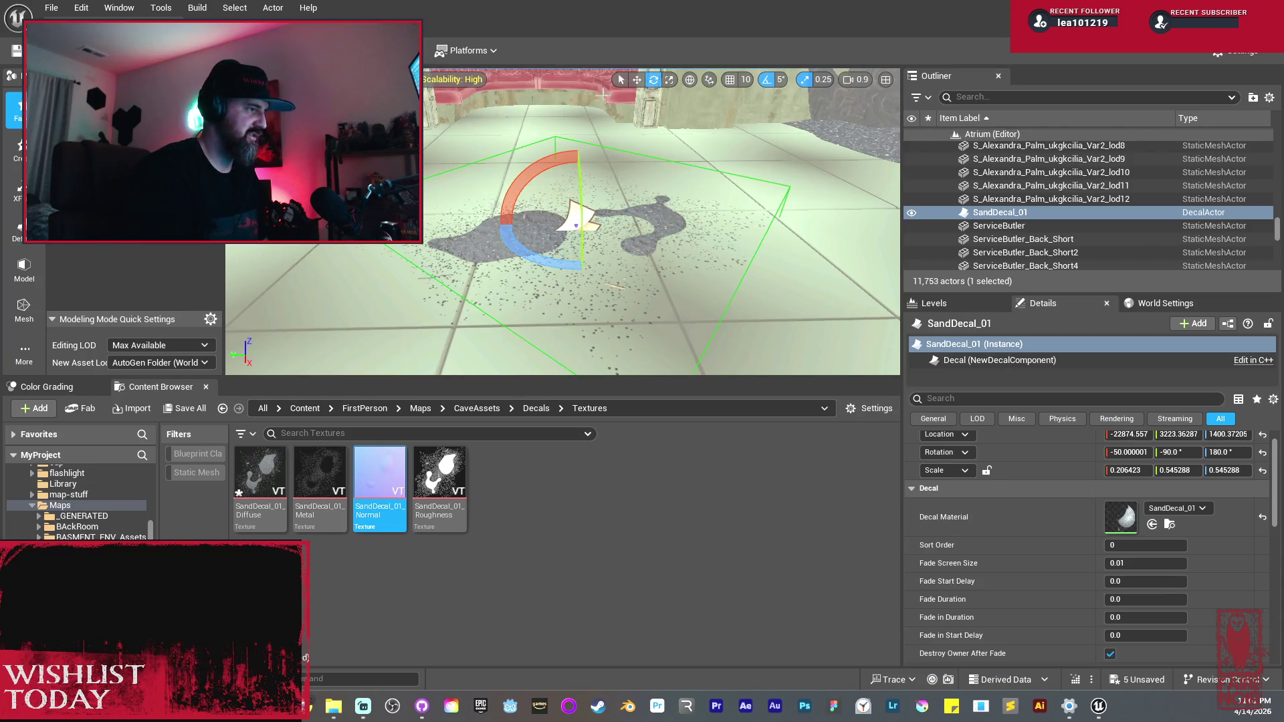
key(Delete)
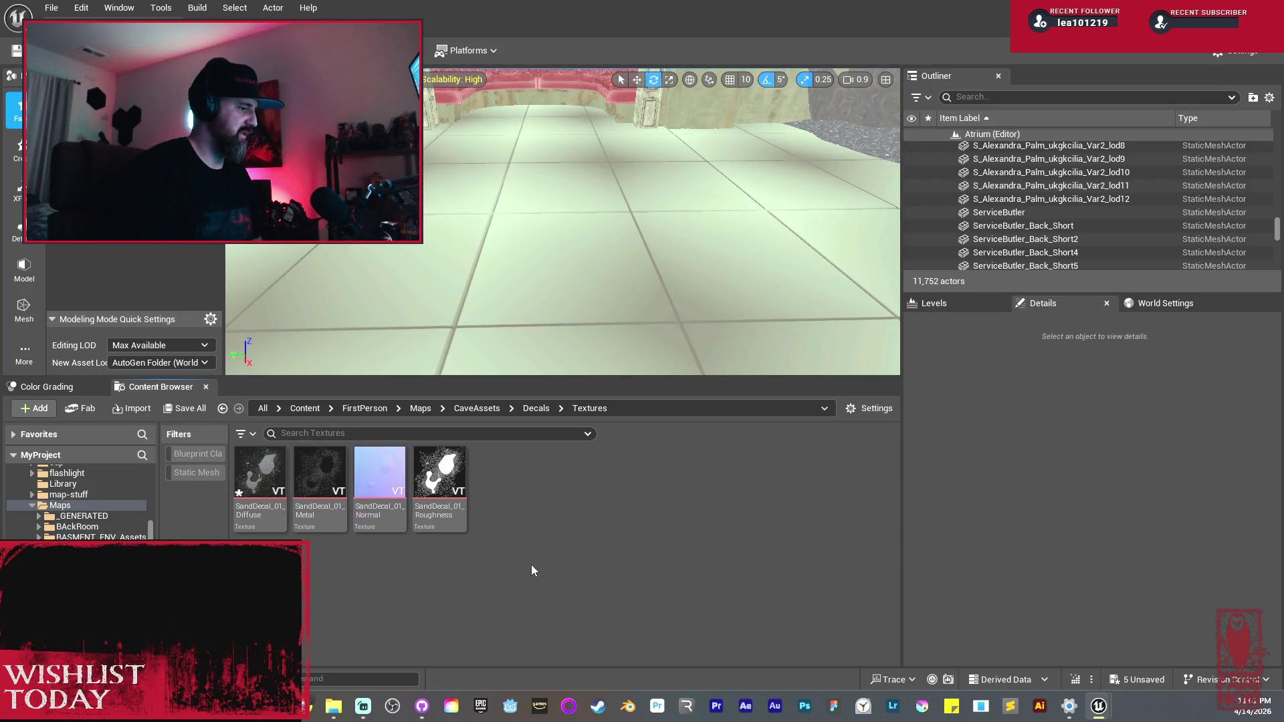
Step: Force delete the four SandDecal_01 textures despite their references
click(446, 501)
shift+click(274, 498)
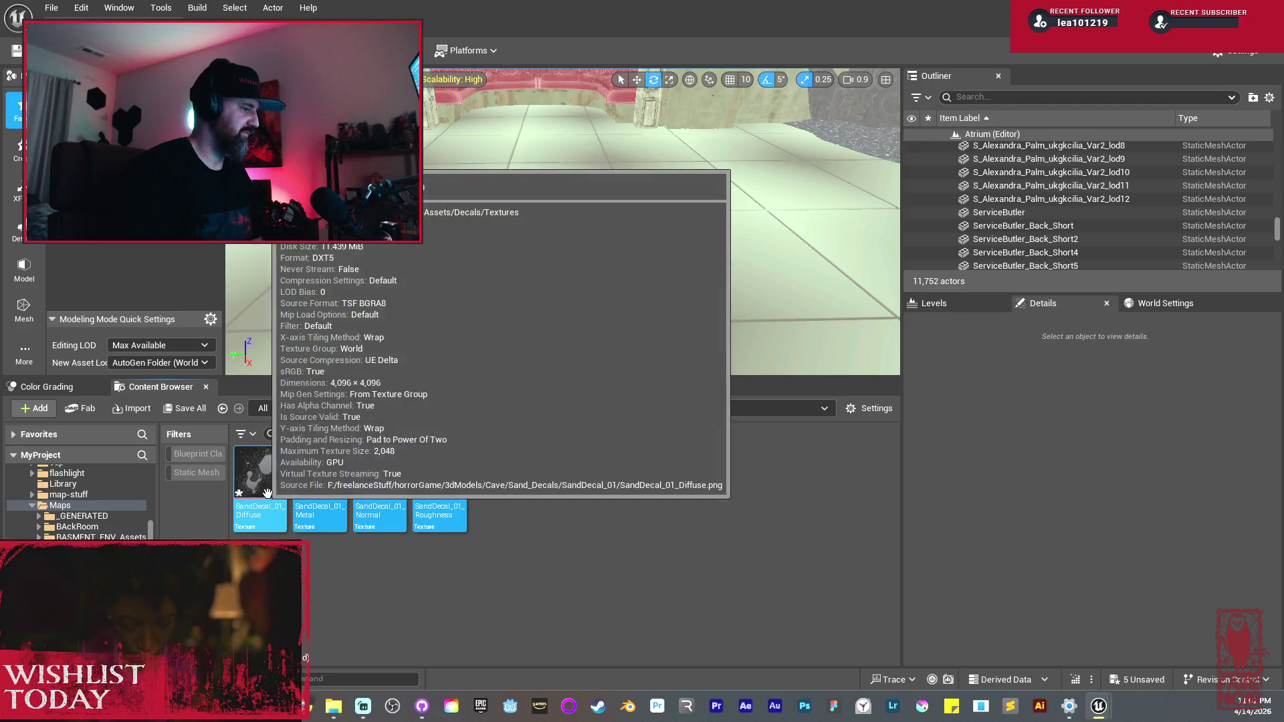
key(Delete)
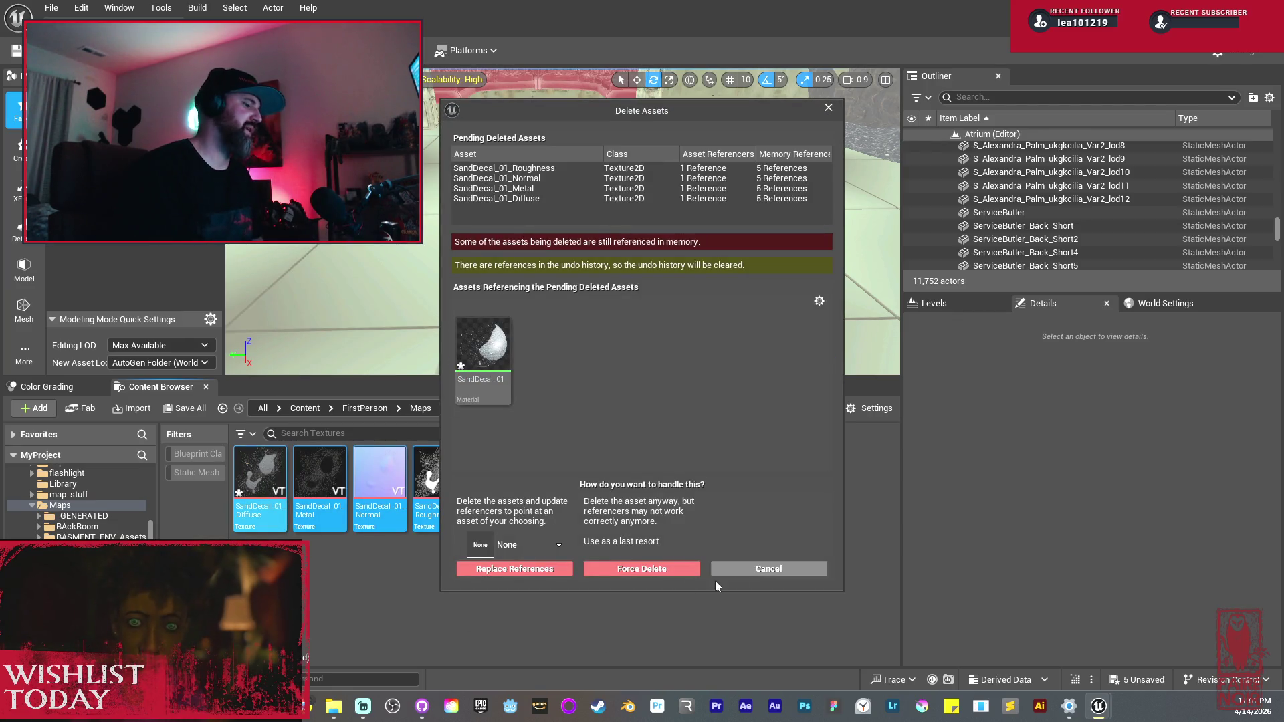
click(662, 569)
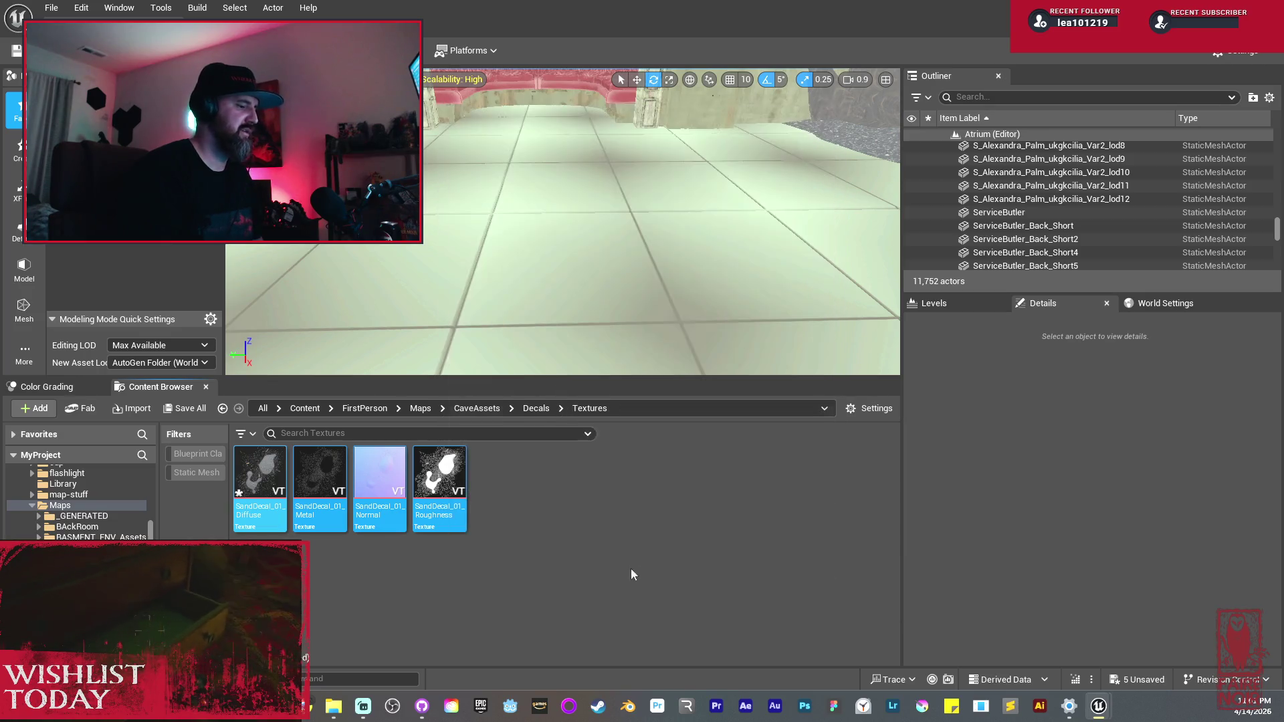
Step: Delete the SandDecal_01 material from the Decals folder
click(527, 409)
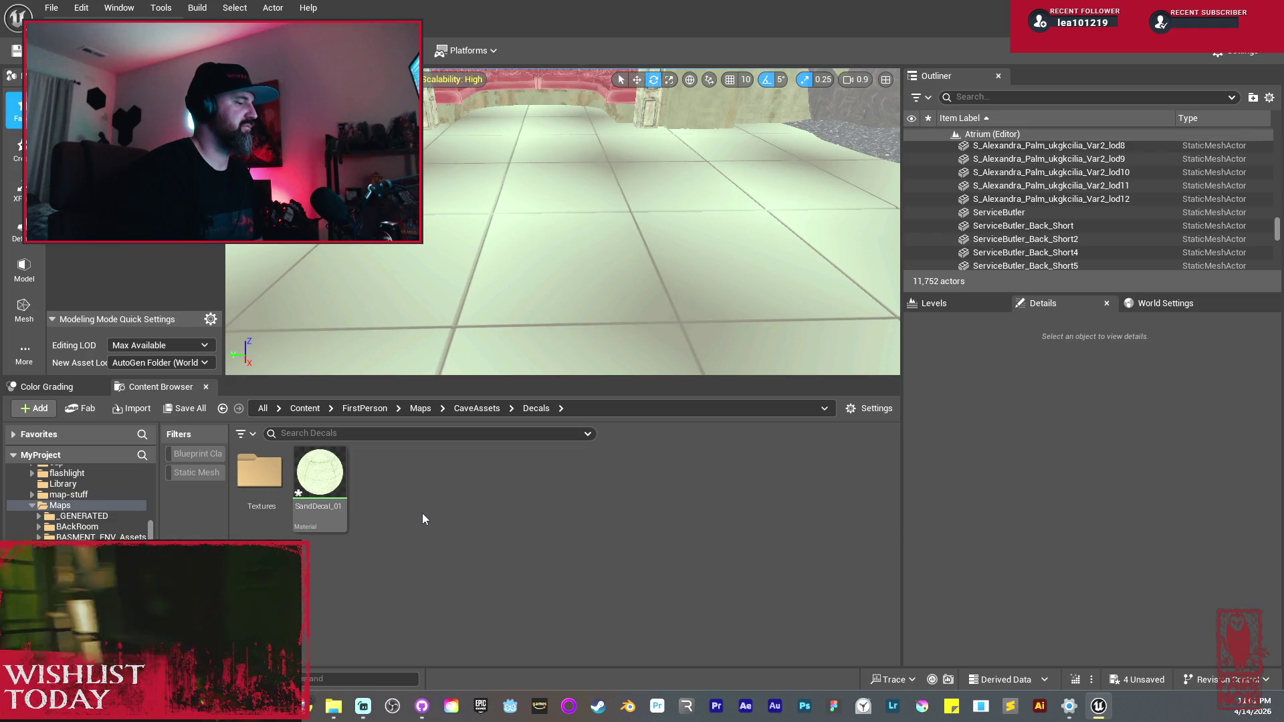
click(339, 478)
key(Delete)
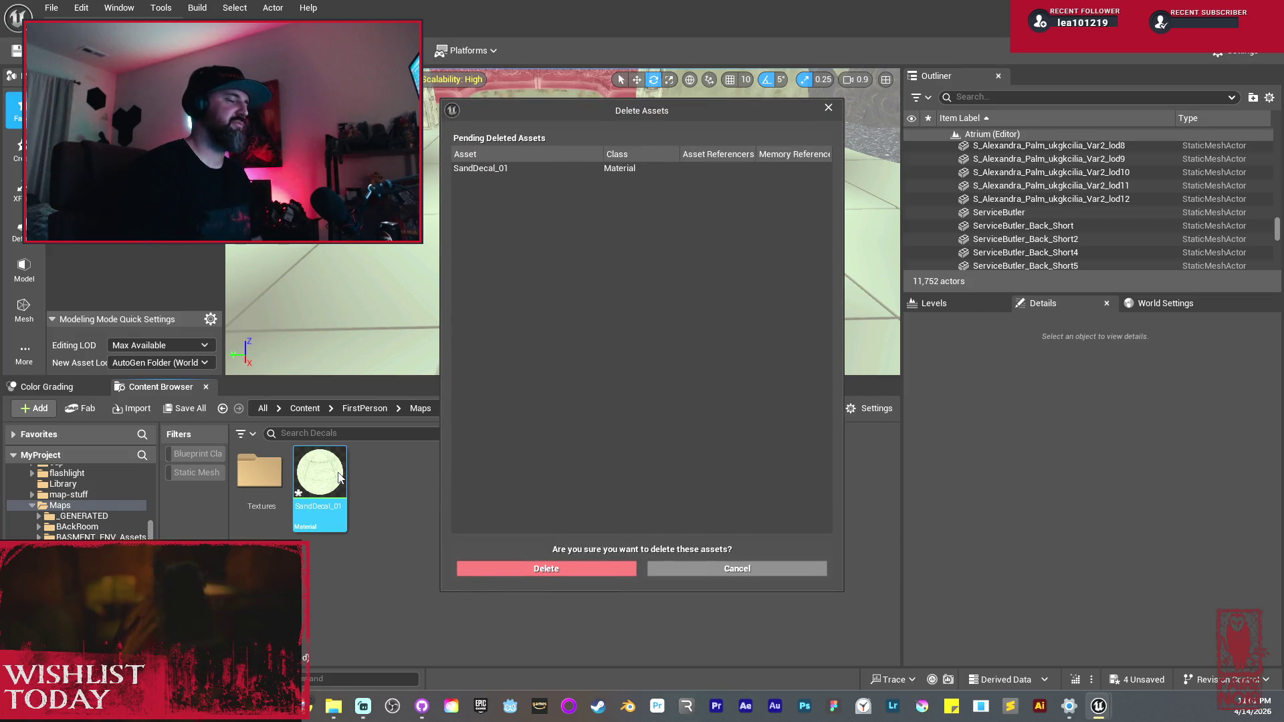
click(560, 572)
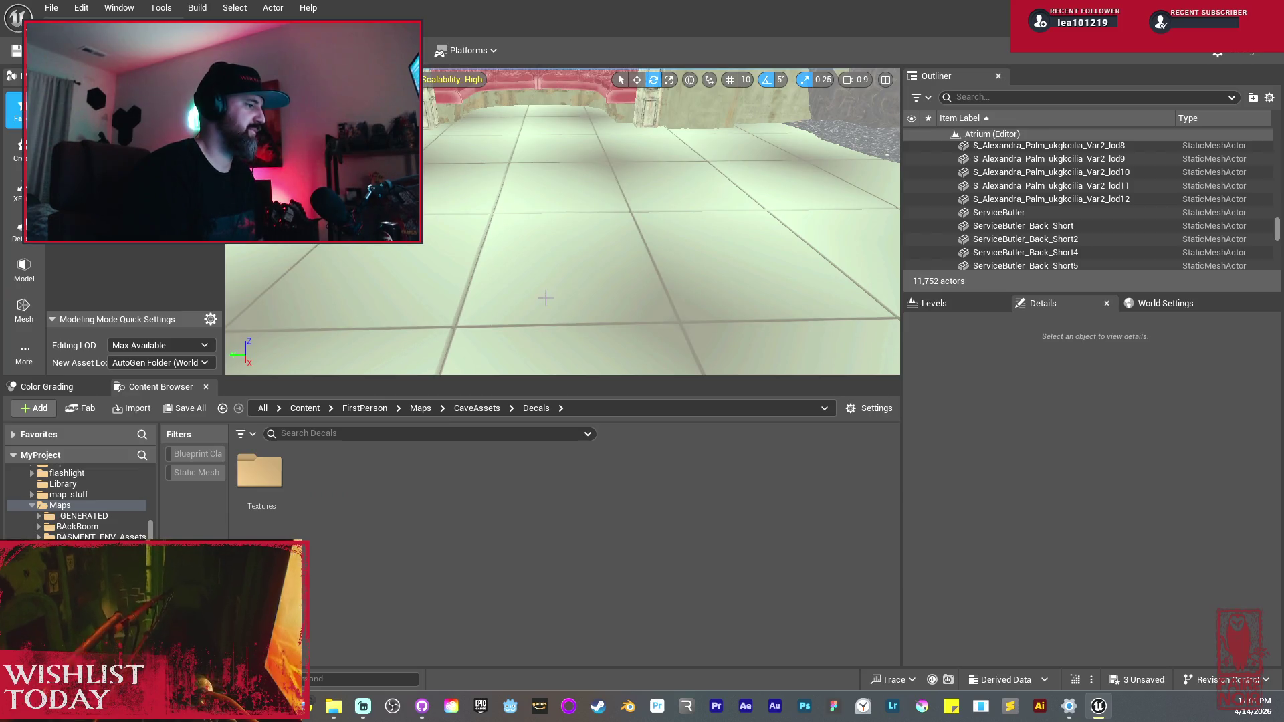
drag(671, 195, 549, 201)
Step: Save the map and all modified assets, then fly the camera along the couch-lined corridor
click(184, 408)
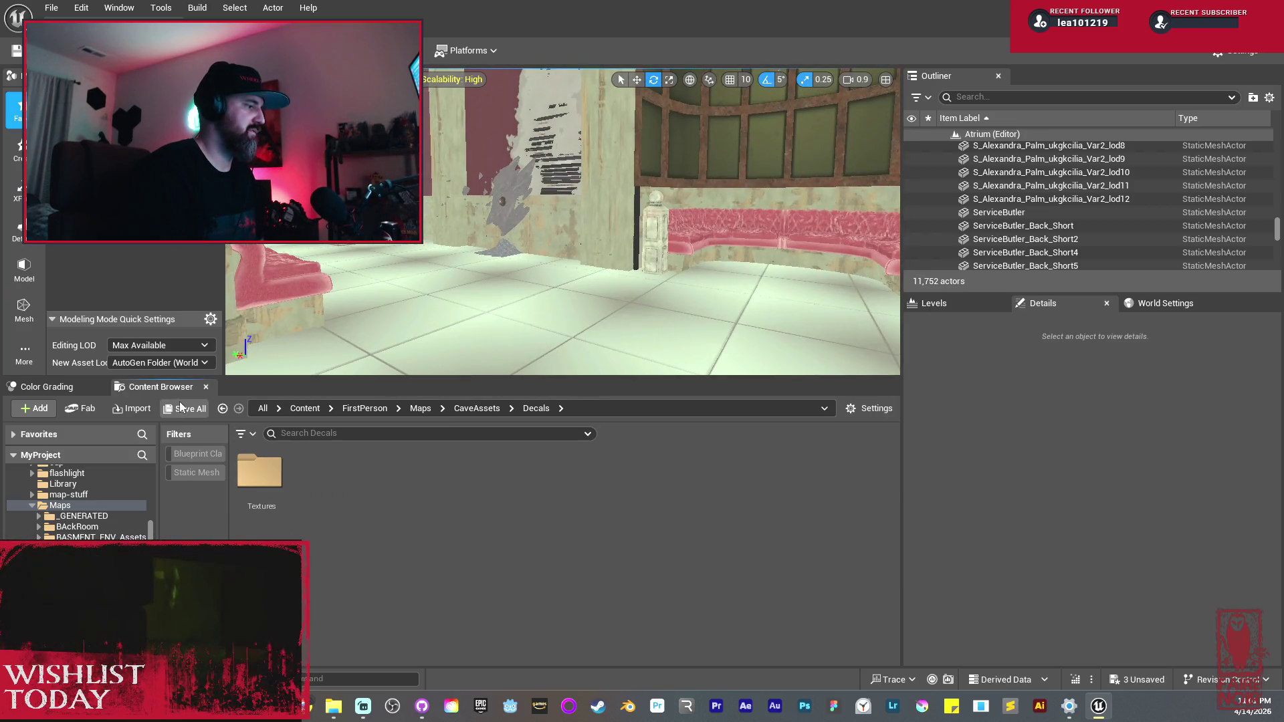
click(749, 503)
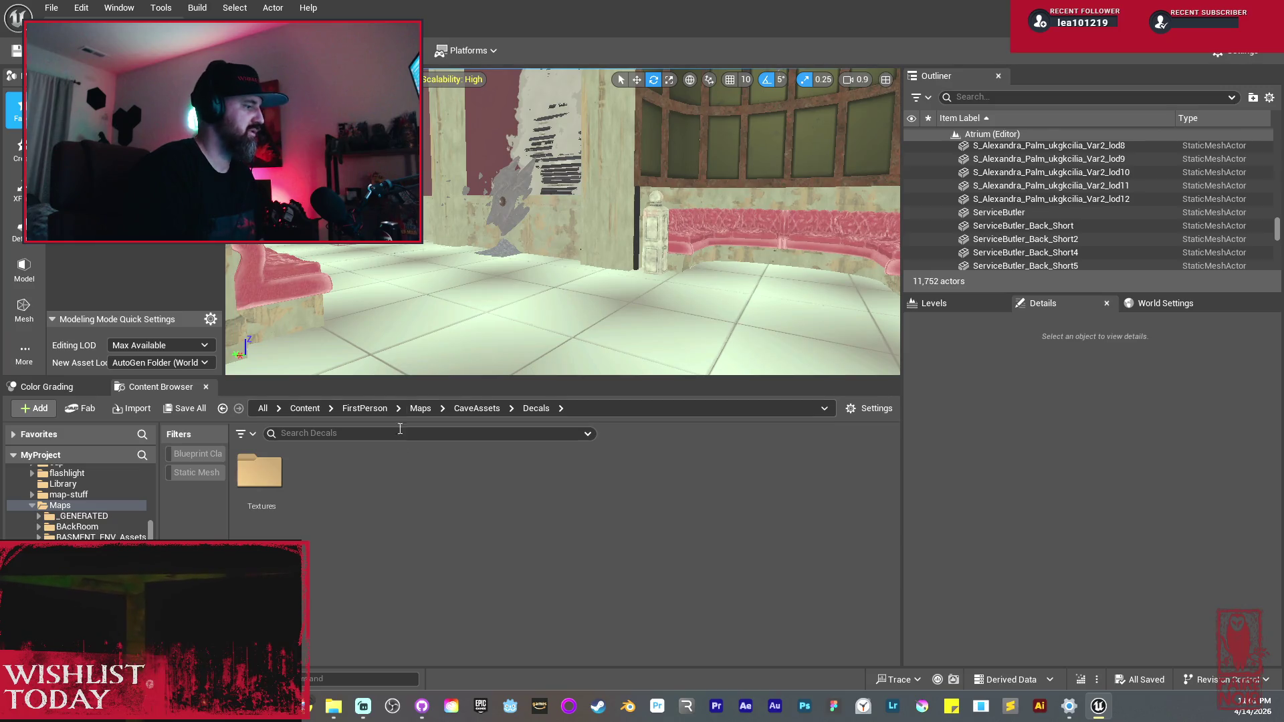
key(w)
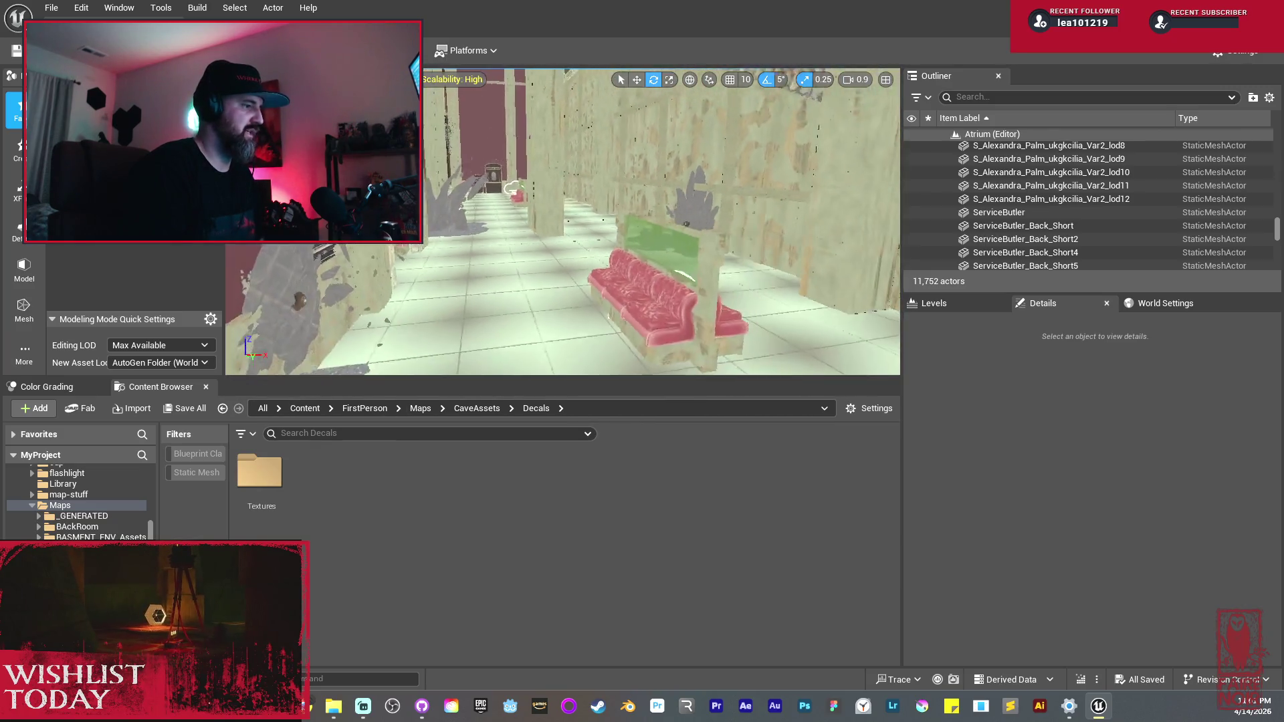
key(s)
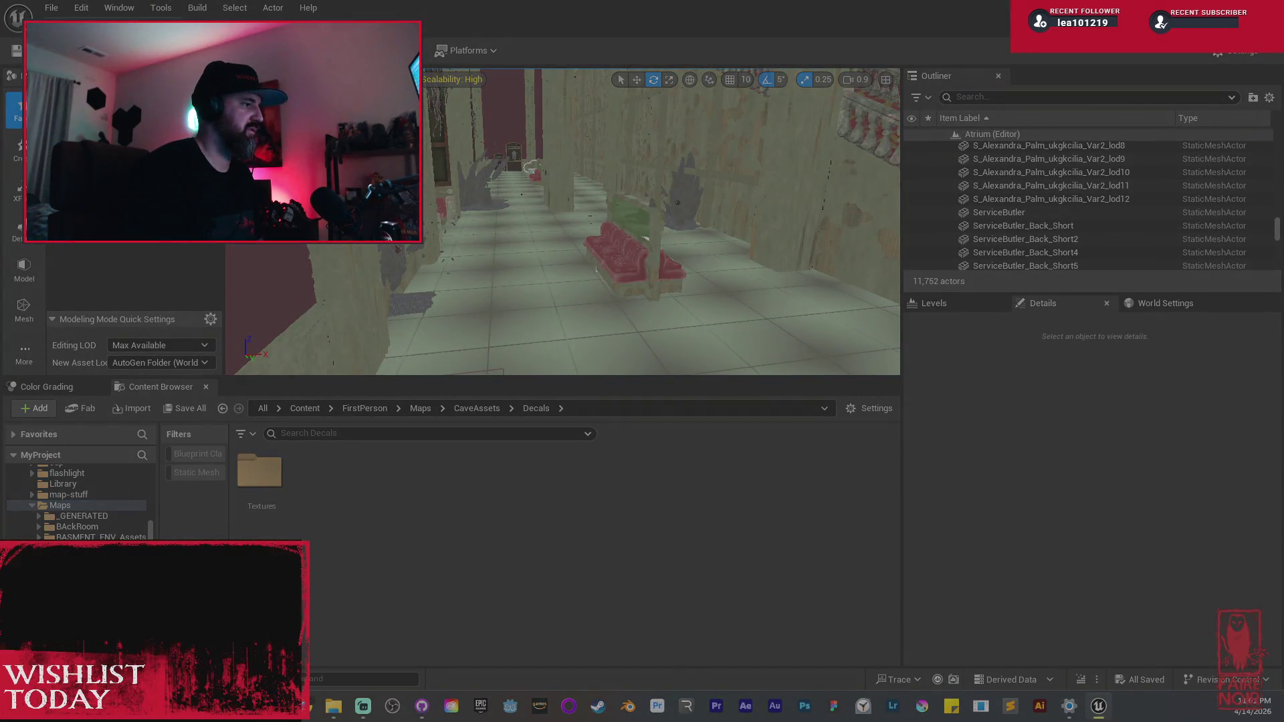
drag(359, 118, 734, 335)
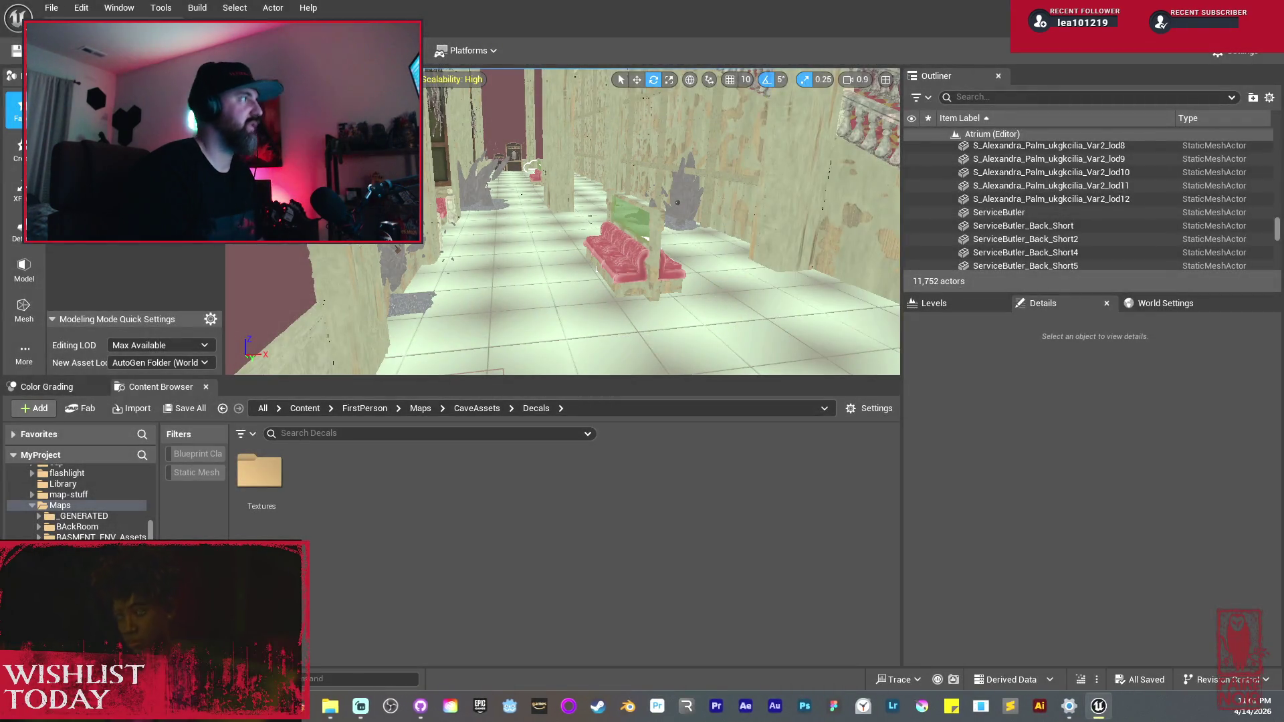
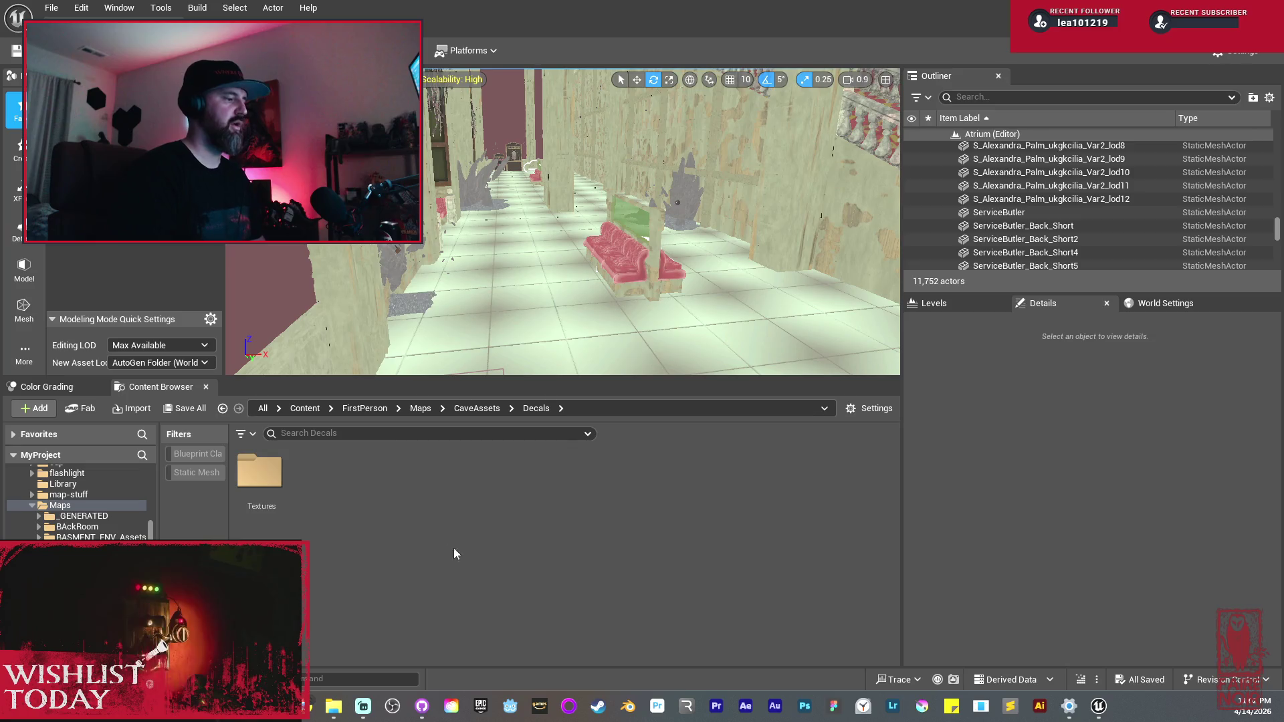
Step: Open the CaveBlocking map from the Maps folder and fly the camera toward the grey cave walls
click(420, 409)
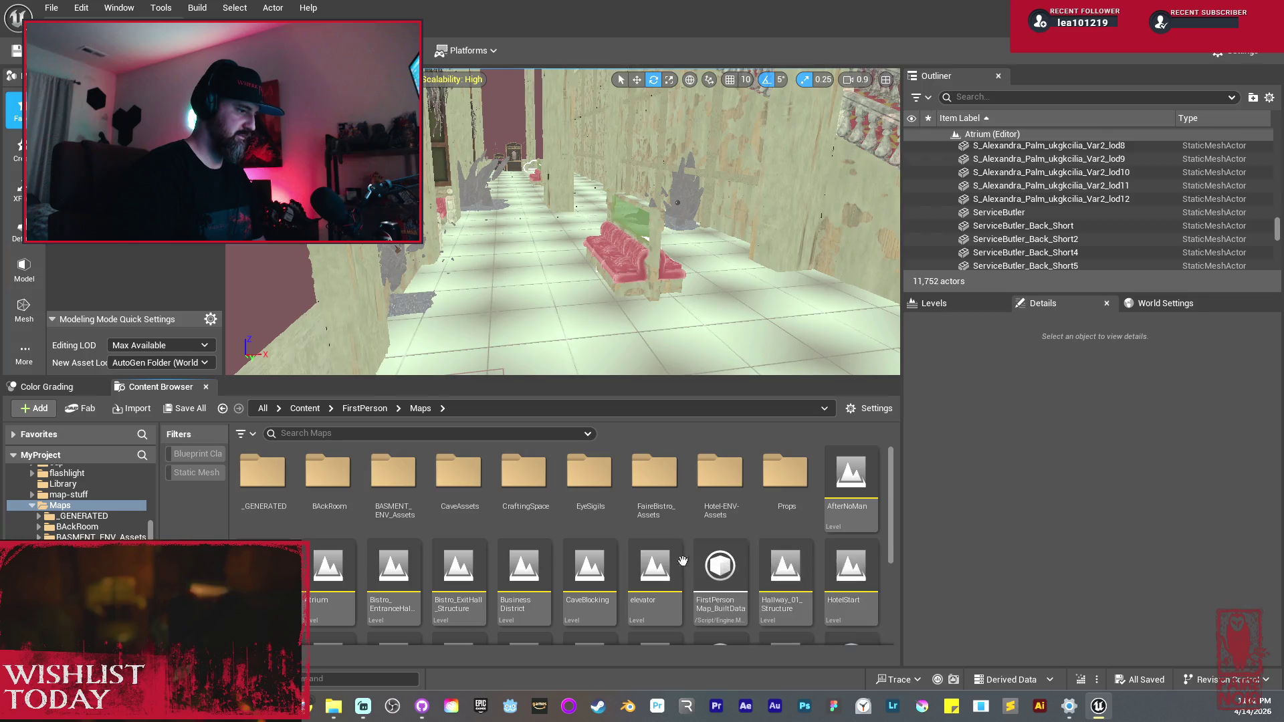
double_click(607, 573)
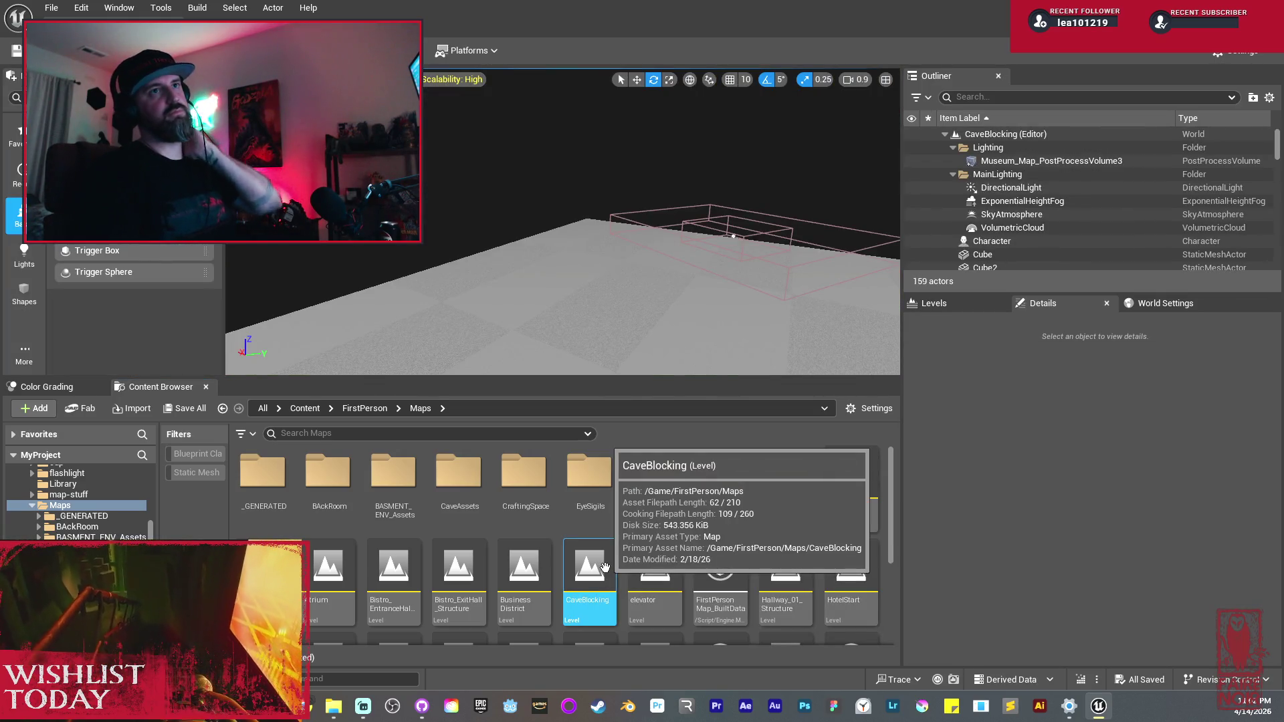
scroll(668, 189, down, 3)
mouse_move(668, 189)
mouse_down()
mouse_move(655, 153)
mouse_move(709, 160)
mouse_move(709, 211)
mouse_move(661, 217)
mouse_move(619, 200)
mouse_move(611, 227)
mouse_up()
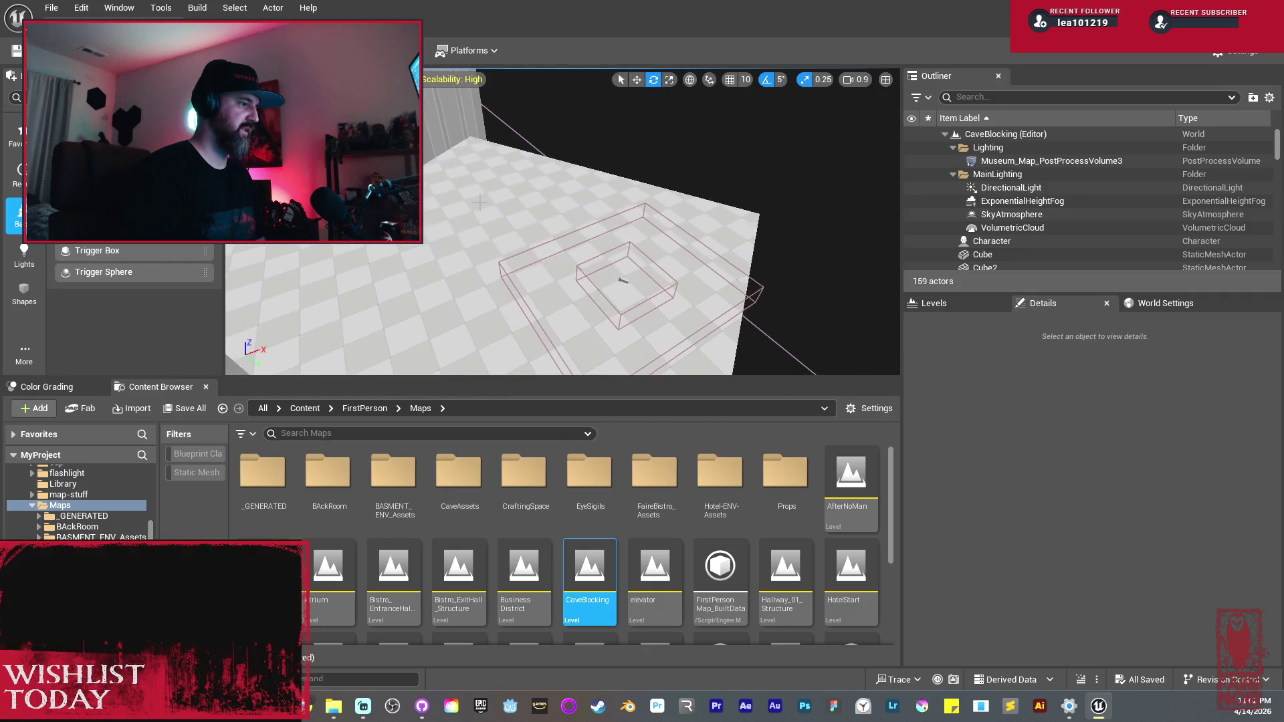
Step: Duplicate floor Plane9 with an Alt-drag and turn the copy 90 degrees
click(484, 204)
mouse_move(485, 204)
mouse_down()
mouse_move(461, 200)
mouse_move(508, 231)
mouse_up()
key(w)
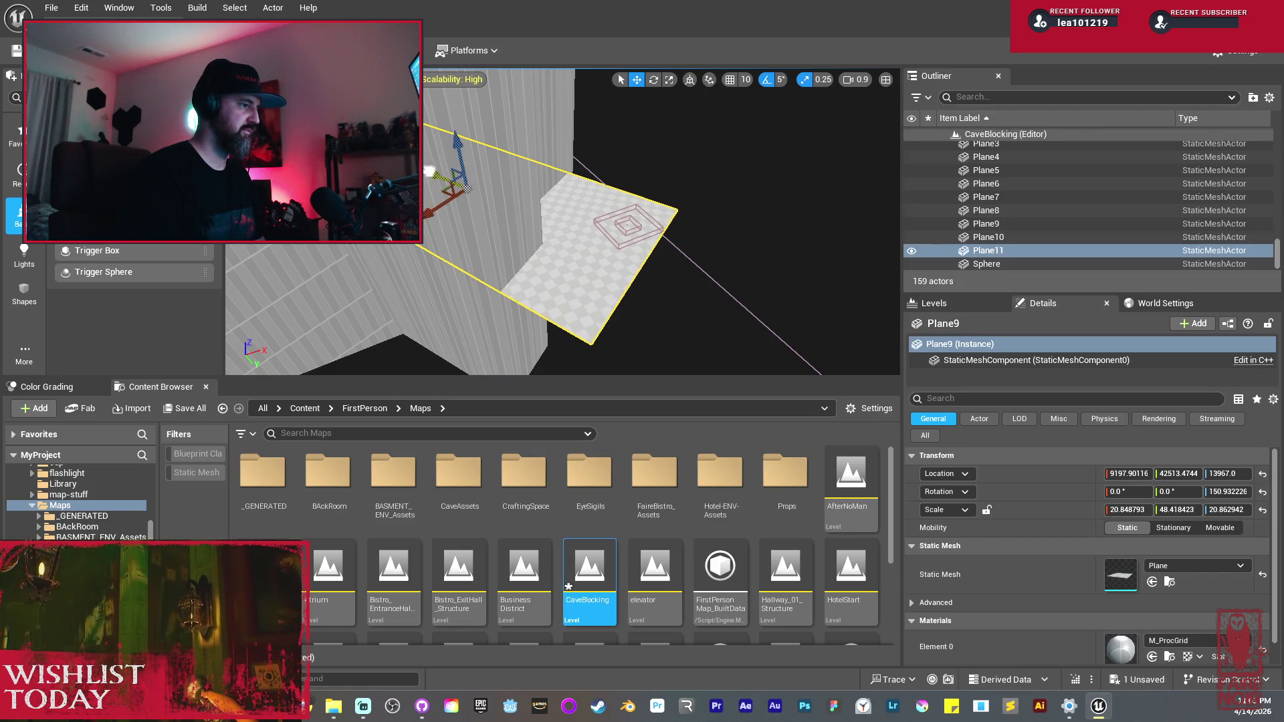
drag(426, 174, 599, 280)
key(e)
mouse_move(648, 340)
mouse_down()
mouse_move(708, 347)
mouse_move(785, 317)
mouse_move(742, 322)
mouse_up()
Step: Slide the new floor Plane11 into place and stretch it much longer along X
key(w)
mouse_move(637, 266)
mouse_down()
mouse_move(564, 232)
mouse_move(554, 245)
mouse_move(769, 305)
mouse_move(608, 260)
mouse_up()
key(r)
key(w)
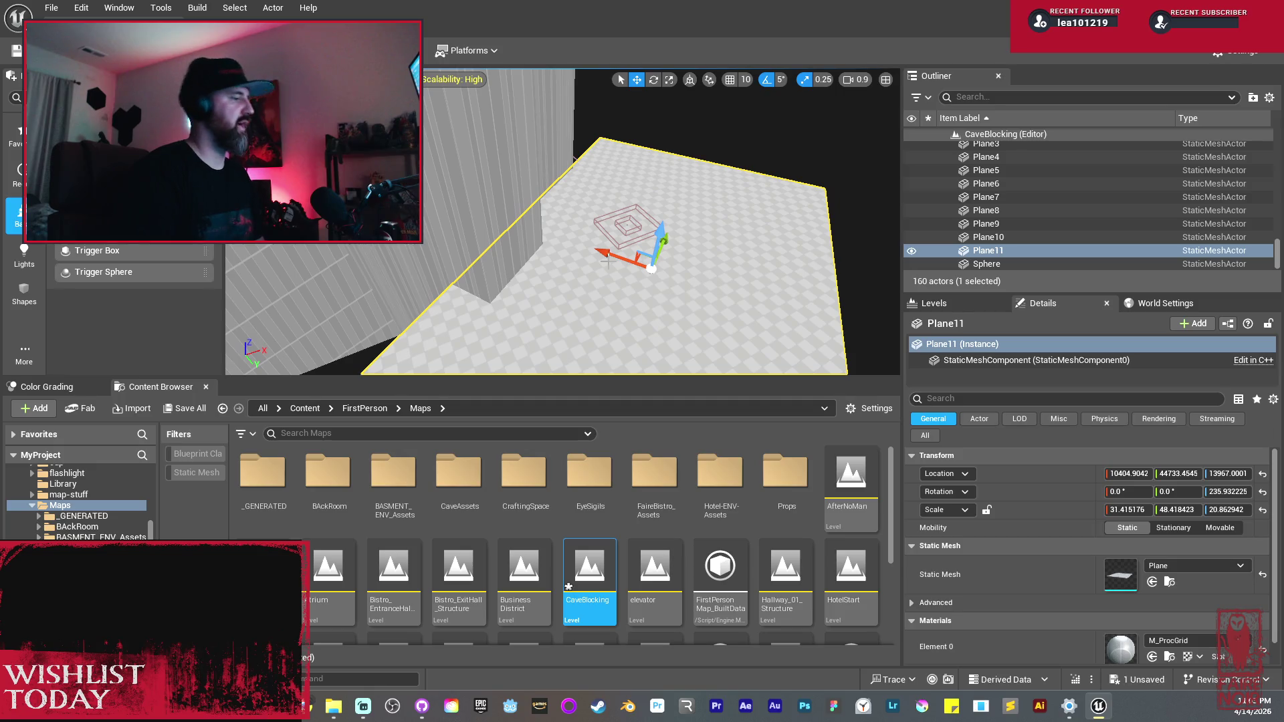
drag(608, 256, 648, 265)
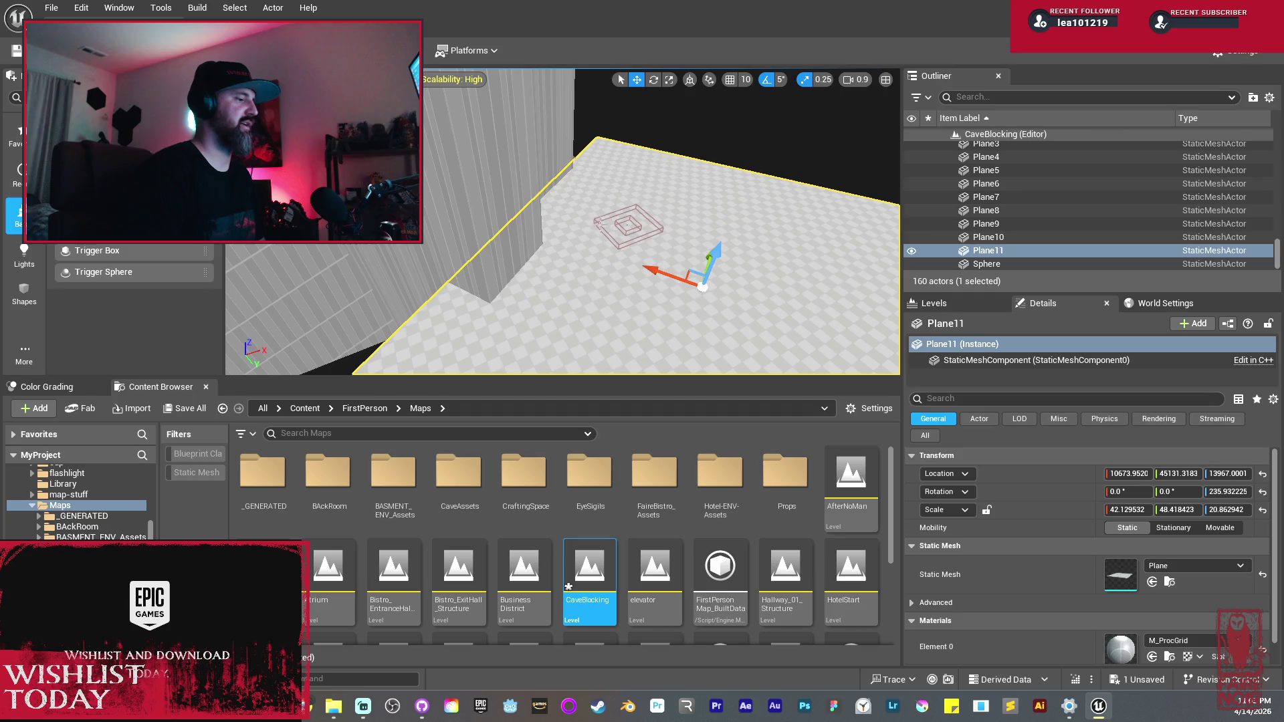
mouse_move(649, 264)
mouse_down()
mouse_move(655, 296)
mouse_move(676, 250)
mouse_up()
click(656, 274)
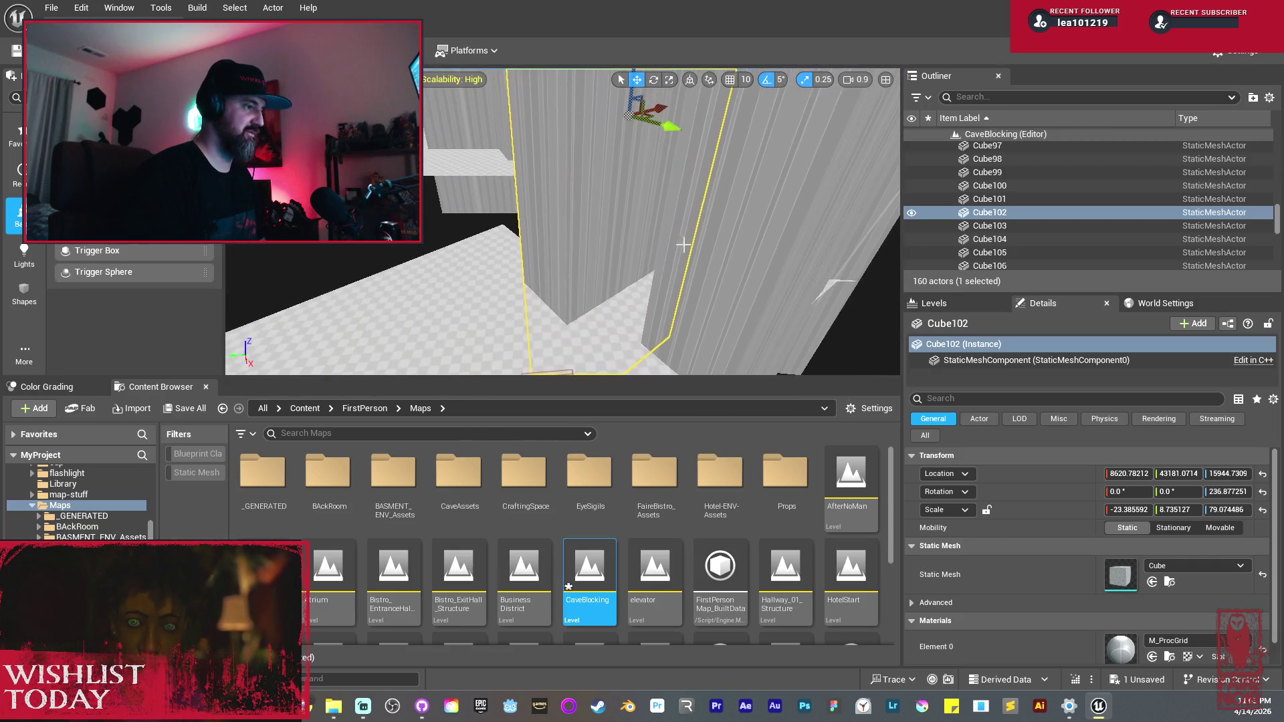
Step: Duplicate wall Cube102 into Cube125, rotate it and reposition it sideways
mouse_move(669, 126)
mouse_down()
mouse_move(591, 188)
mouse_move(582, 169)
mouse_move(598, 169)
mouse_move(564, 167)
mouse_up()
key(e)
key(w)
drag(508, 127, 463, 139)
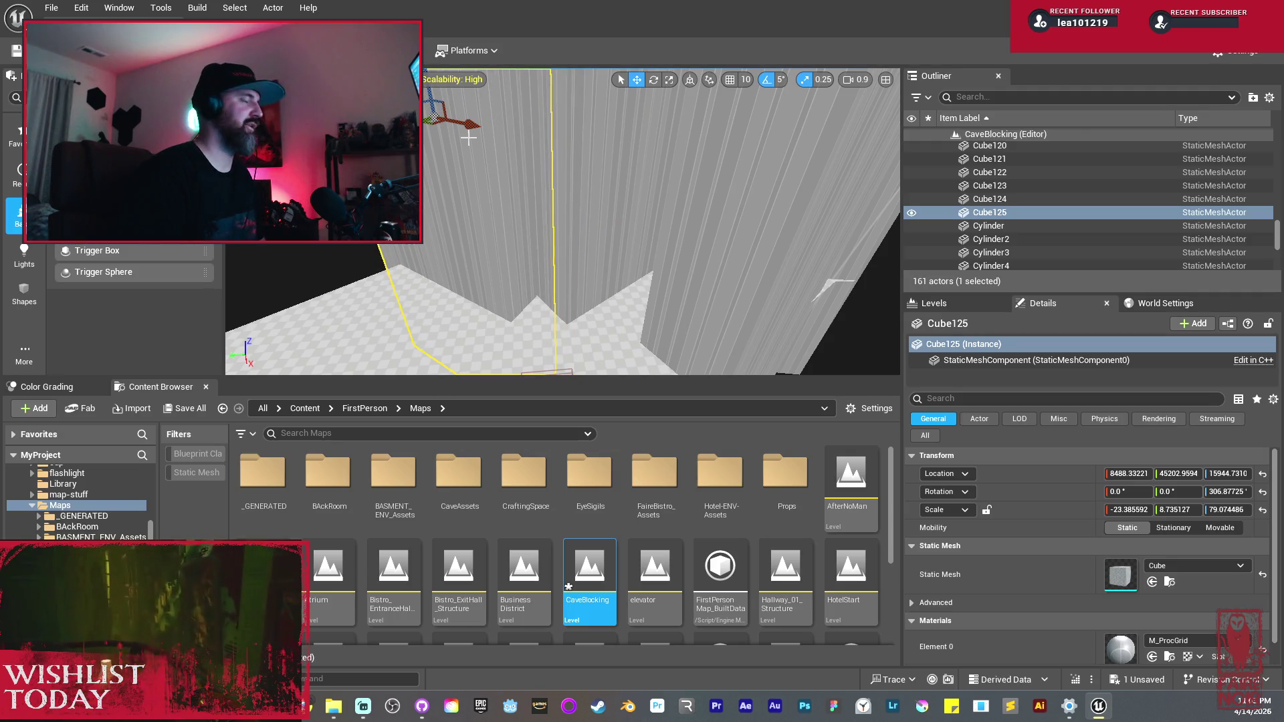
drag(468, 137, 476, 168)
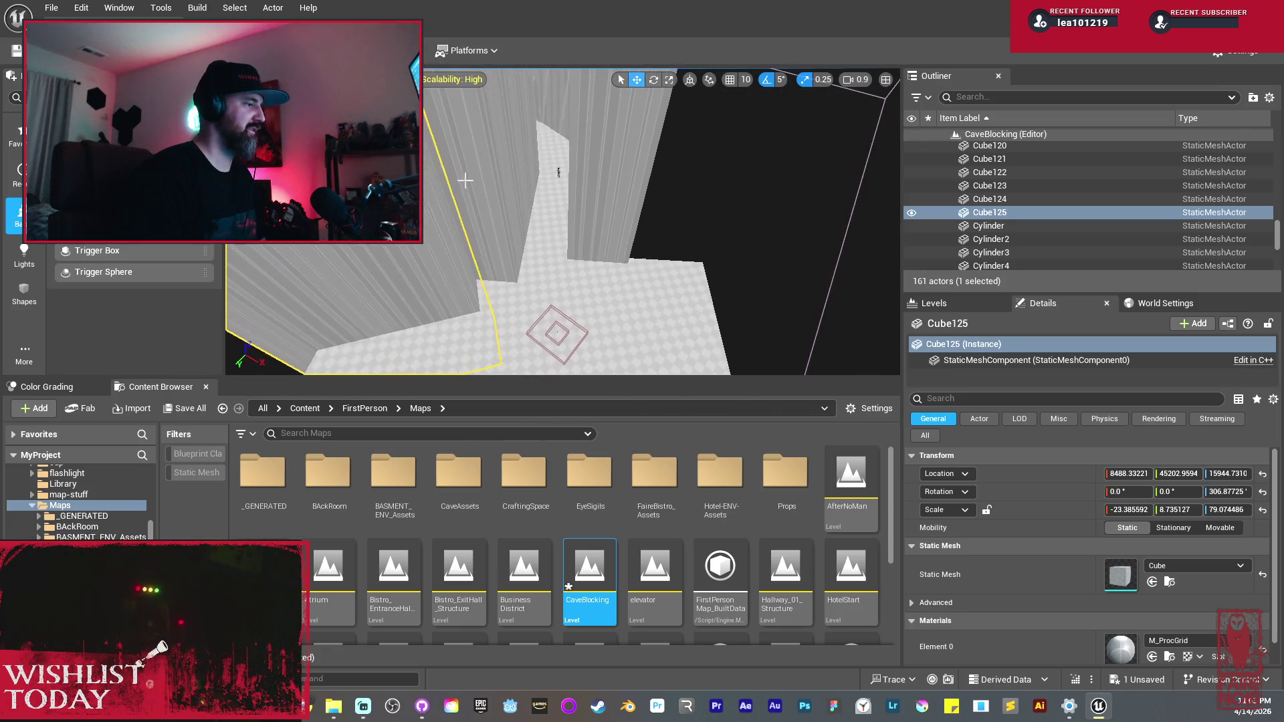
Step: Duplicate another wall into Cube126, rotate it and slide it further along the extended floor
mouse_move(669, 207)
mouse_down()
mouse_move(809, 203)
mouse_move(811, 163)
mouse_up()
key(e)
key(w)
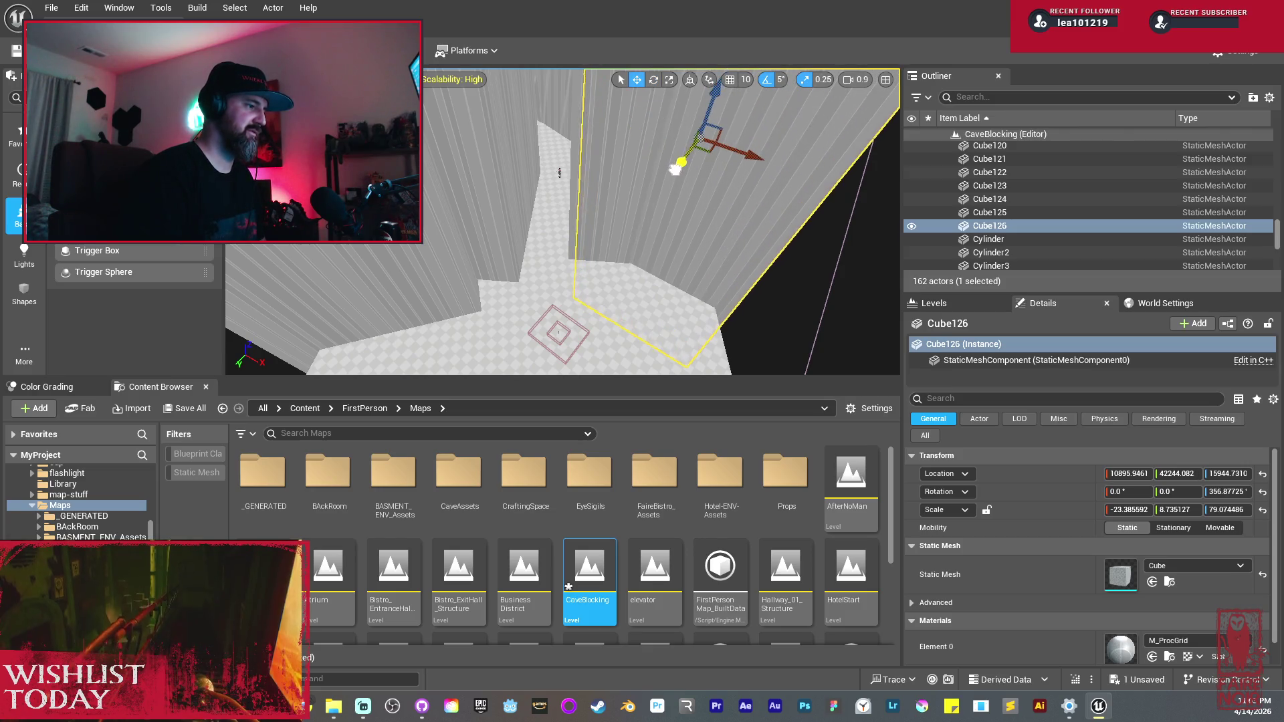
drag(687, 156, 770, 141)
key(Right)
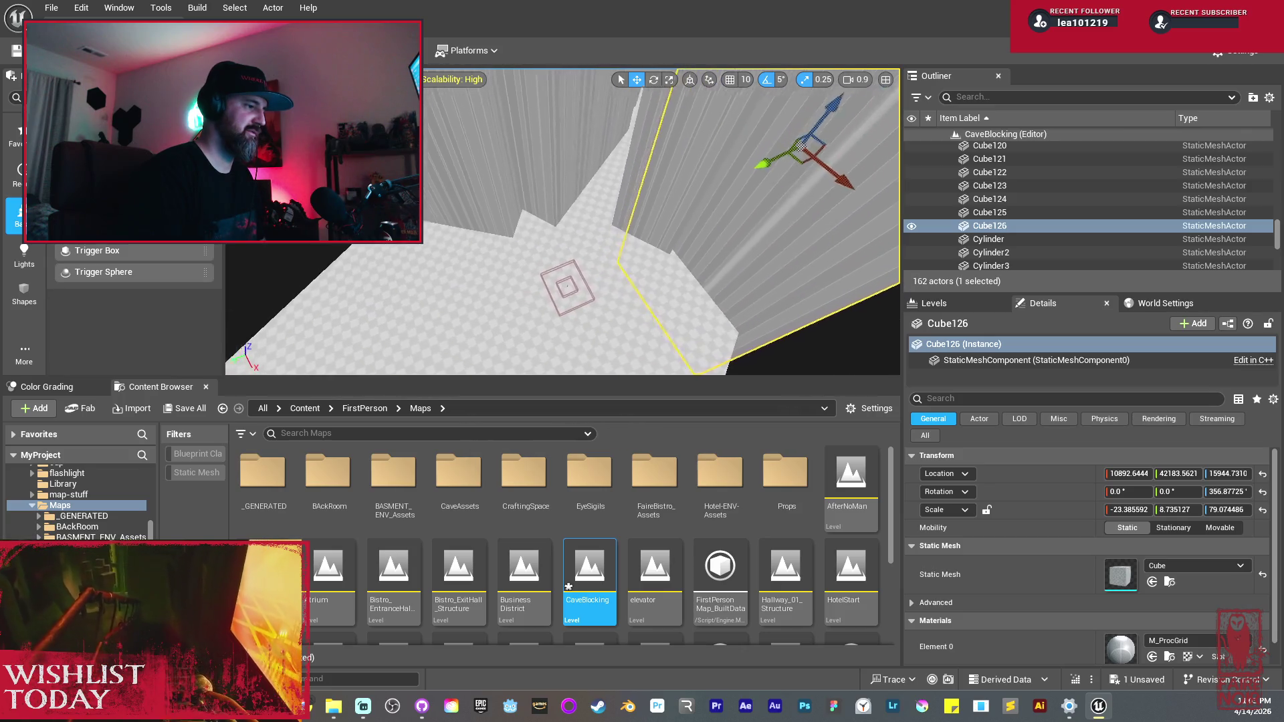
drag(658, 201, 658, 201)
mouse_move(570, 170)
mouse_down()
mouse_move(596, 183)
mouse_move(752, 143)
mouse_move(652, 95)
mouse_up()
key(Up)
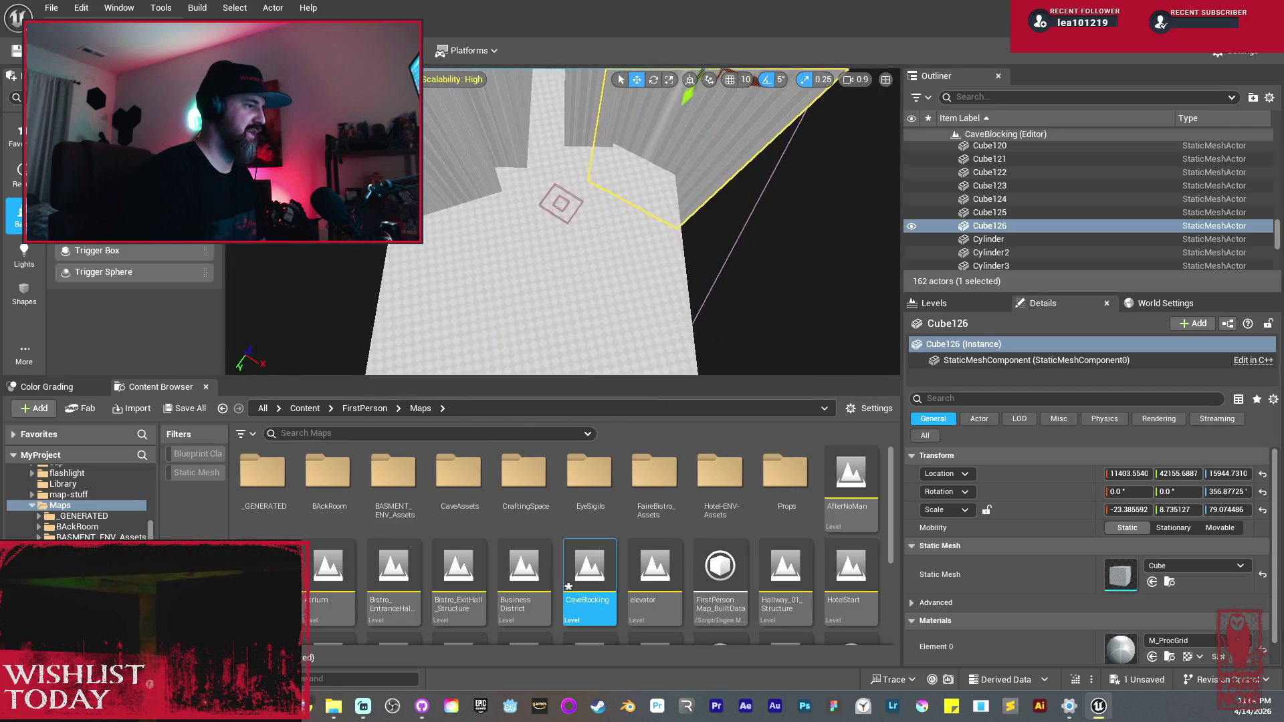
key(Up)
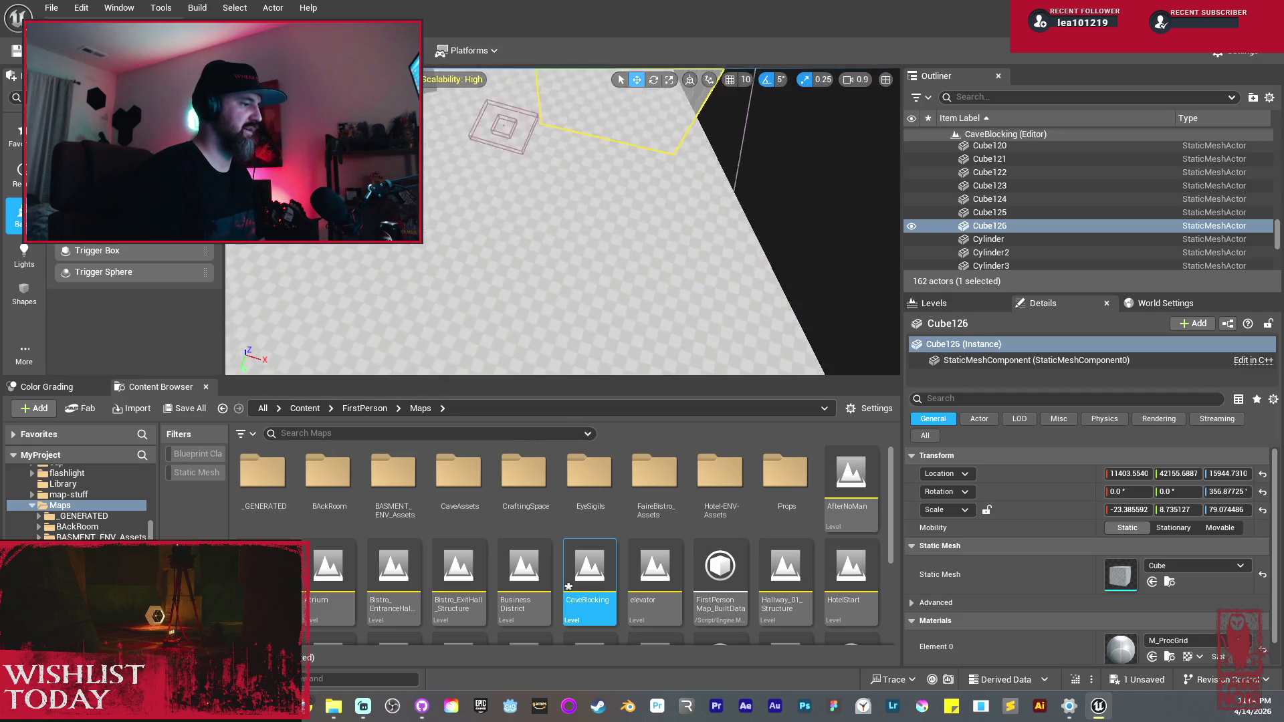
key(Up)
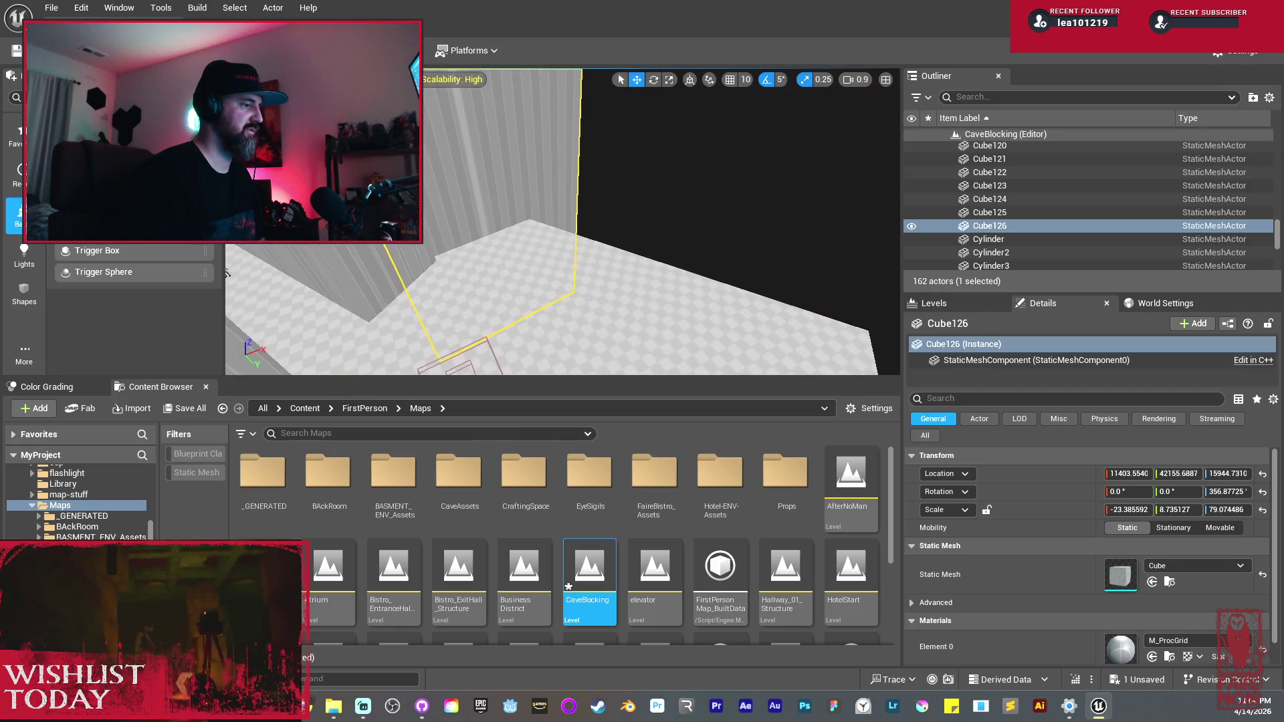
key(Up)
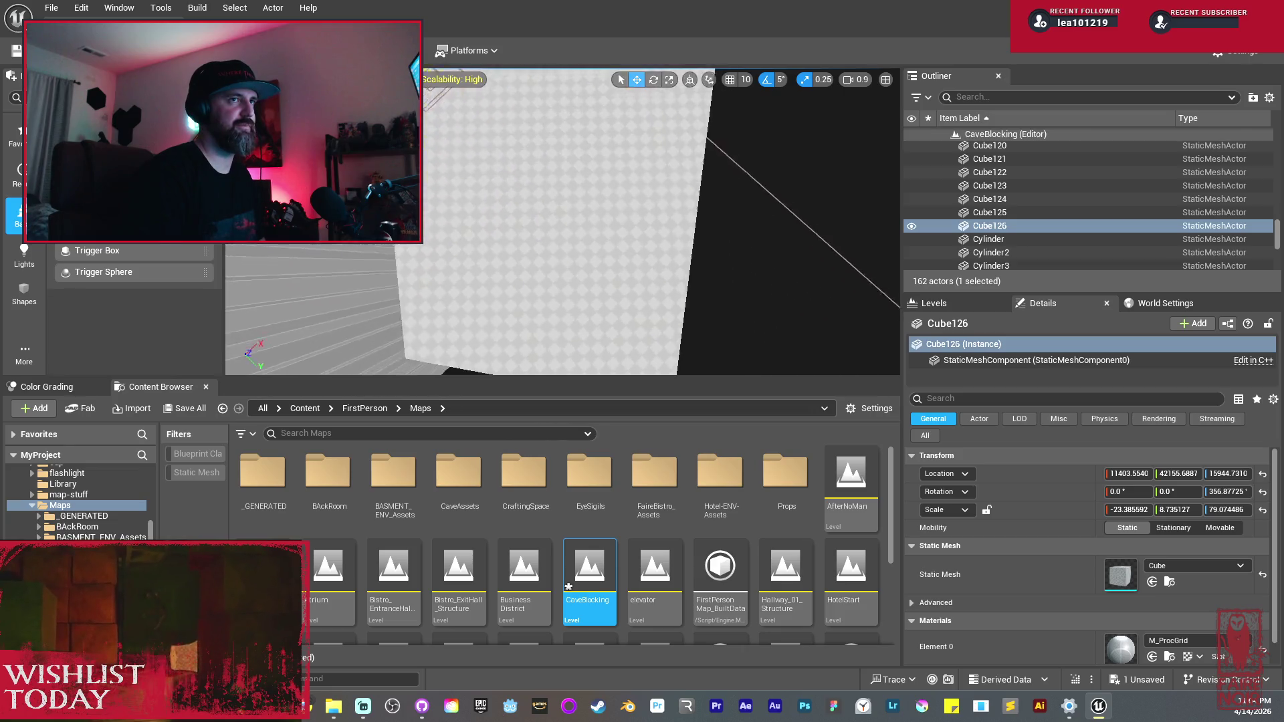
click(508, 281)
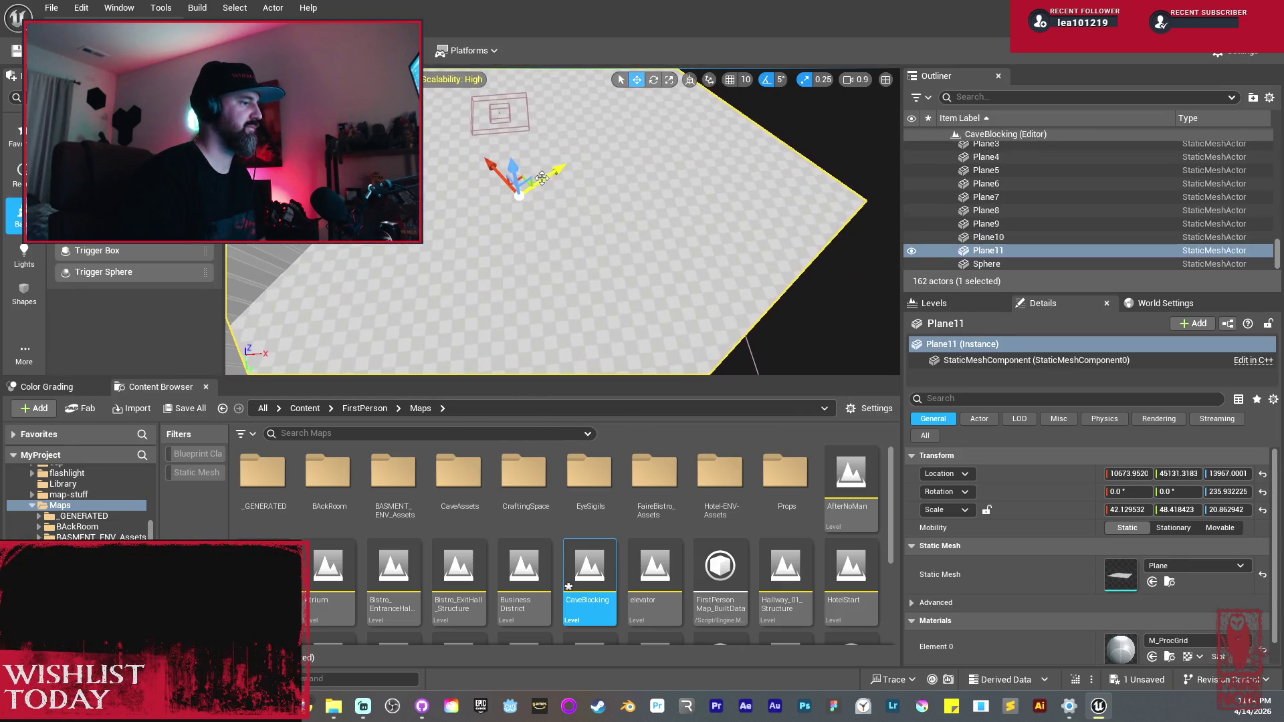
Step: Duplicate Plane11 into Plane12, turn it -85 degrees and make it narrower
drag(442, 246, 515, 228)
key(e)
drag(411, 324, 405, 331)
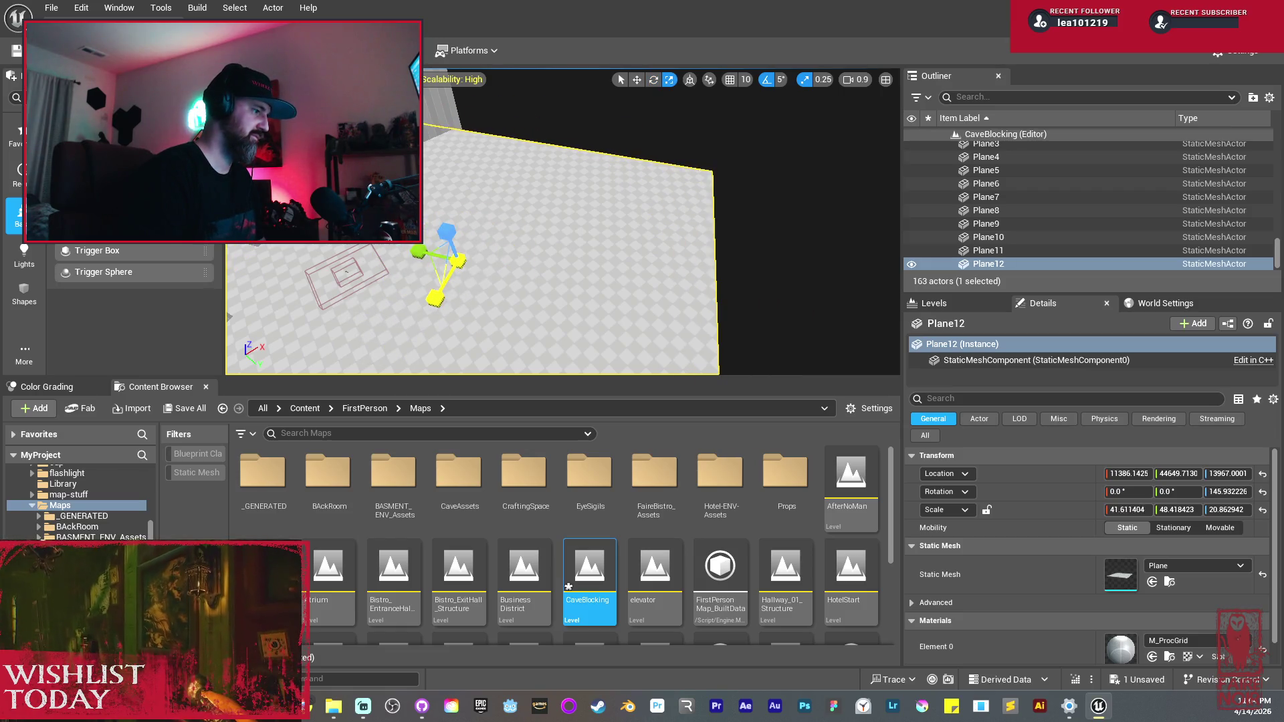
click(441, 319)
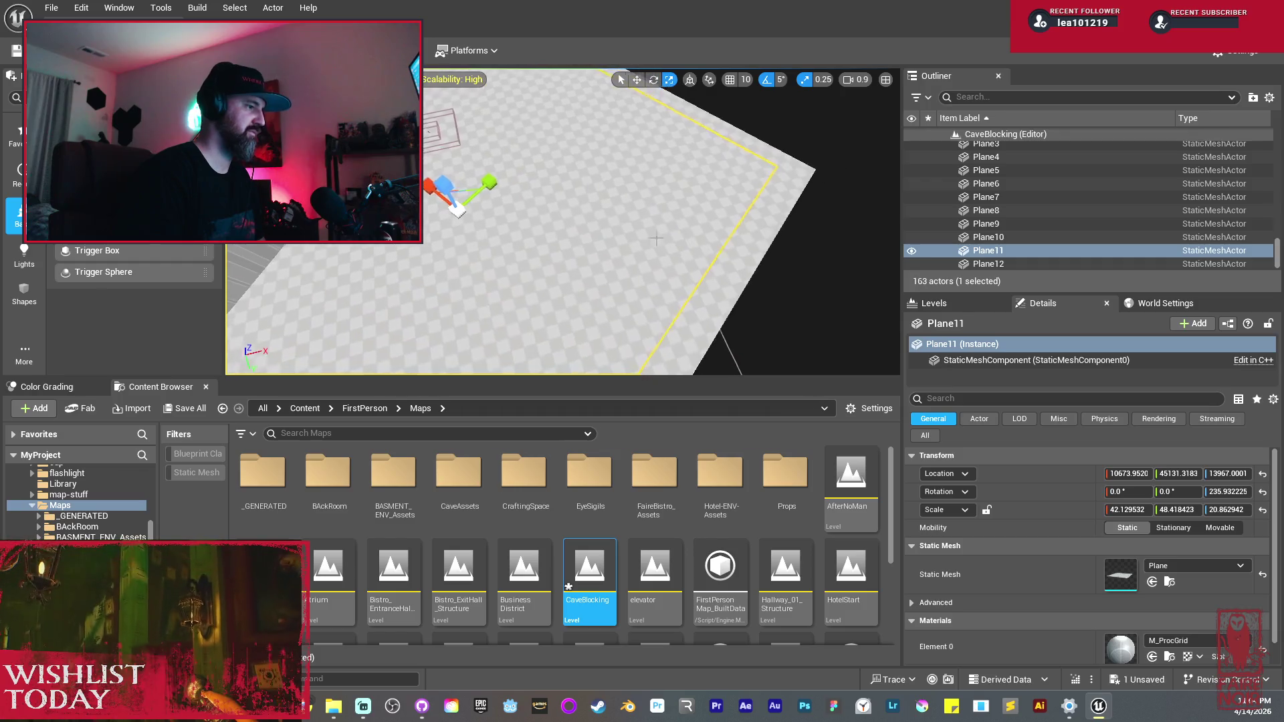
click(679, 279)
mouse_move(629, 296)
mouse_down()
mouse_move(645, 294)
mouse_move(588, 285)
mouse_move(556, 259)
mouse_move(555, 280)
mouse_up()
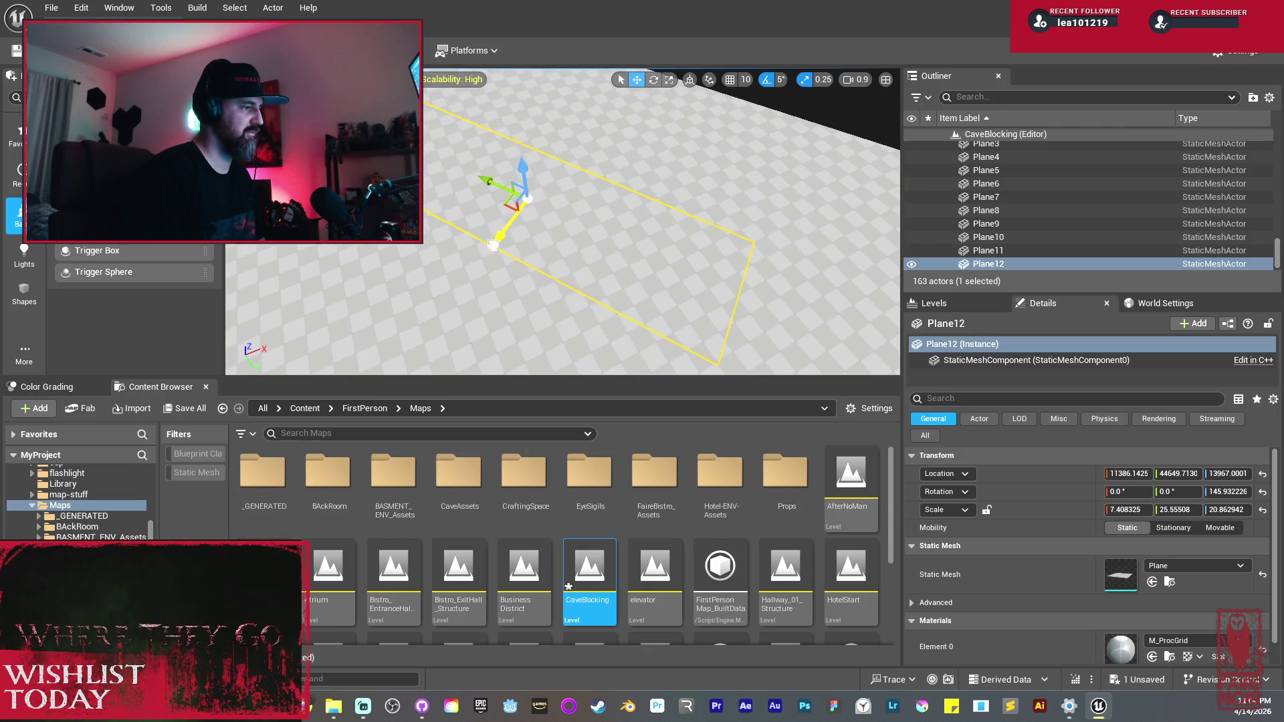
mouse_move(615, 139)
mouse_down()
mouse_move(580, 155)
mouse_move(529, 211)
mouse_up()
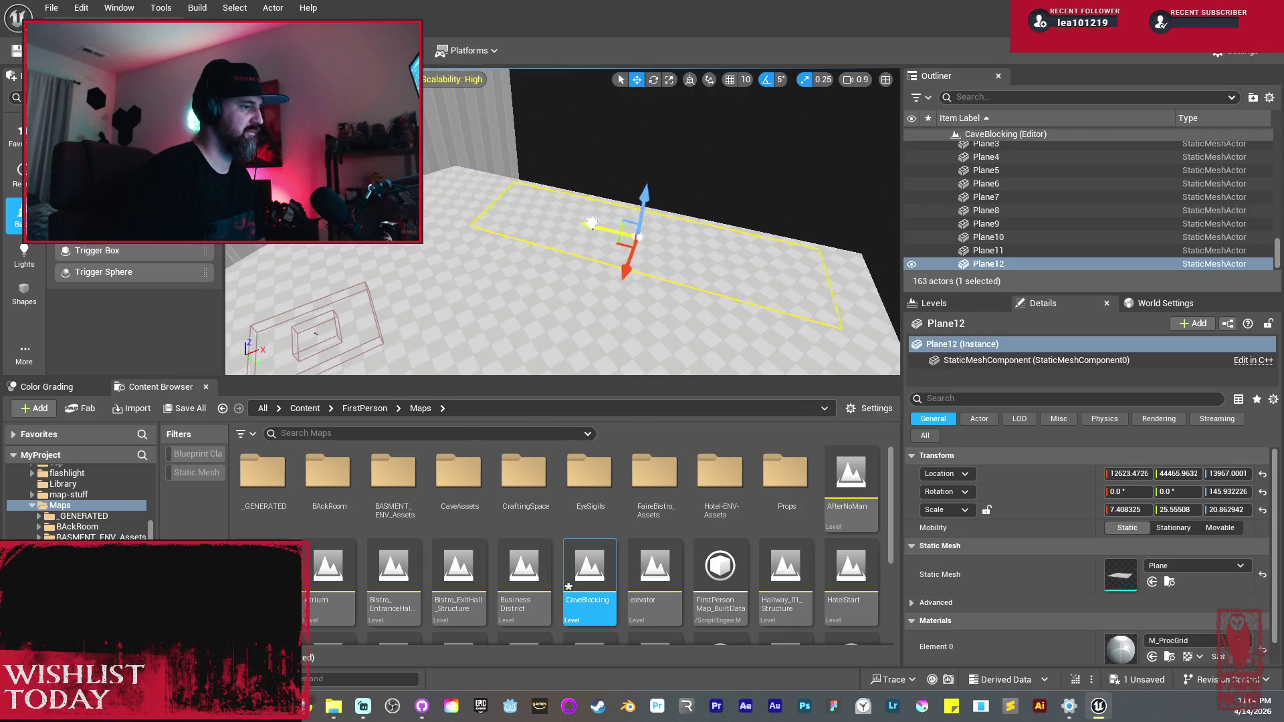
Step: Tilt the narrow Plane12 20 degrees upward into a ramp and frame it in view
key(e)
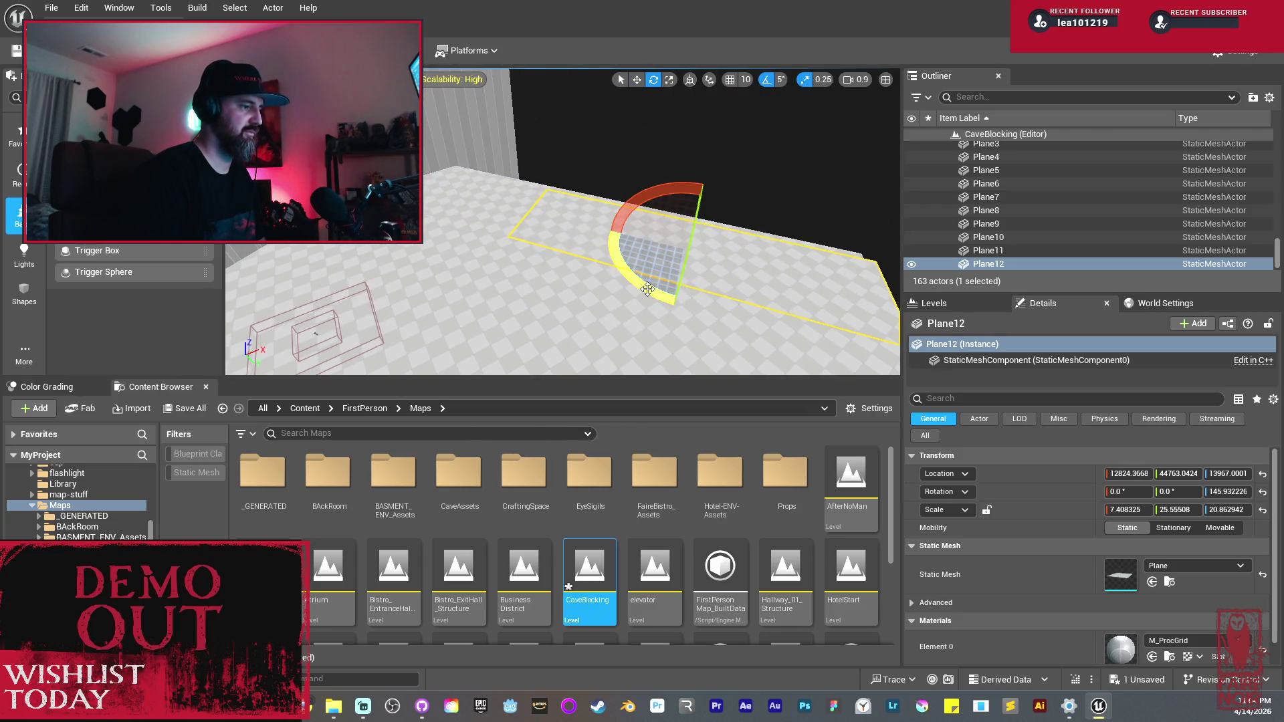
mouse_move(658, 186)
mouse_down()
mouse_move(665, 214)
mouse_move(674, 191)
mouse_move(660, 142)
mouse_up()
key(w)
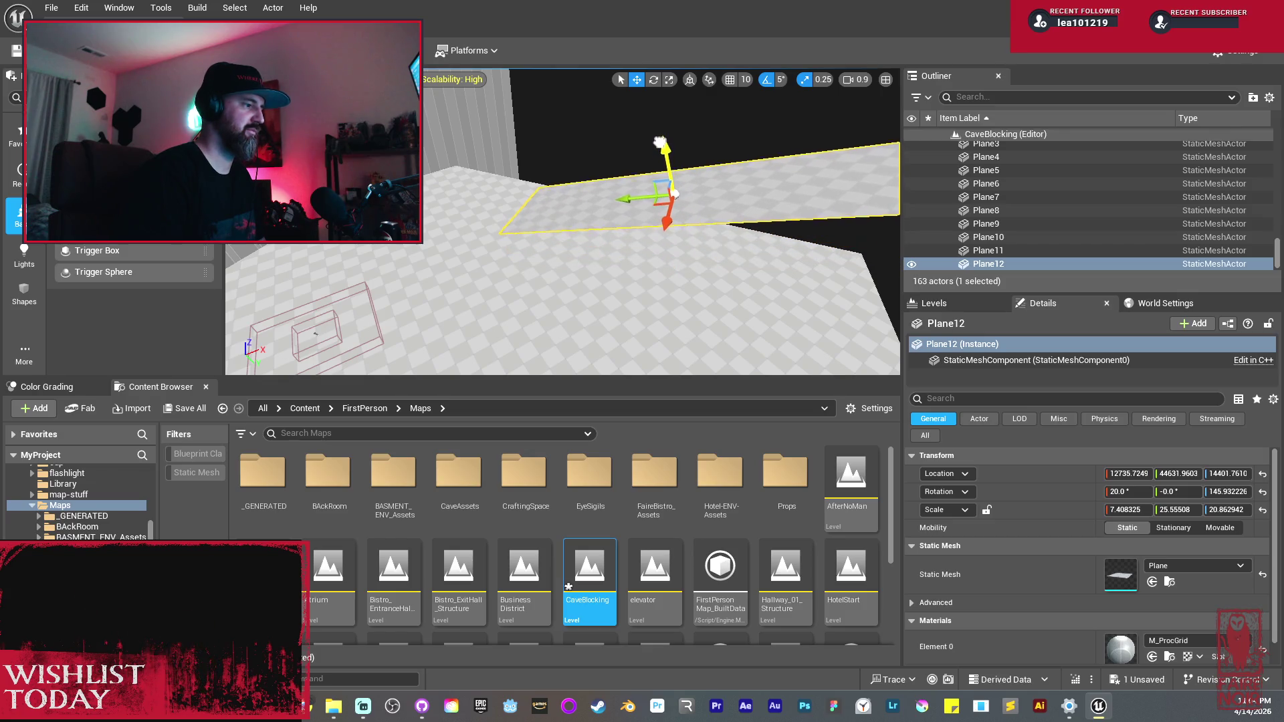
mouse_move(561, 221)
mouse_down()
mouse_move(508, 229)
mouse_move(667, 95)
mouse_up()
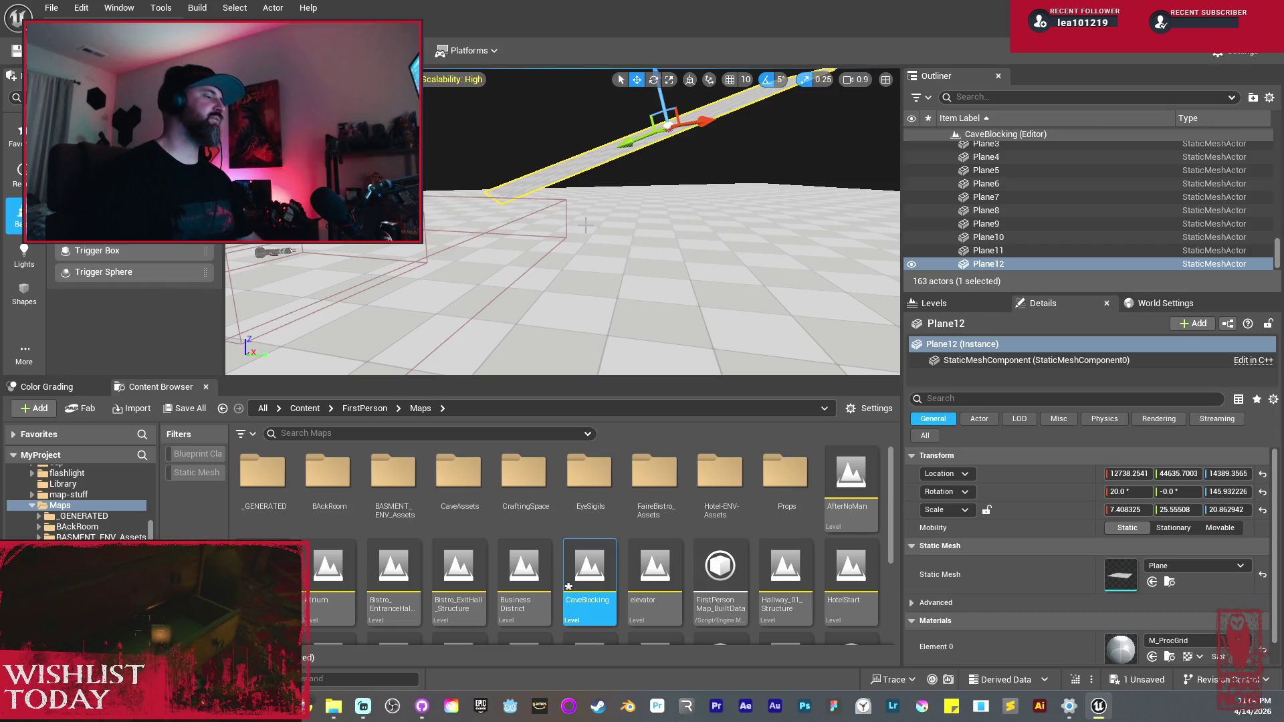
drag(545, 240, 585, 245)
mouse_move(610, 189)
mouse_down()
mouse_move(595, 192)
mouse_move(610, 189)
mouse_up()
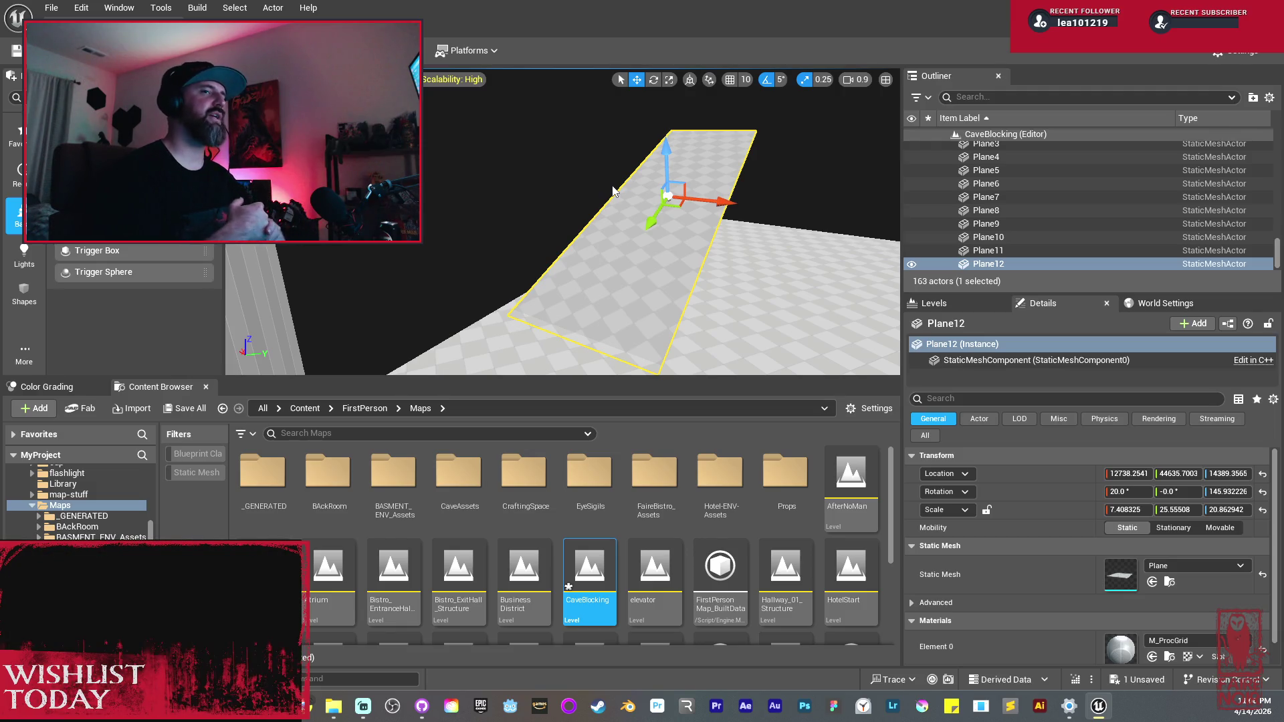
Step: Copy the ramp, level the copy flat, turn it 5 degrees and place it at the ramp top
mouse_move(749, 217)
mouse_down()
mouse_move(709, 224)
mouse_move(769, 218)
mouse_move(544, 234)
mouse_move(557, 162)
mouse_move(583, 161)
mouse_up()
key(e)
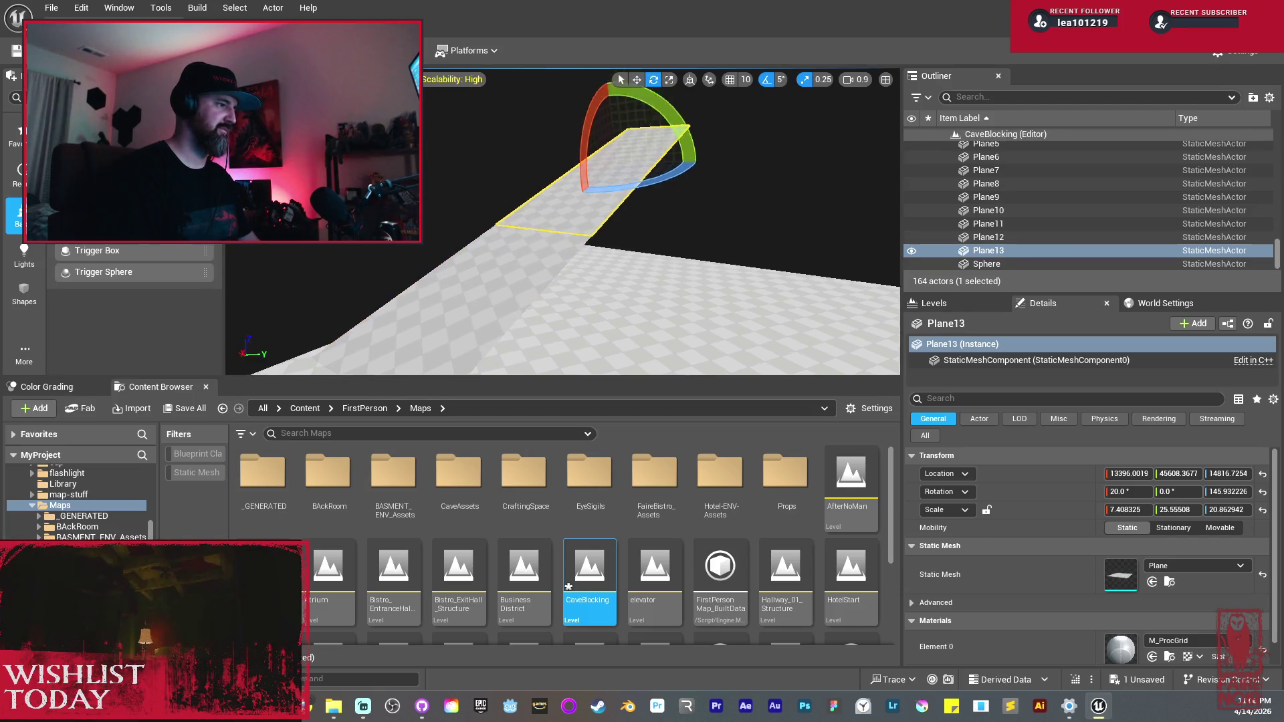
mouse_move(696, 134)
mouse_down()
mouse_move(702, 174)
mouse_move(622, 177)
mouse_move(728, 213)
mouse_move(669, 217)
mouse_move(682, 218)
mouse_up()
key(w)
drag(652, 150, 661, 137)
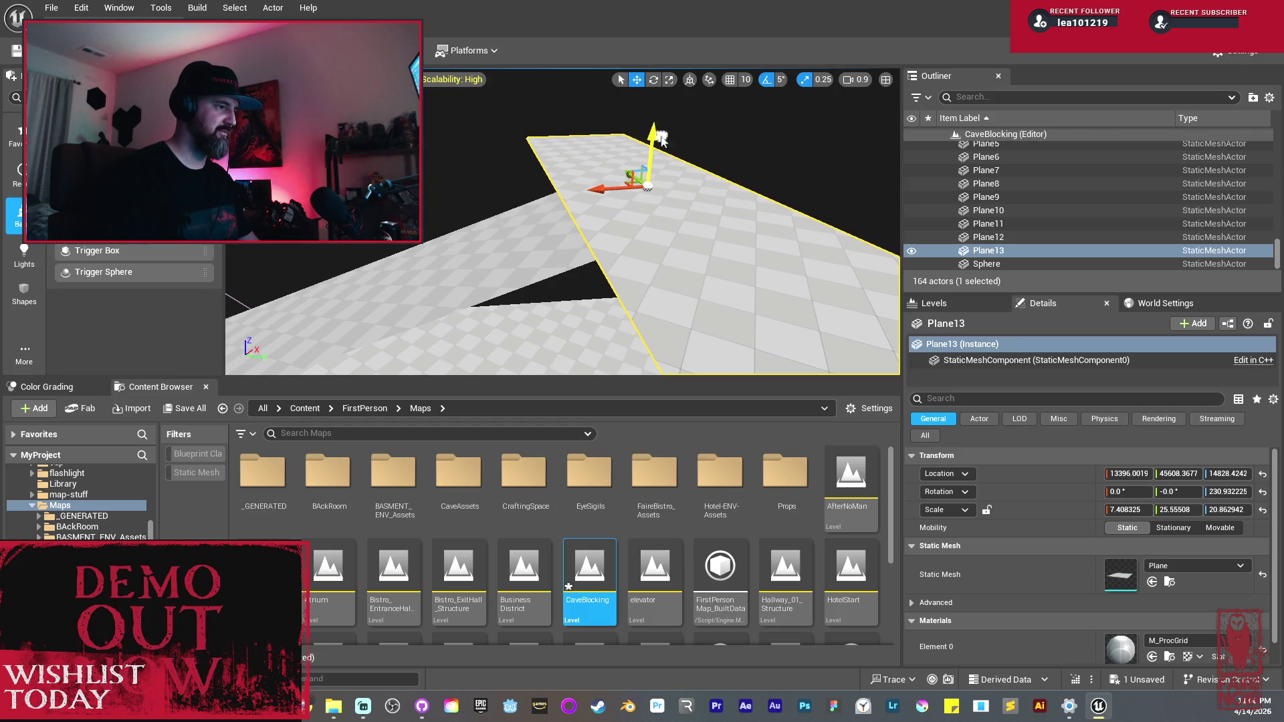
mouse_move(590, 191)
mouse_down()
mouse_move(736, 175)
mouse_move(658, 184)
mouse_up()
key(e)
key(w)
key(e)
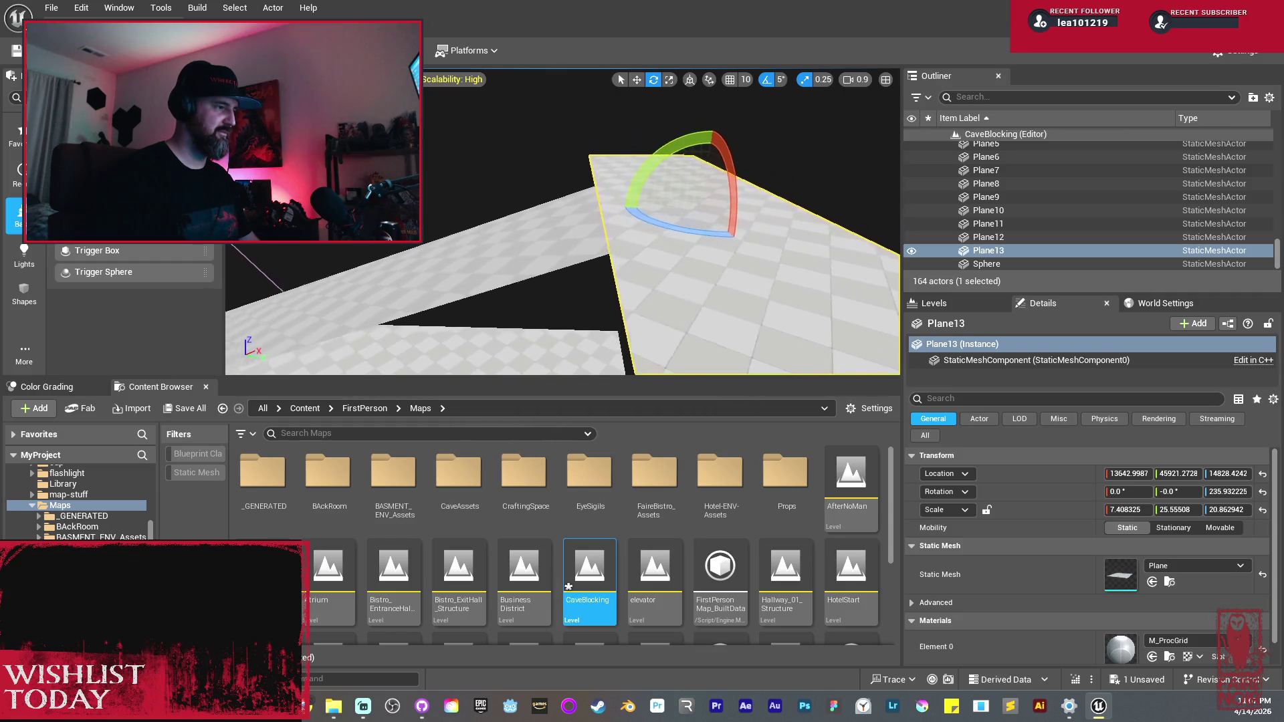
key(w)
drag(670, 170, 722, 184)
mouse_move(515, 174)
mouse_down()
mouse_move(559, 201)
mouse_move(659, 201)
mouse_move(682, 215)
mouse_move(658, 234)
mouse_move(653, 203)
mouse_move(569, 222)
mouse_move(545, 214)
mouse_up()
Step: Duplicate wall Cube125 into a new copy and turn it 10 degrees
click(593, 221)
mouse_move(775, 137)
mouse_down()
mouse_move(535, 119)
mouse_move(462, 137)
mouse_move(472, 164)
mouse_move(498, 168)
mouse_move(482, 175)
mouse_up()
key(e)
Step: Make the new wall Cube127 thinner and slide it to the left
key(r)
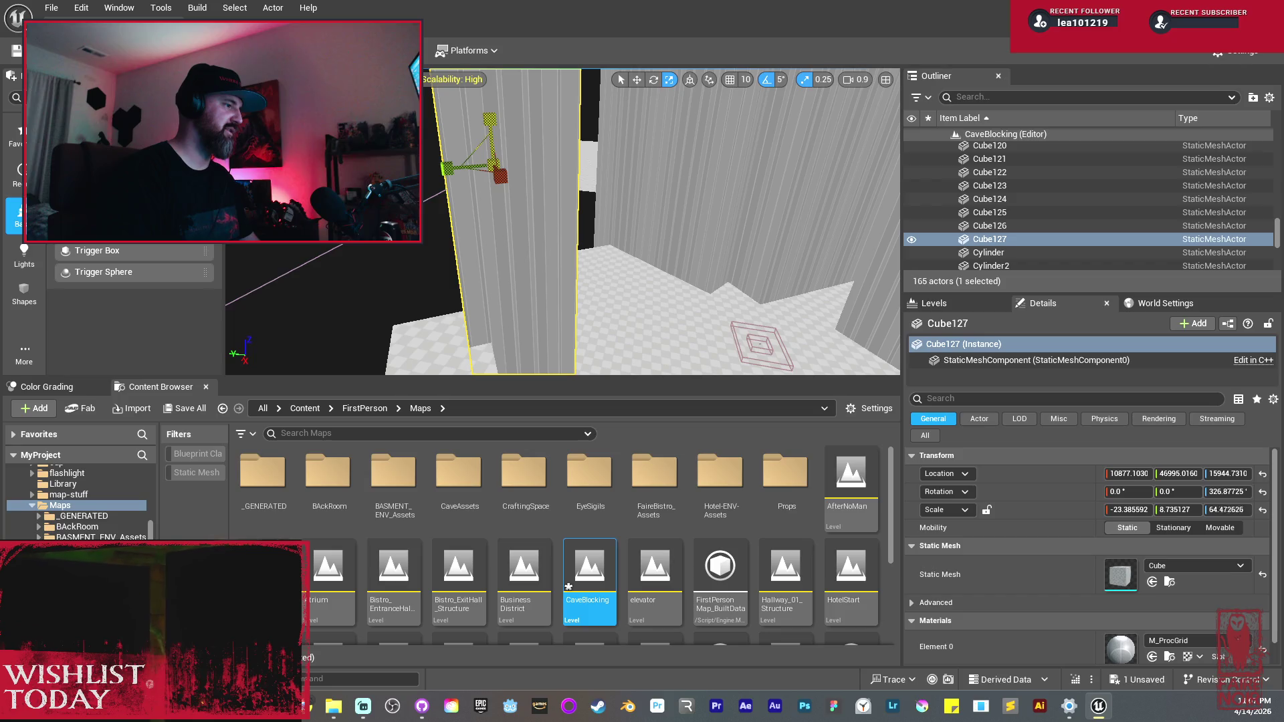
mouse_move(483, 176)
mouse_down()
mouse_move(586, 164)
mouse_move(580, 178)
mouse_move(678, 131)
mouse_move(849, 159)
mouse_move(735, 184)
mouse_move(696, 171)
mouse_move(678, 180)
mouse_move(724, 198)
mouse_move(713, 176)
mouse_up()
key(w)
key(r)
key(w)
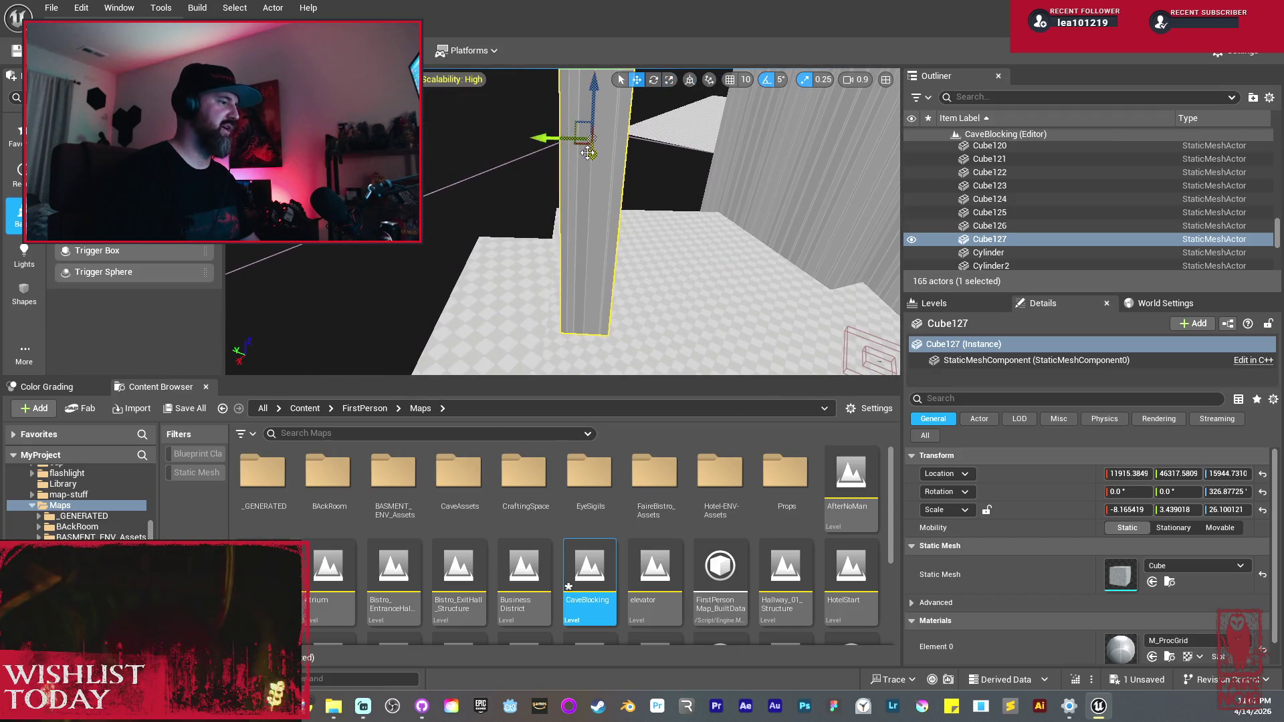
mouse_move(564, 157)
mouse_down()
mouse_move(541, 156)
mouse_move(549, 234)
mouse_move(681, 117)
mouse_move(678, 229)
mouse_move(662, 214)
mouse_up()
Step: Shorten the pillar, lower it toward the floor, then make it taller again
scroll(728, 238, up, 5)
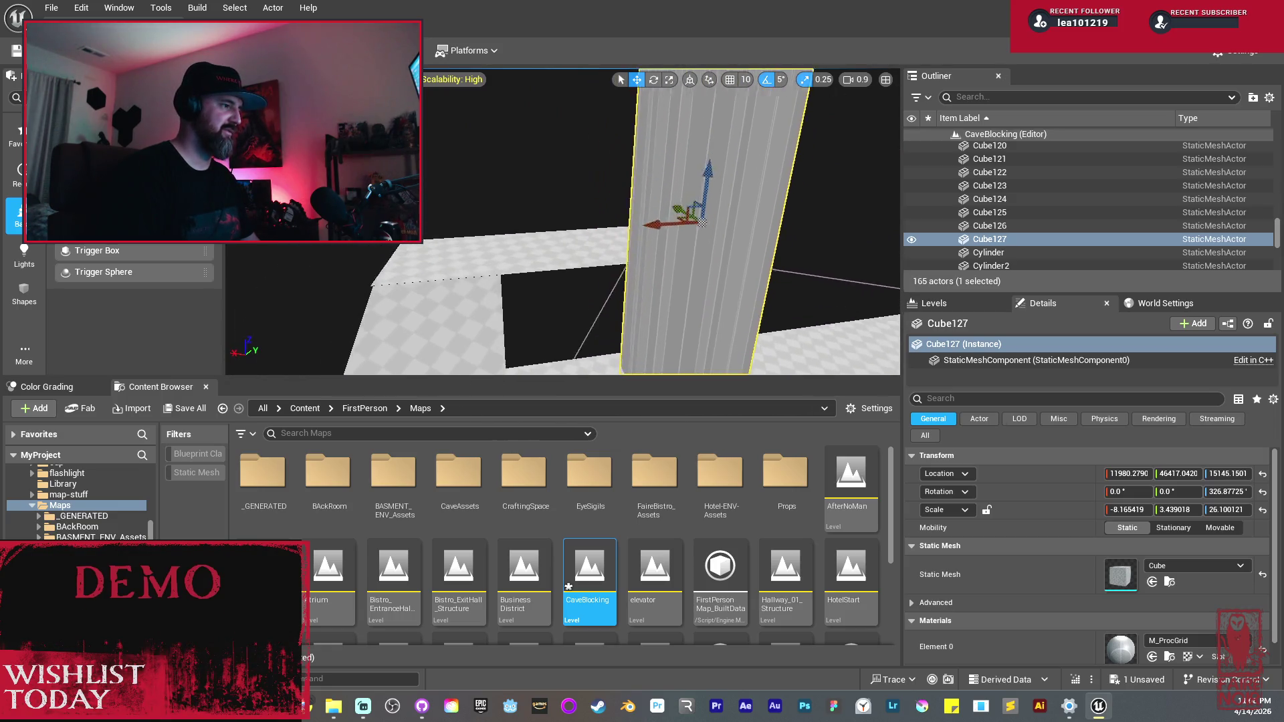
mouse_move(728, 200)
mouse_down()
mouse_move(728, 227)
mouse_move(728, 211)
mouse_up()
key(w)
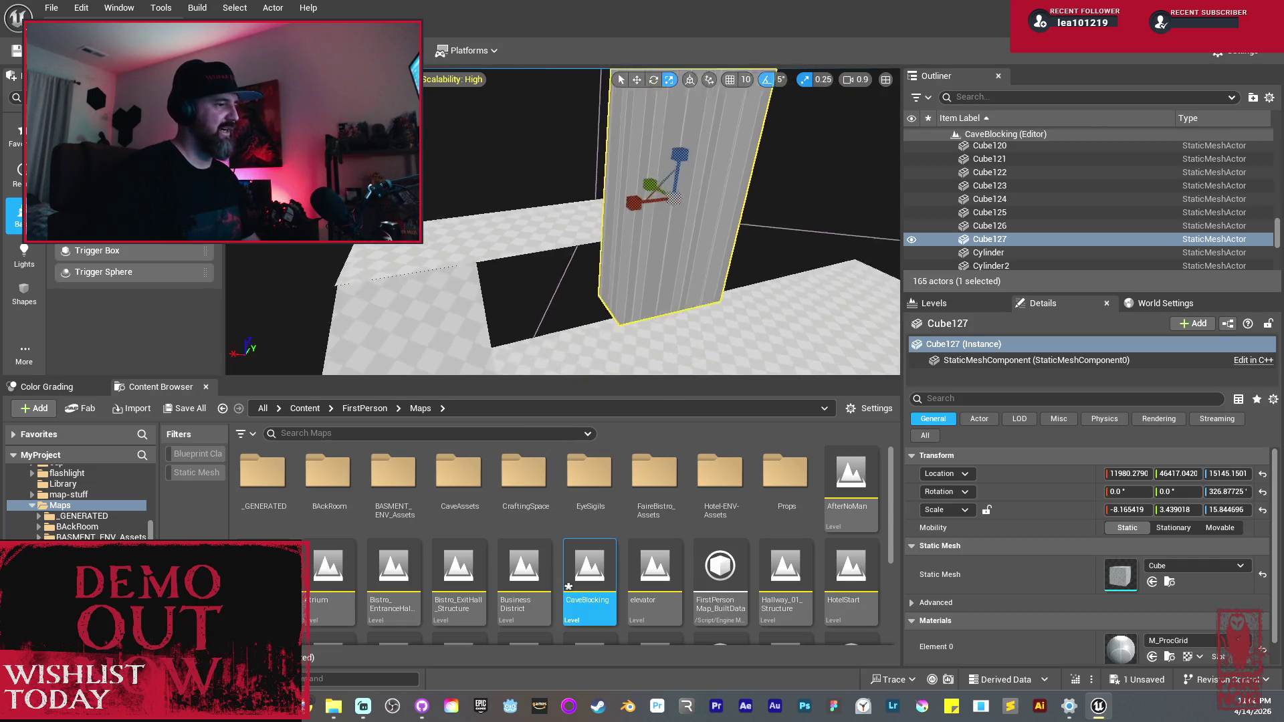
mouse_move(631, 145)
mouse_down()
mouse_move(621, 234)
mouse_move(451, 284)
mouse_up()
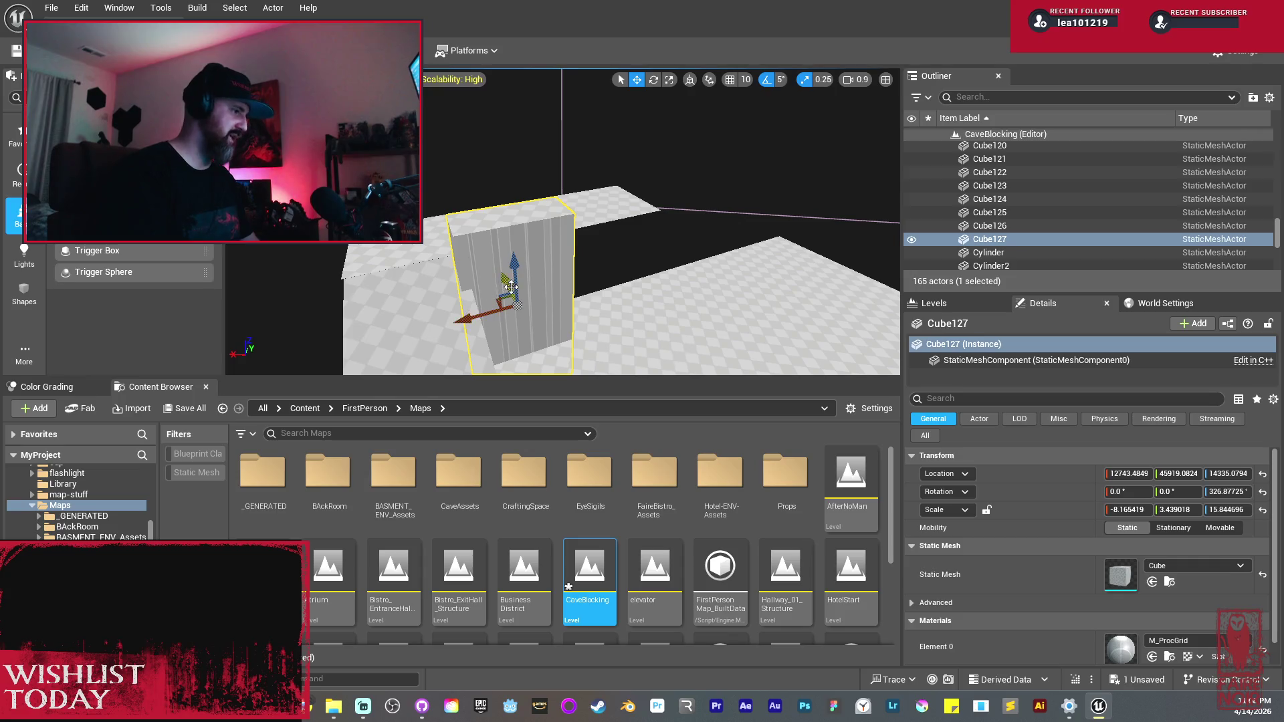
key(r)
mouse_move(522, 266)
mouse_down()
mouse_move(555, 258)
mouse_move(562, 327)
mouse_move(633, 323)
mouse_move(491, 177)
mouse_move(542, 221)
mouse_move(461, 246)
mouse_move(568, 246)
mouse_up()
key(w)
key(r)
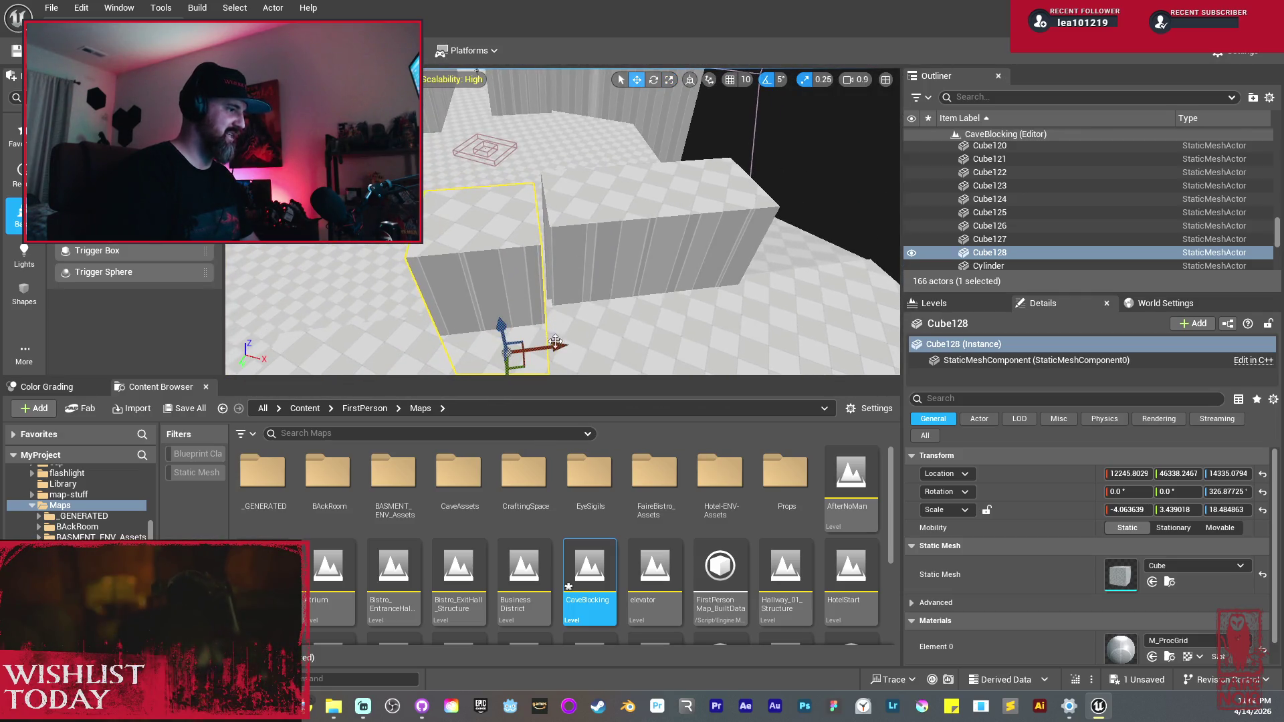
Step: Duplicate the wall cube into Cube129 and enlarge Cube128 slightly
mouse_move(589, 334)
mouse_down()
mouse_move(565, 295)
mouse_move(529, 273)
mouse_up()
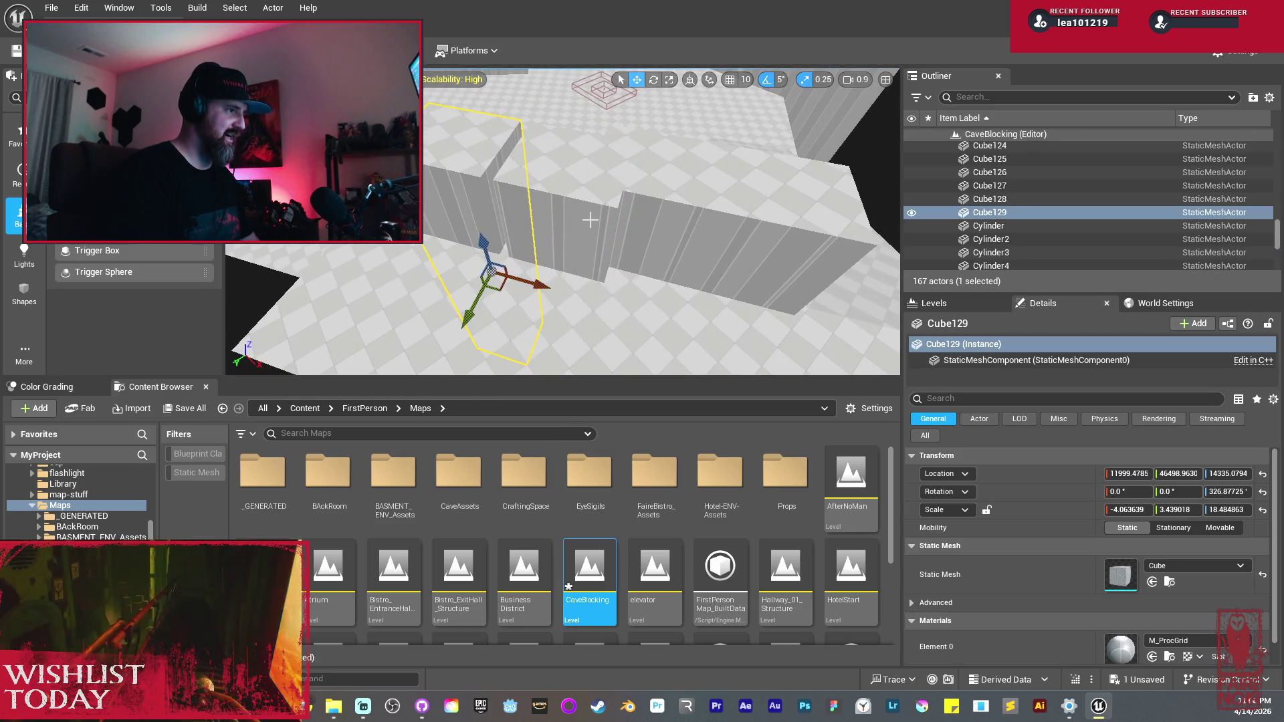
click(565, 294)
key(r)
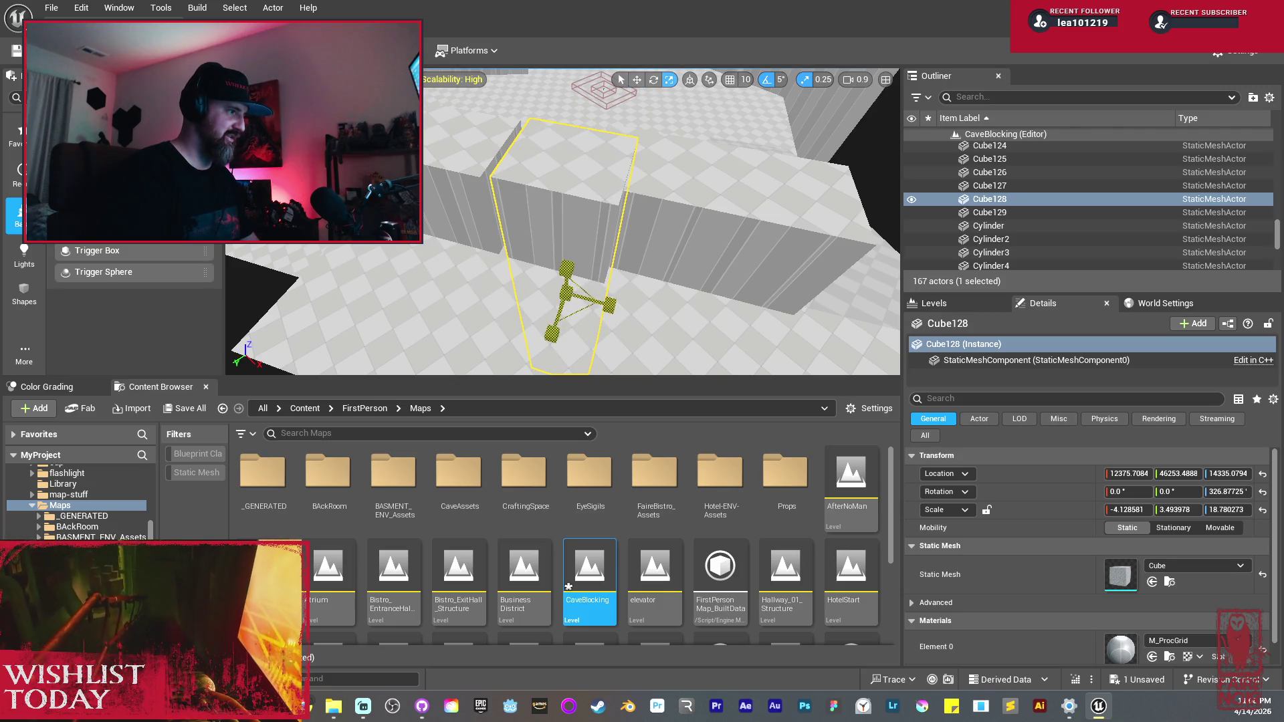
drag(565, 294, 568, 280)
click(568, 280)
key(e)
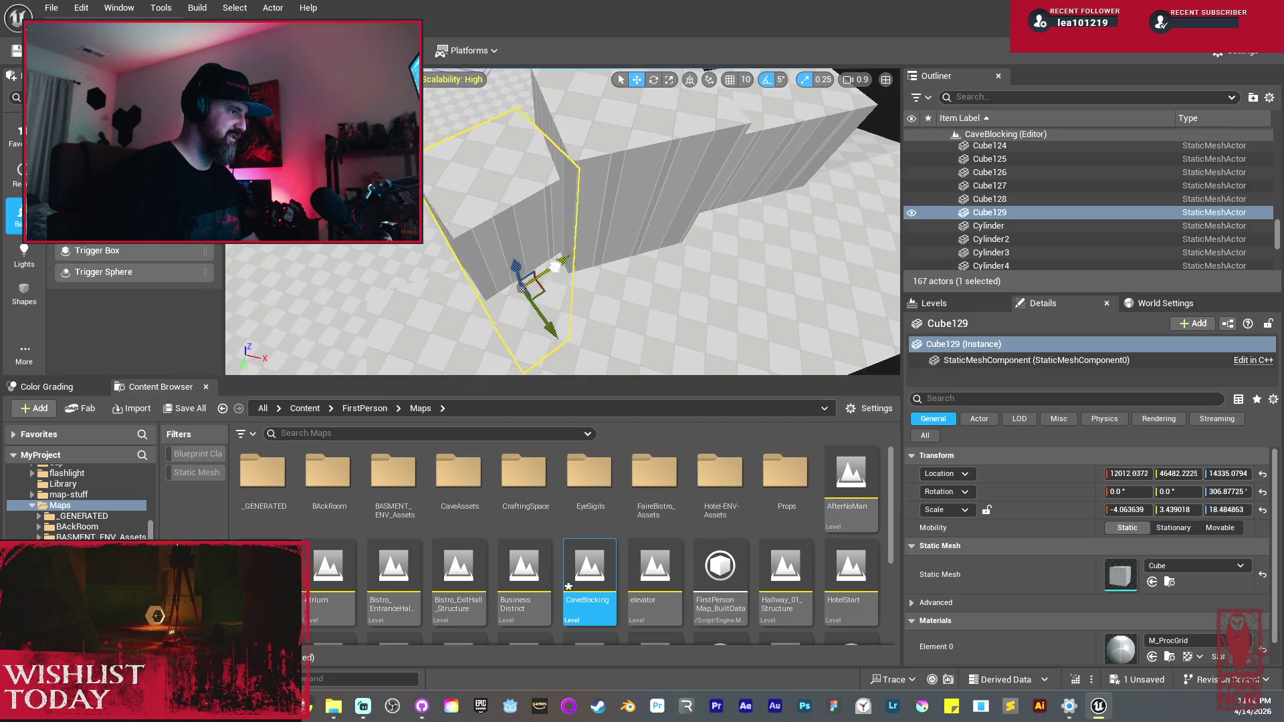
Step: Fly through the passage to inspect the gaps between the three walls
drag(547, 262, 548, 262)
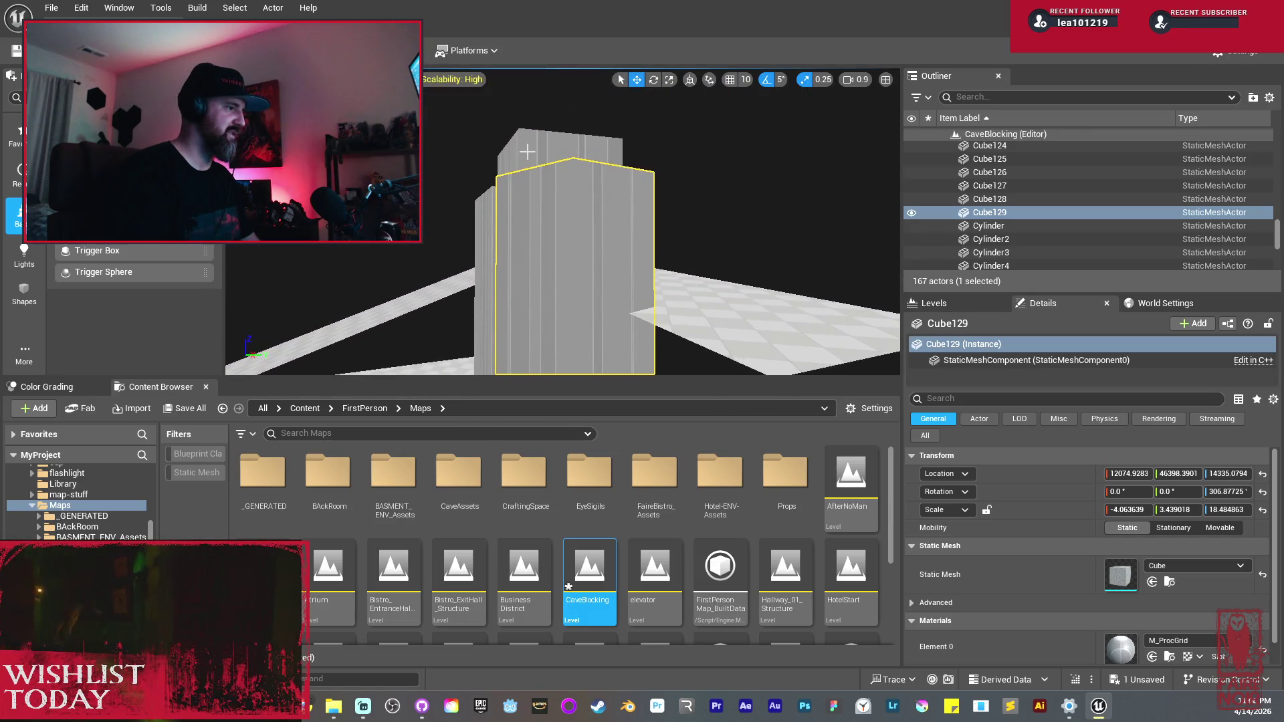
ctrl+click(488, 204)
drag(489, 204, 488, 204)
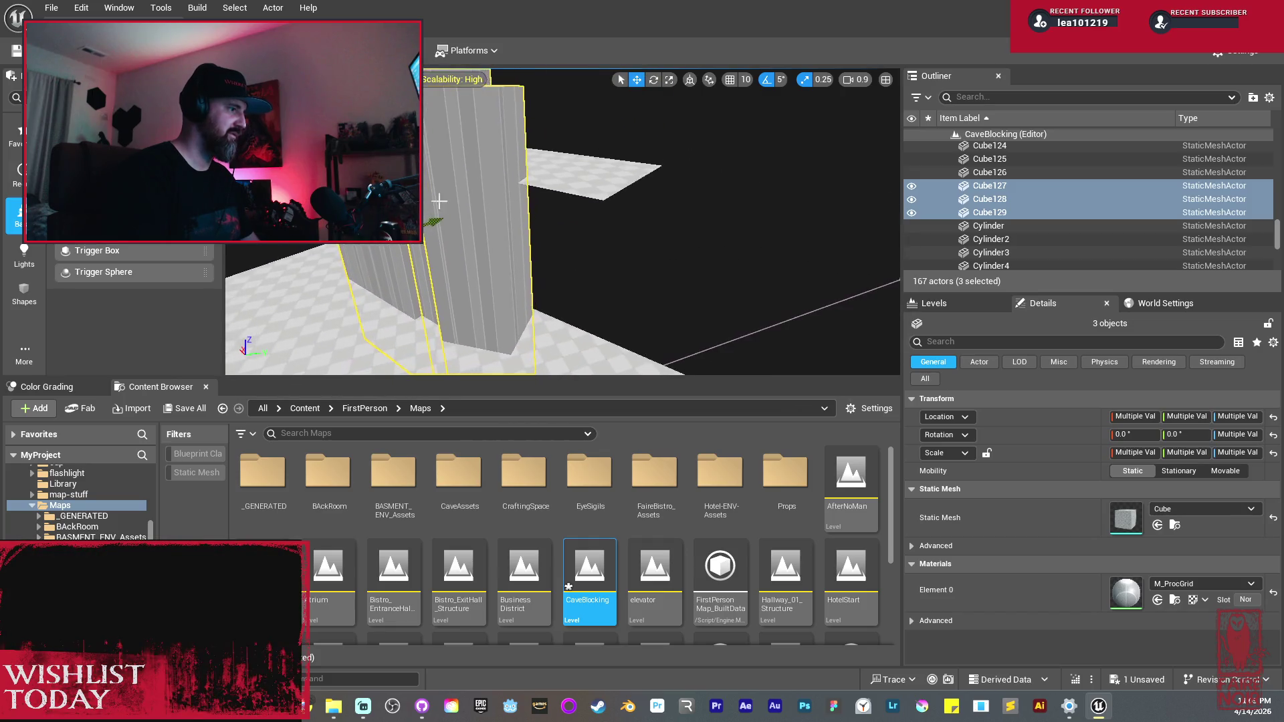
drag(552, 283, 552, 283)
click(541, 230)
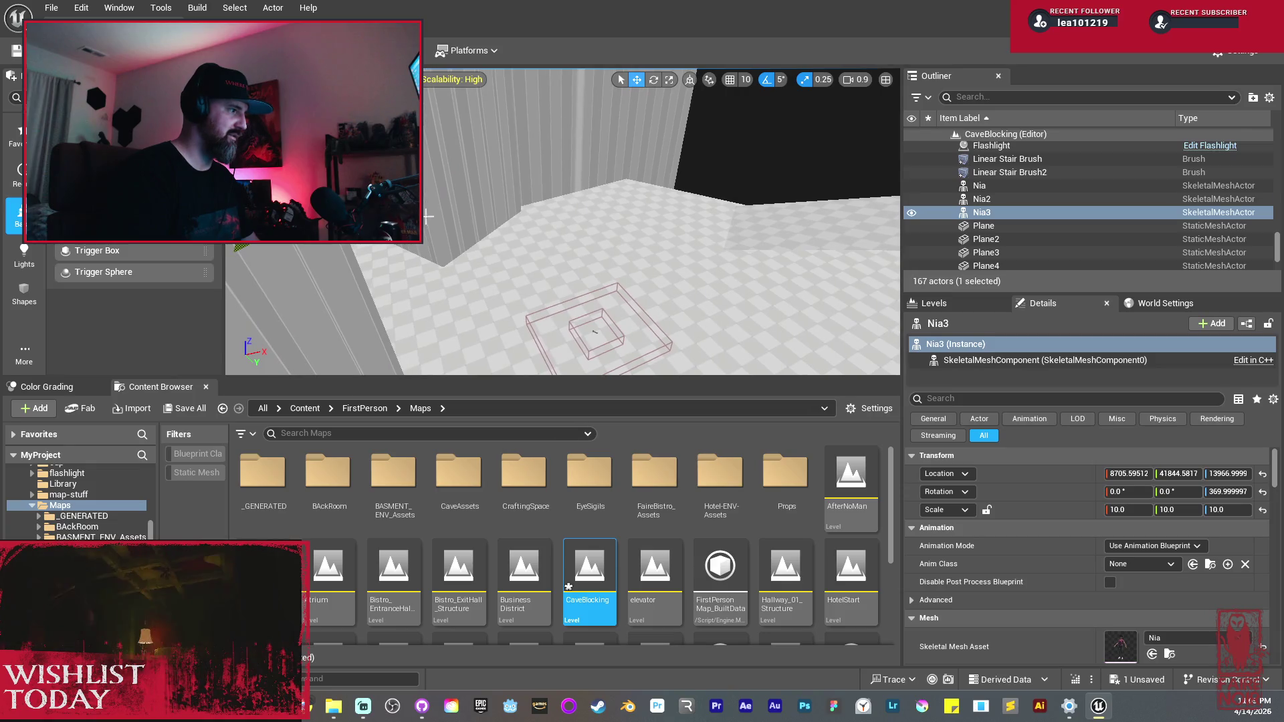
Step: Move the Nia3 character up to floor level inside the passage beside the wall
mouse_move(488, 162)
mouse_down()
mouse_move(719, 150)
mouse_move(748, 199)
mouse_move(753, 184)
mouse_move(746, 221)
mouse_move(725, 117)
mouse_move(638, 253)
mouse_up()
key(w)
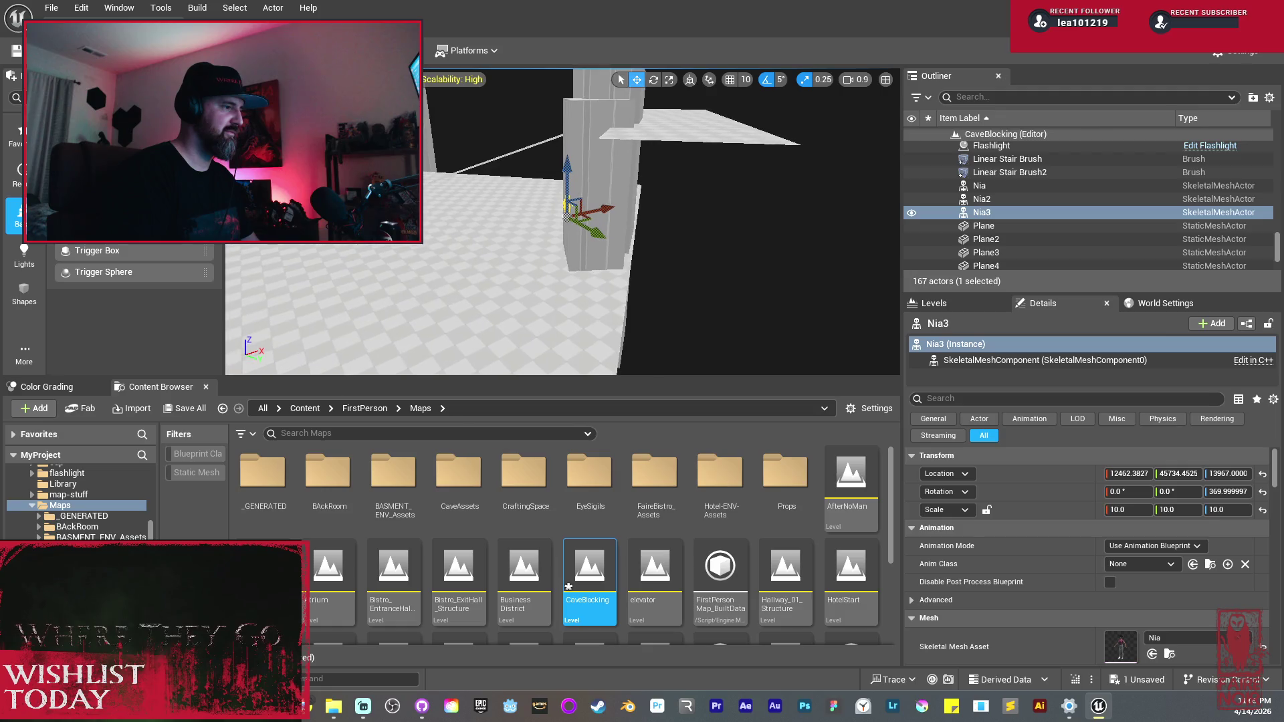
key(w)
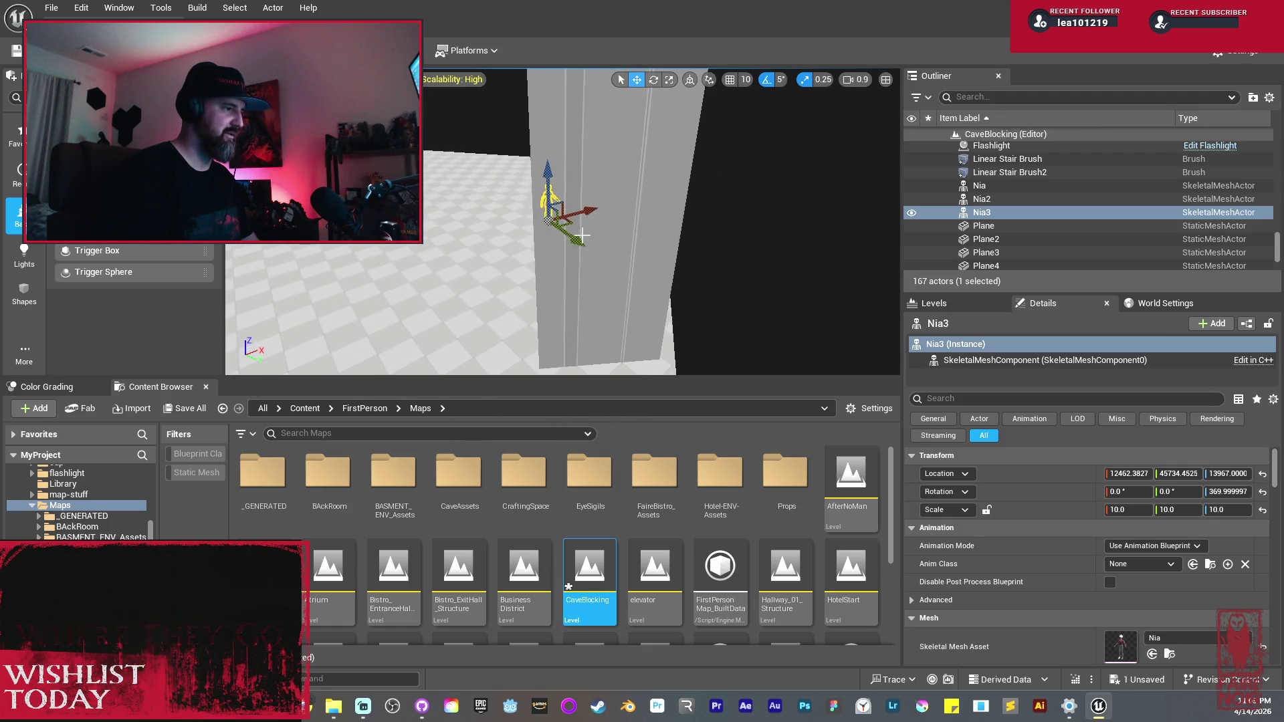
drag(620, 262, 737, 312)
drag(667, 256, 667, 191)
key(f)
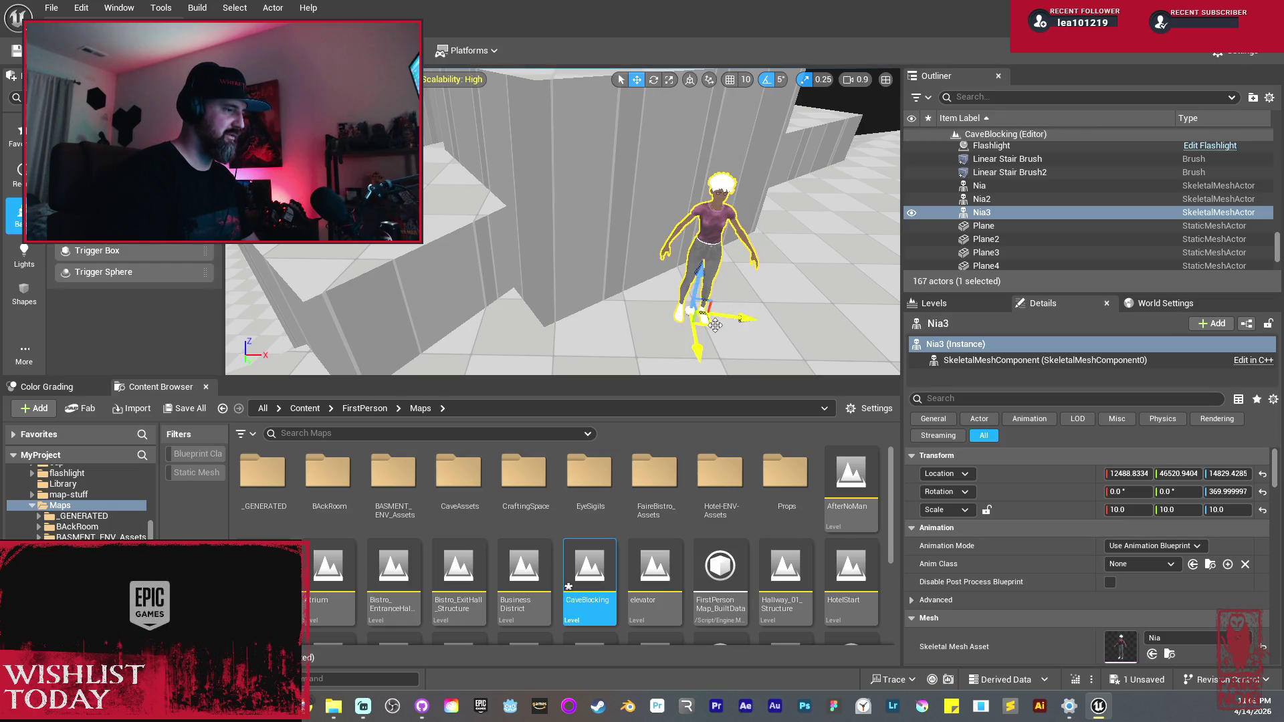
scroll(715, 325, down, 5)
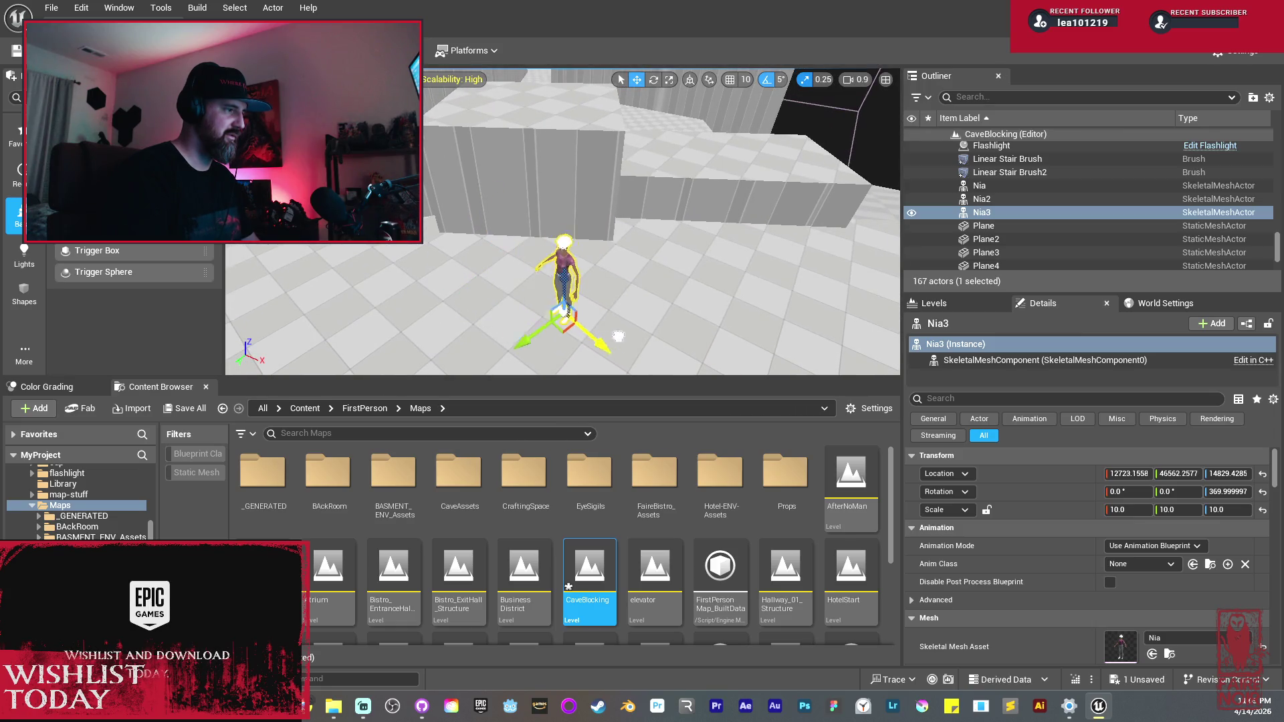
drag(614, 328, 720, 260)
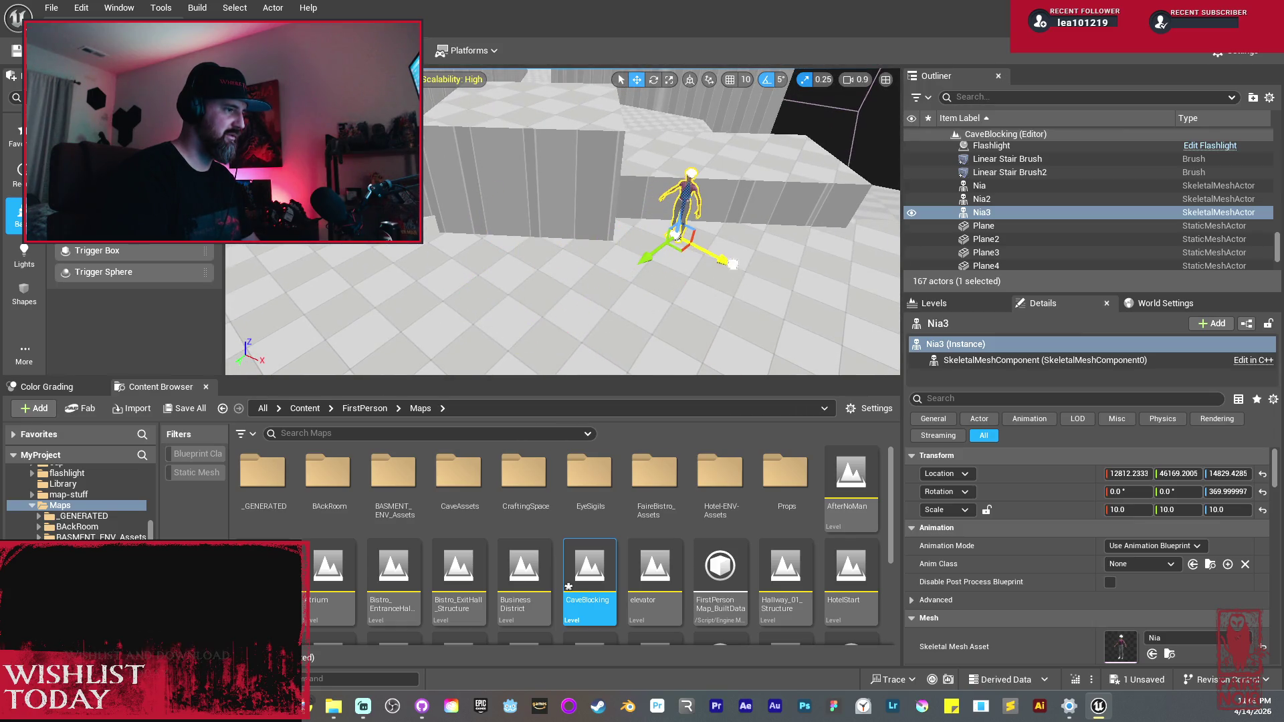
key(w)
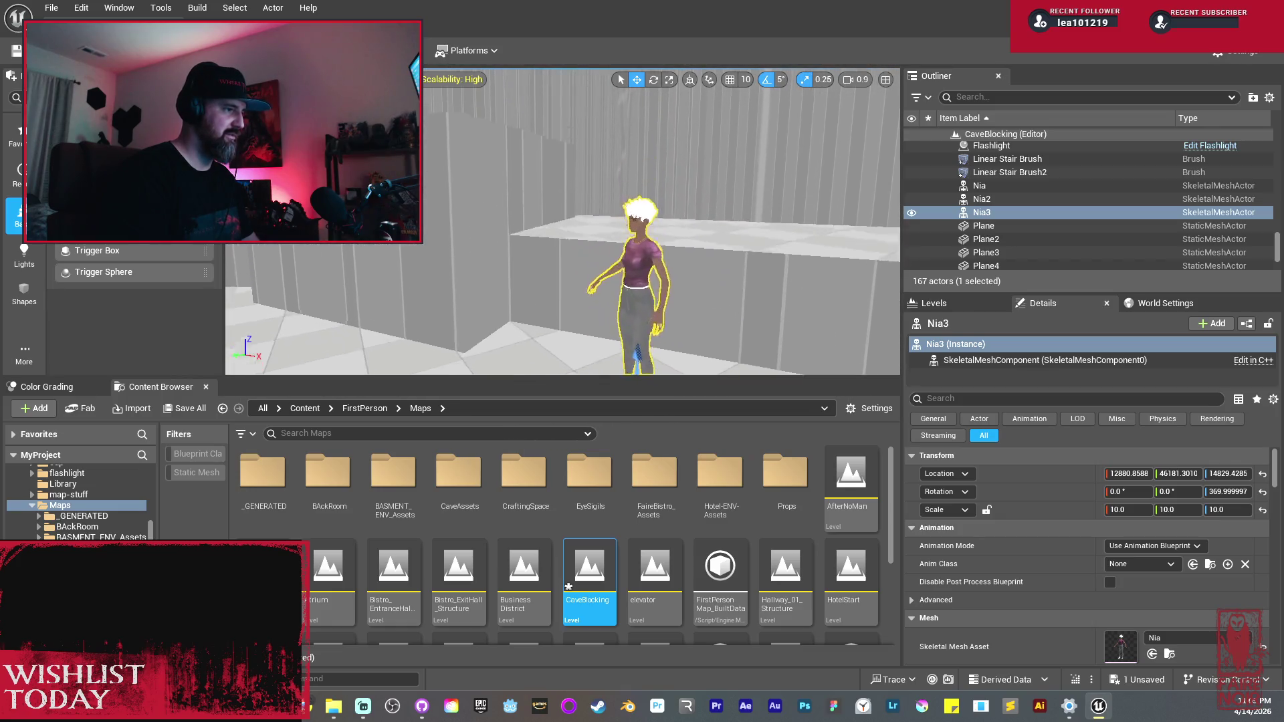
click(529, 301)
Step: Narrow wall Cube127's thickness
key(r)
drag(529, 302, 516, 306)
key(w)
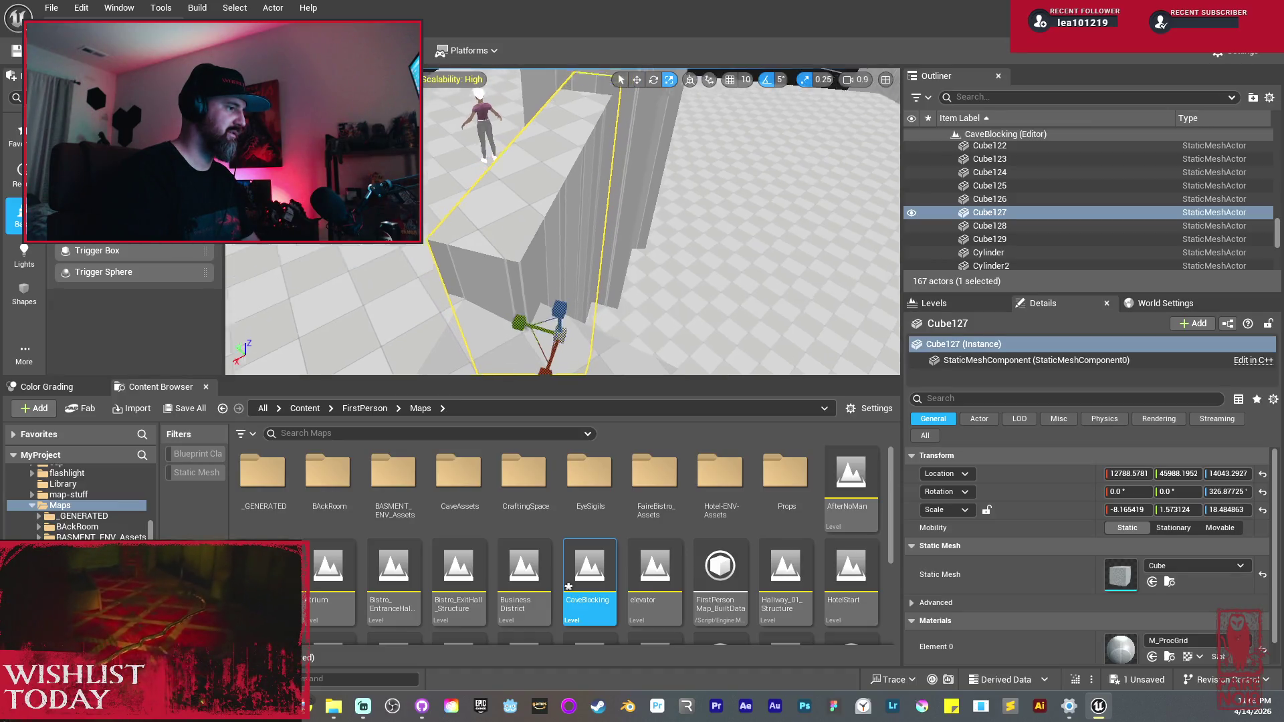
key(w)
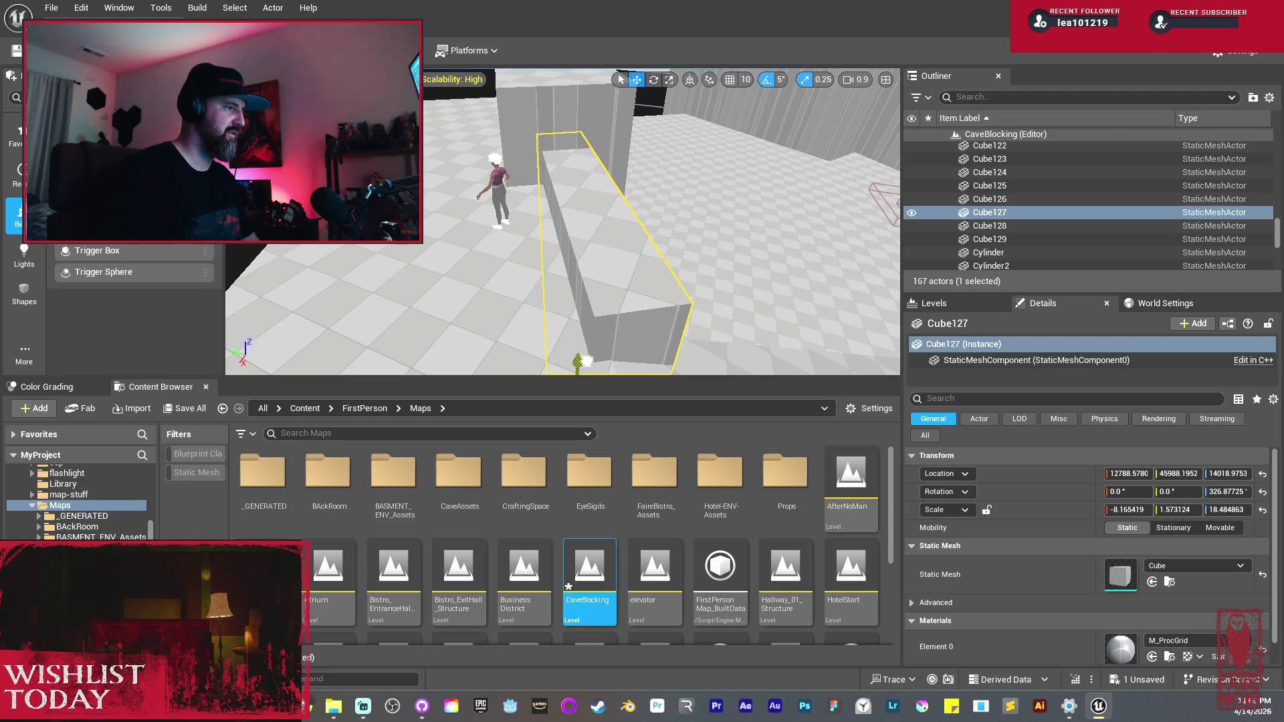
Step: Narrow Cube128's thickness and shorten its length
click(566, 137)
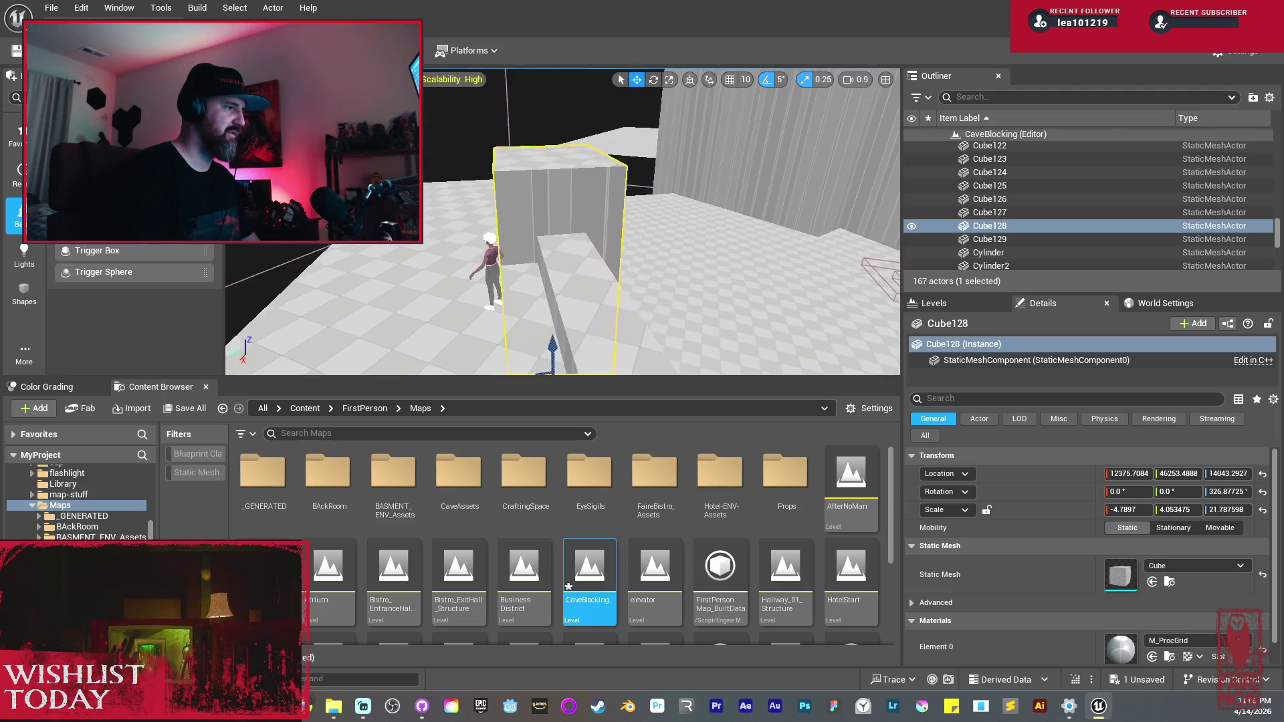
key(r)
drag(526, 365, 555, 365)
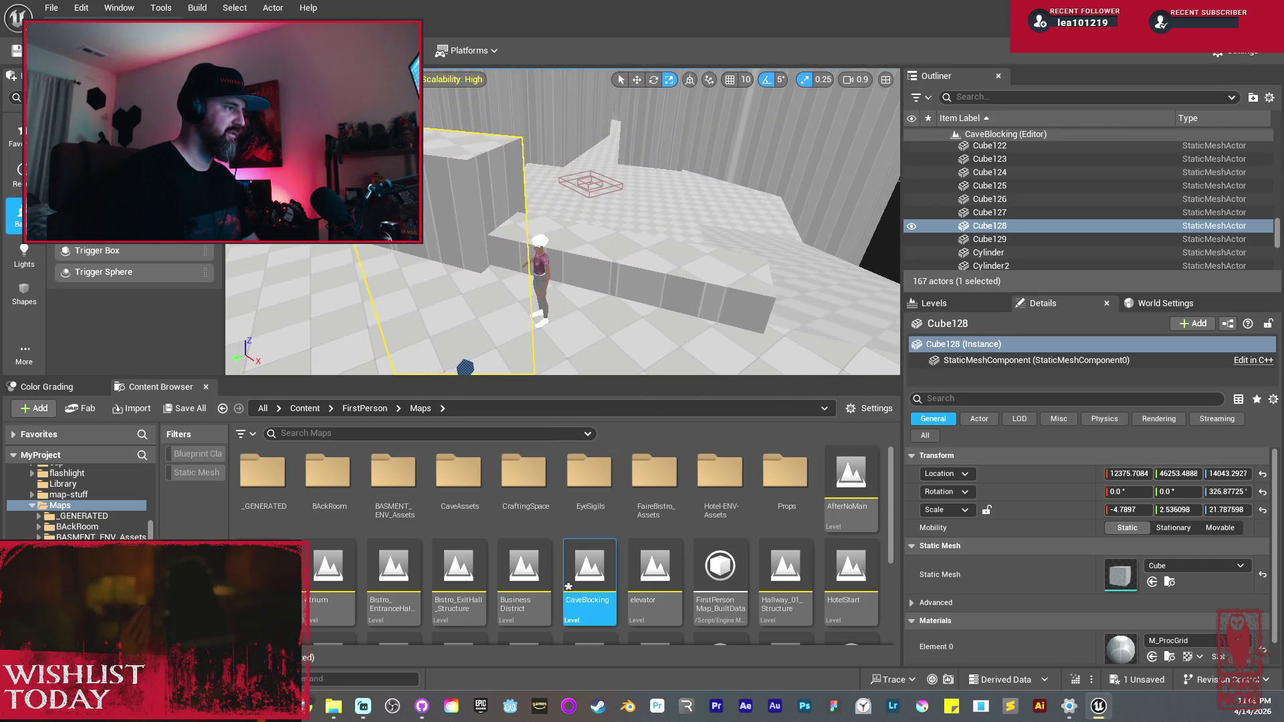
drag(605, 141, 562, 142)
mouse_move(561, 367)
mouse_down()
mouse_move(545, 366)
mouse_move(562, 361)
mouse_up()
key(w)
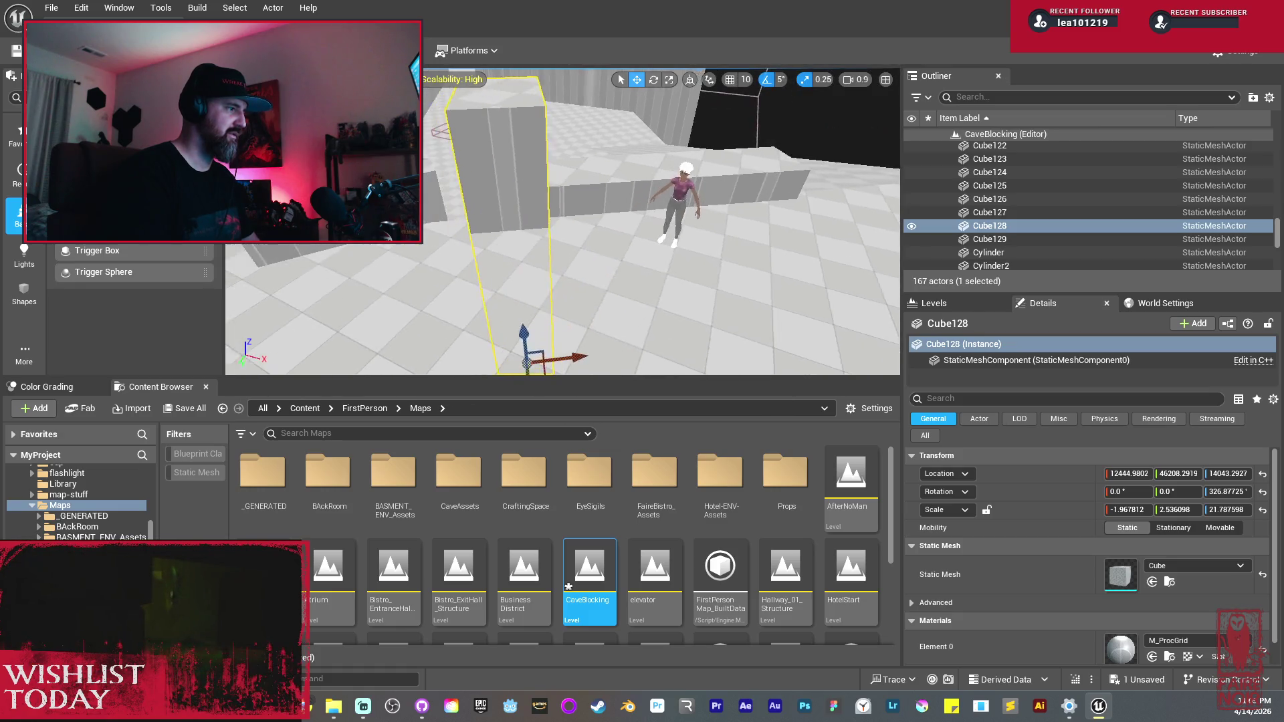
Step: Thin wall Cube129 and turn it by 10 degrees
click(441, 314)
key(r)
mouse_move(542, 258)
mouse_down()
mouse_move(522, 258)
mouse_move(602, 247)
mouse_move(647, 308)
mouse_up()
key(f)
key(w)
key(e)
drag(635, 240, 628, 235)
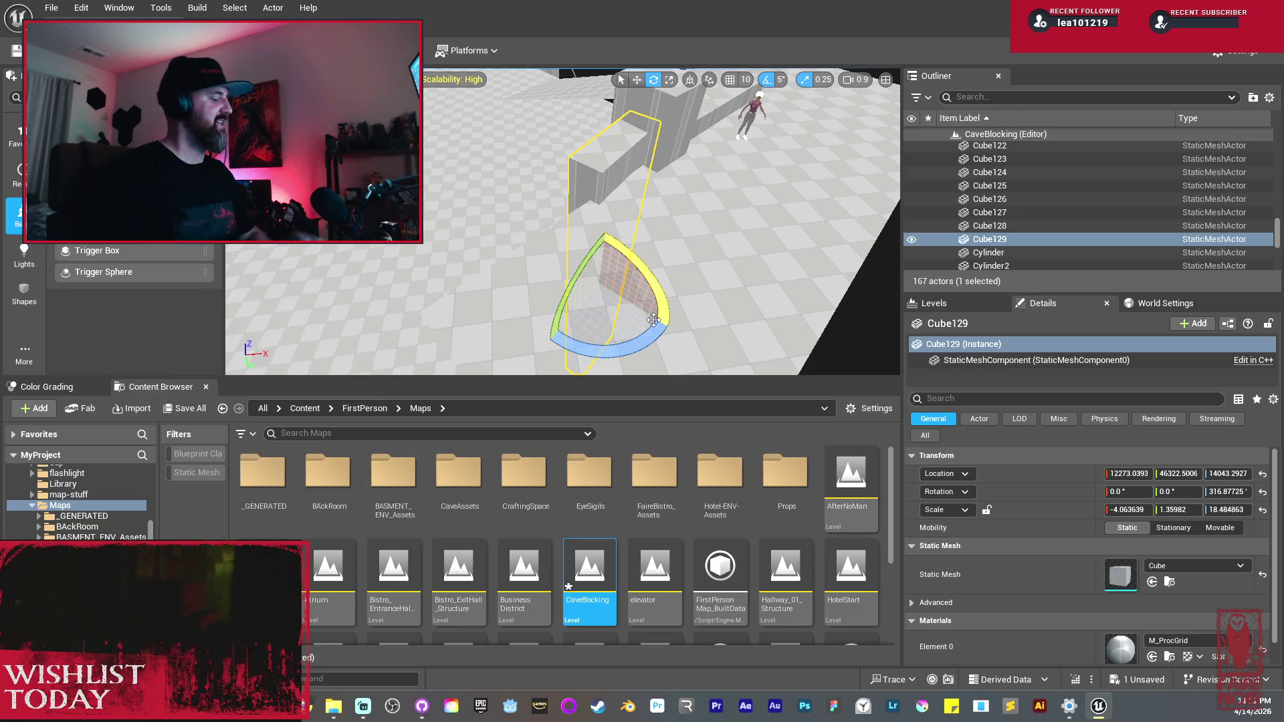
Step: Widen wall Cube129 slightly with the Scale gizmo
mouse_move(602, 301)
mouse_down()
mouse_move(548, 274)
mouse_move(615, 251)
mouse_move(548, 197)
mouse_up()
key(r)
mouse_move(613, 330)
mouse_down()
mouse_move(625, 331)
mouse_move(563, 331)
mouse_up()
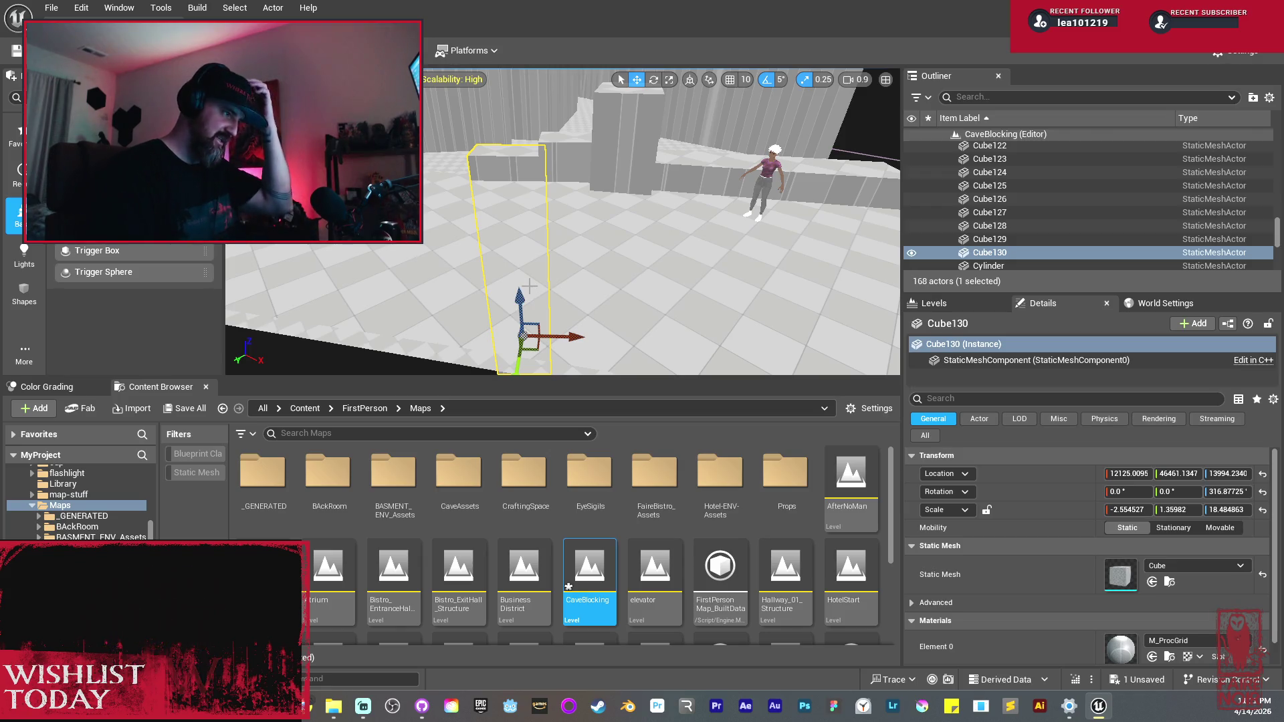
mouse_move(562, 279)
alt+mouse_down()
mouse_move(567, 327)
mouse_move(565, 291)
alt+mouse_up()
scroll(567, 326, down, 5)
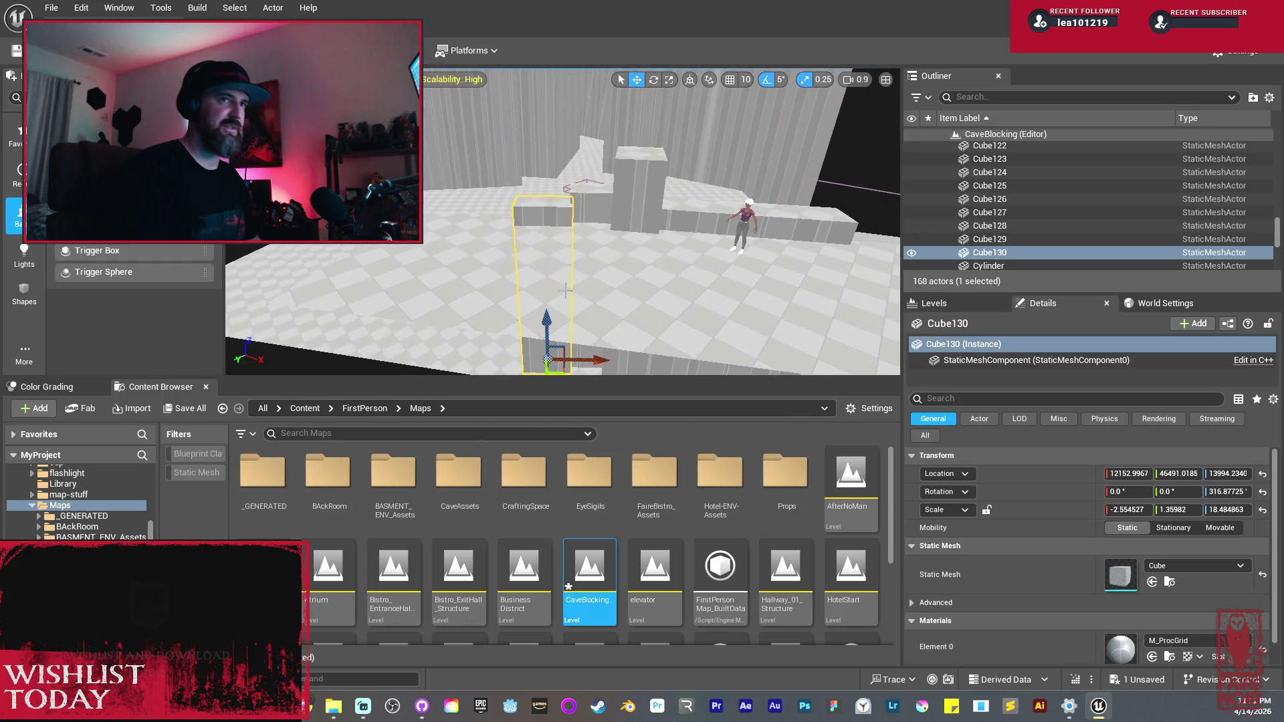
Step: Duplicate the wall twice into new segments and slide one along the passage before rotating it
mouse_move(598, 335)
alt+mouse_down()
mouse_move(507, 336)
mouse_move(498, 316)
alt+mouse_up()
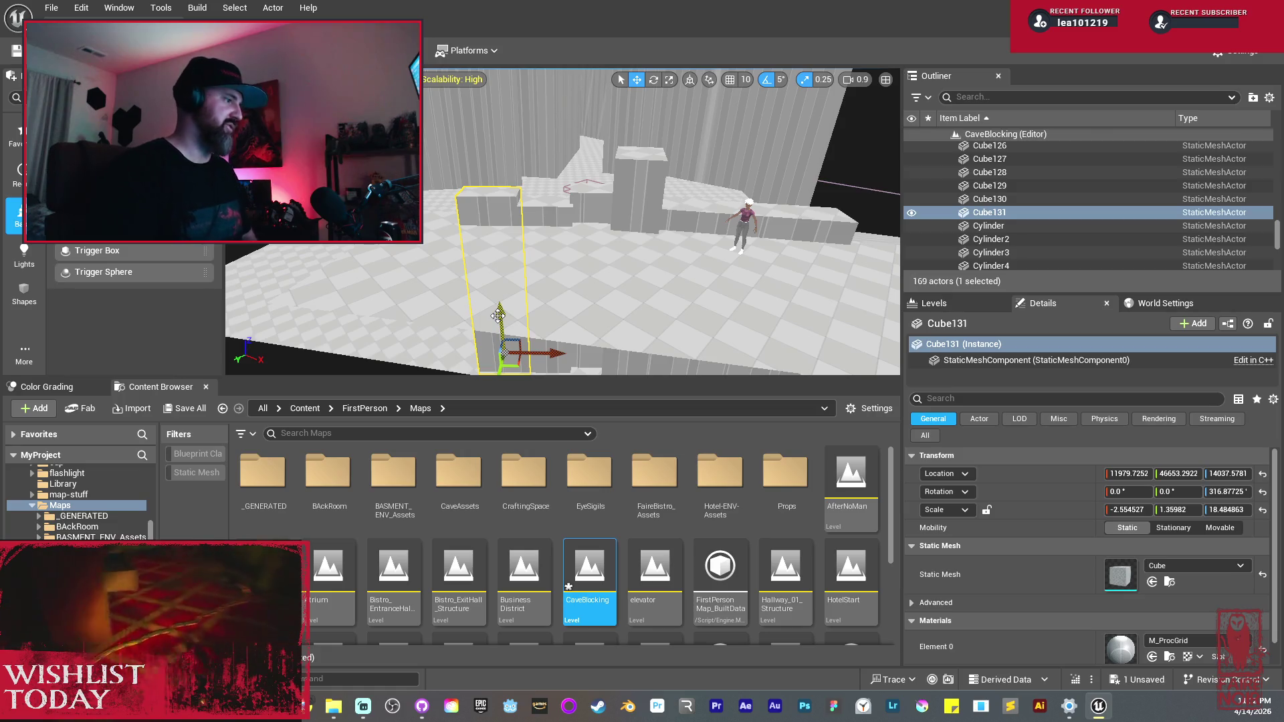
mouse_move(492, 237)
mouse_down()
mouse_move(496, 288)
mouse_move(558, 265)
mouse_up()
click(568, 244)
click(662, 260)
mouse_move(598, 338)
mouse_down()
mouse_move(612, 336)
mouse_move(418, 304)
mouse_up()
mouse_move(557, 315)
mouse_down()
mouse_move(558, 328)
mouse_move(517, 329)
mouse_move(603, 305)
mouse_up()
key(e)
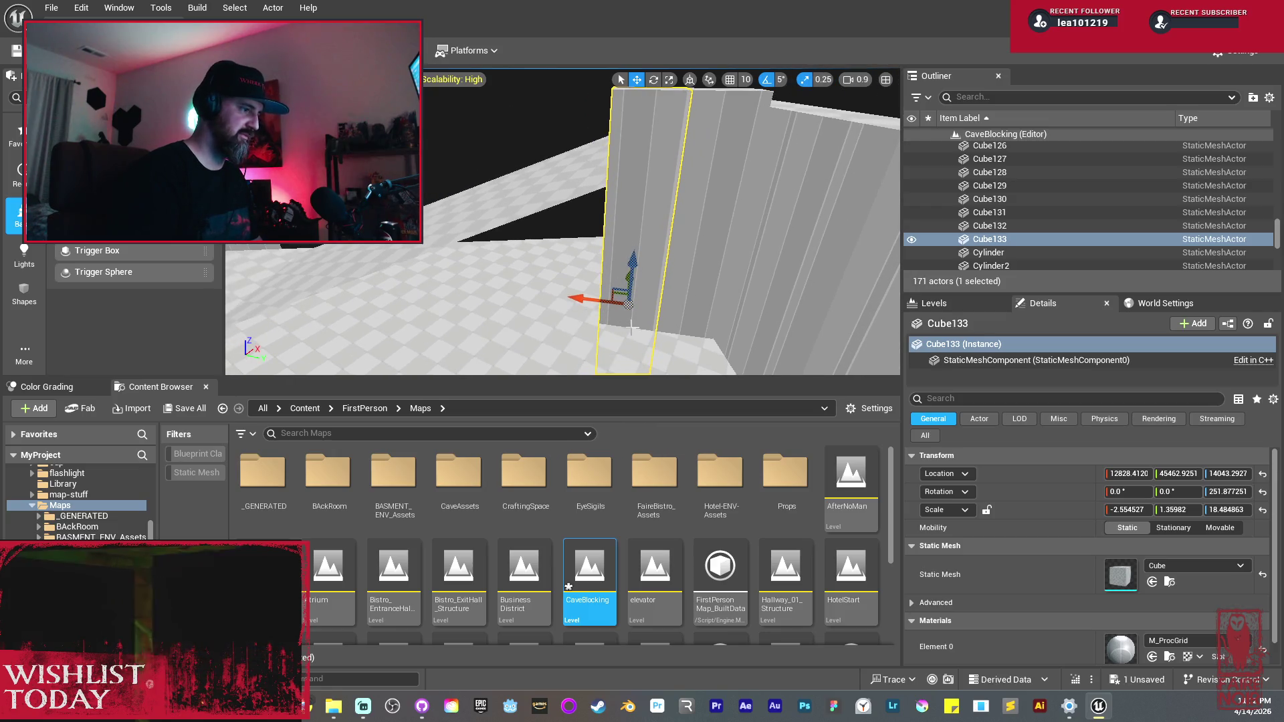
Step: Tilt the wall segment by -5 degrees, reposition it, and duplicate it as Cube135
mouse_move(603, 306)
mouse_down()
mouse_move(555, 334)
mouse_move(635, 260)
mouse_move(582, 282)
mouse_up()
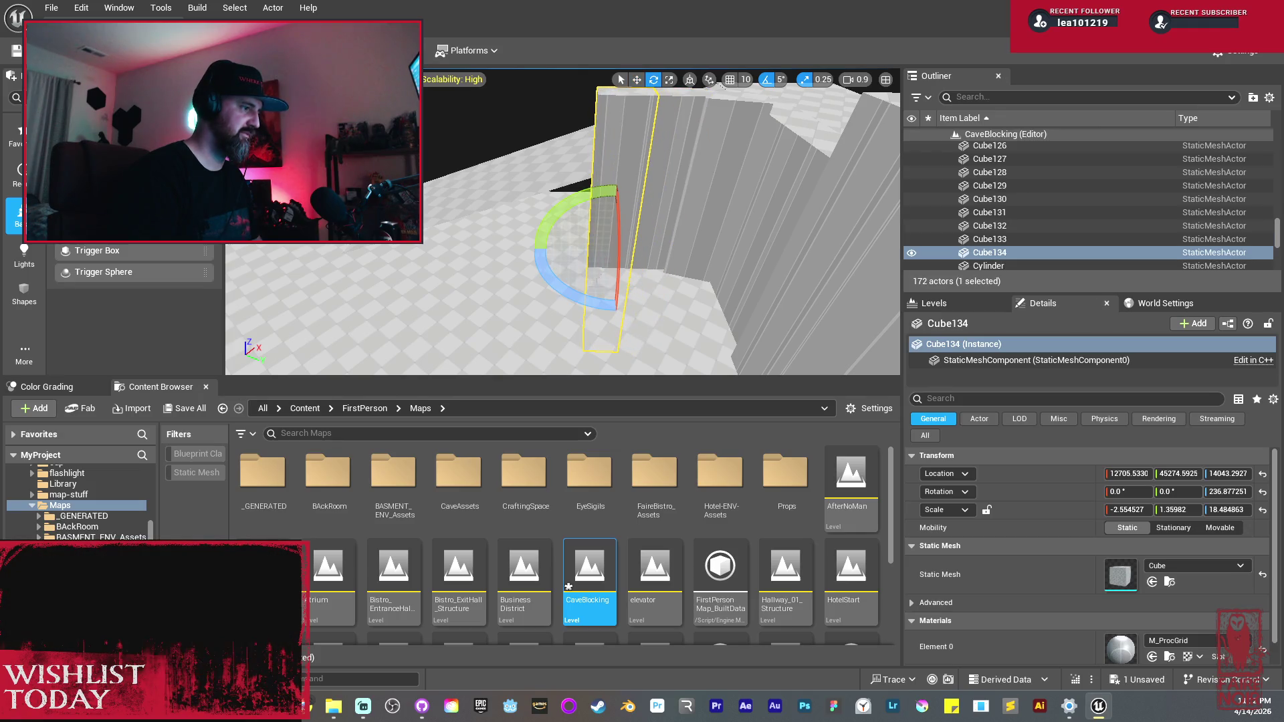
drag(592, 198, 575, 207)
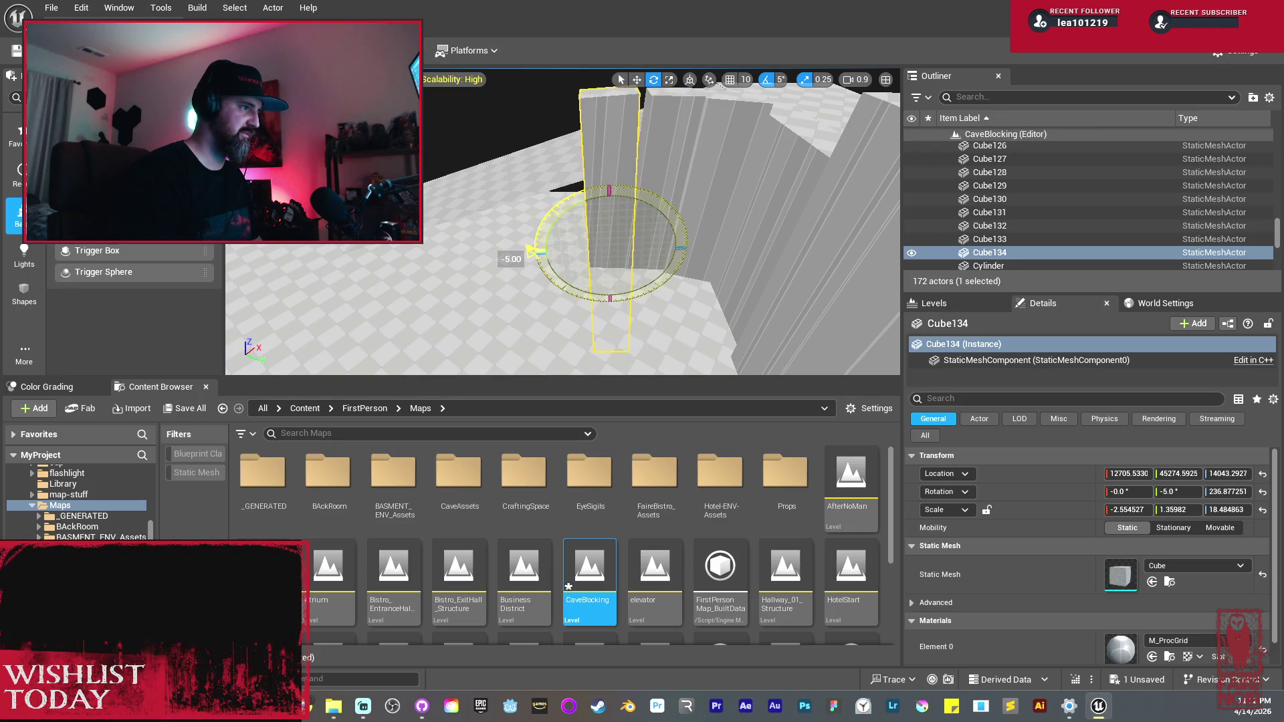
drag(535, 252, 538, 251)
key(w)
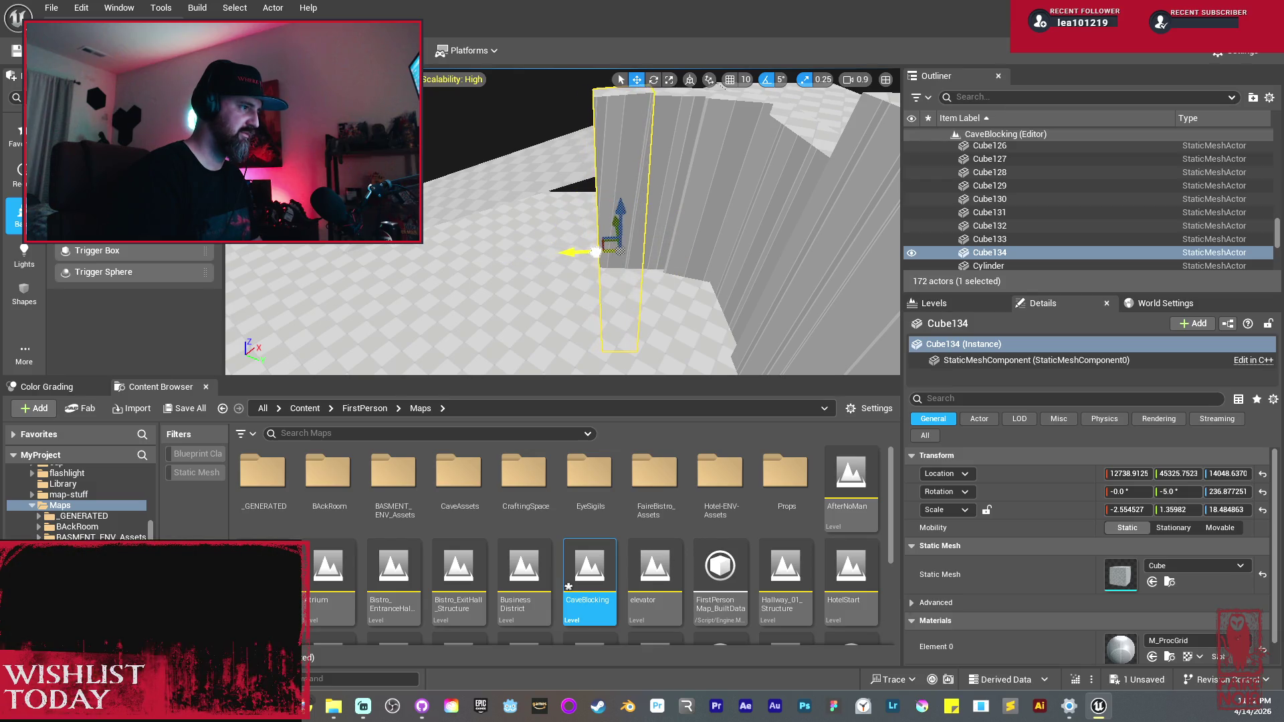
drag(602, 246, 574, 246)
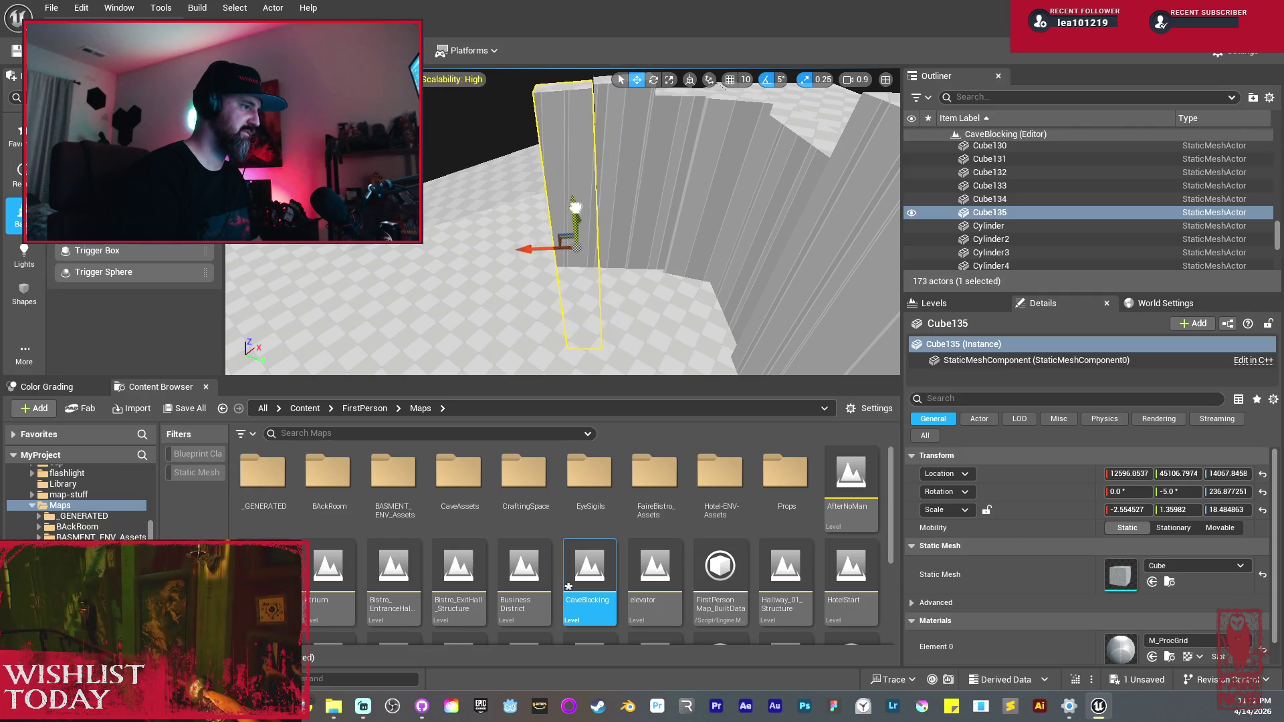
Step: Lean Cube135 the other way, nudge it left, then copy it and lower the copy
key(e)
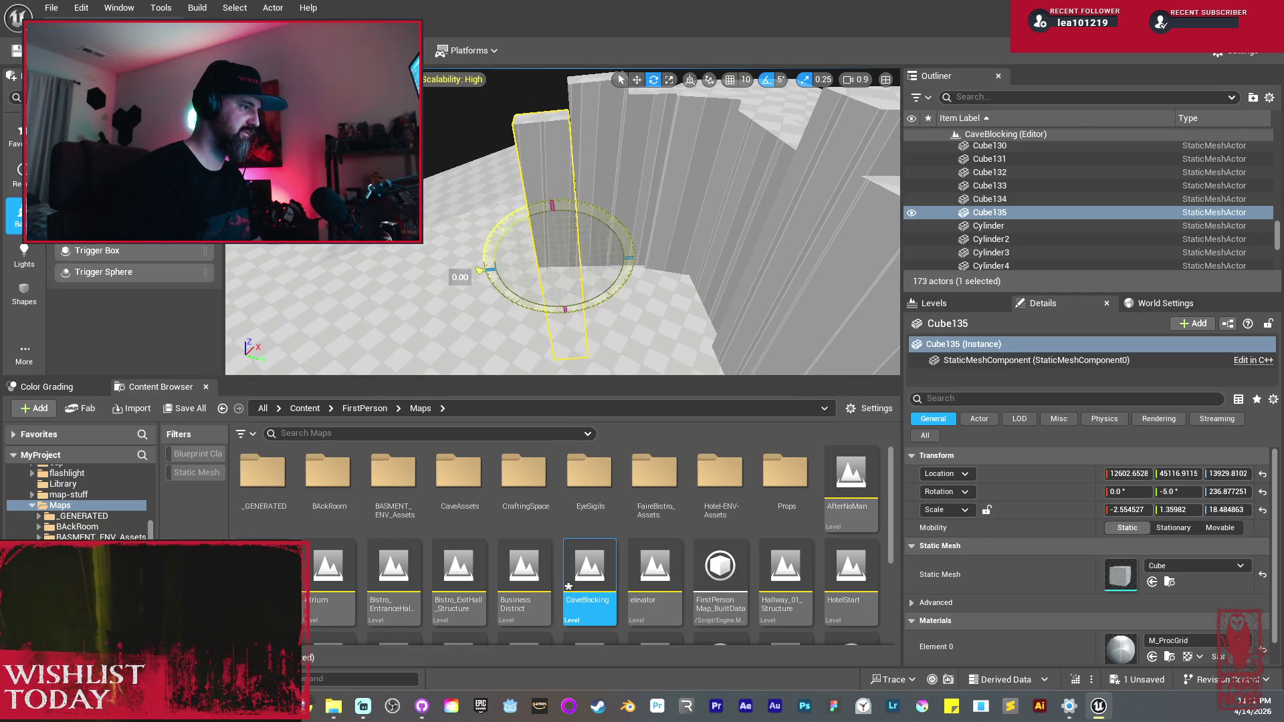
drag(480, 270, 492, 295)
key(w)
drag(535, 258, 530, 257)
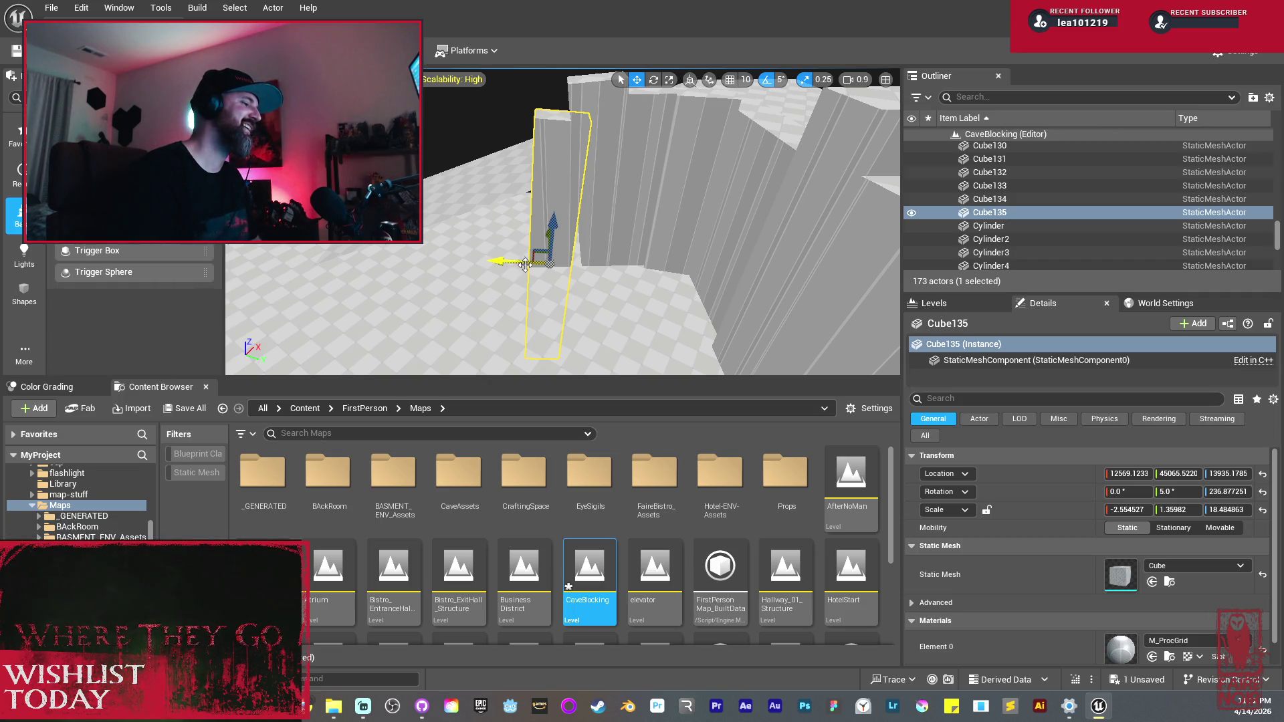
mouse_move(521, 262)
alt+mouse_down()
mouse_move(468, 266)
mouse_move(542, 282)
alt+mouse_up()
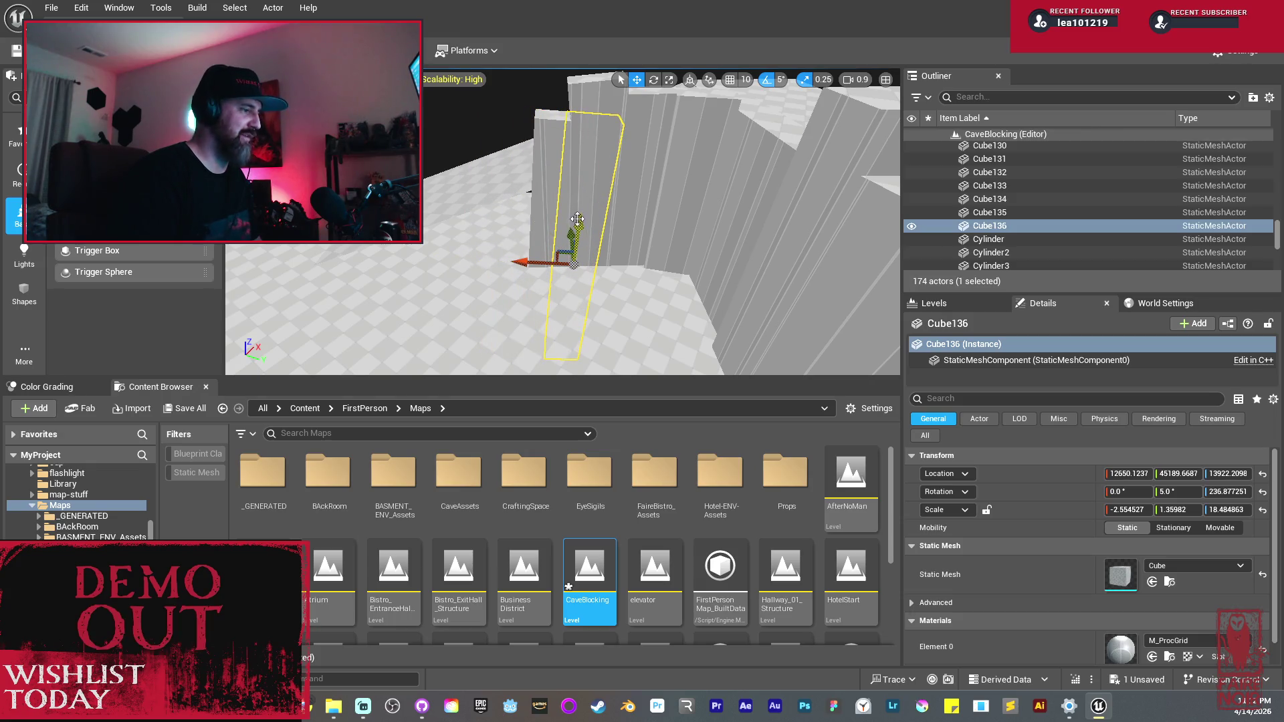
mouse_move(591, 235)
mouse_down()
mouse_move(590, 278)
mouse_move(473, 289)
mouse_move(506, 253)
mouse_up()
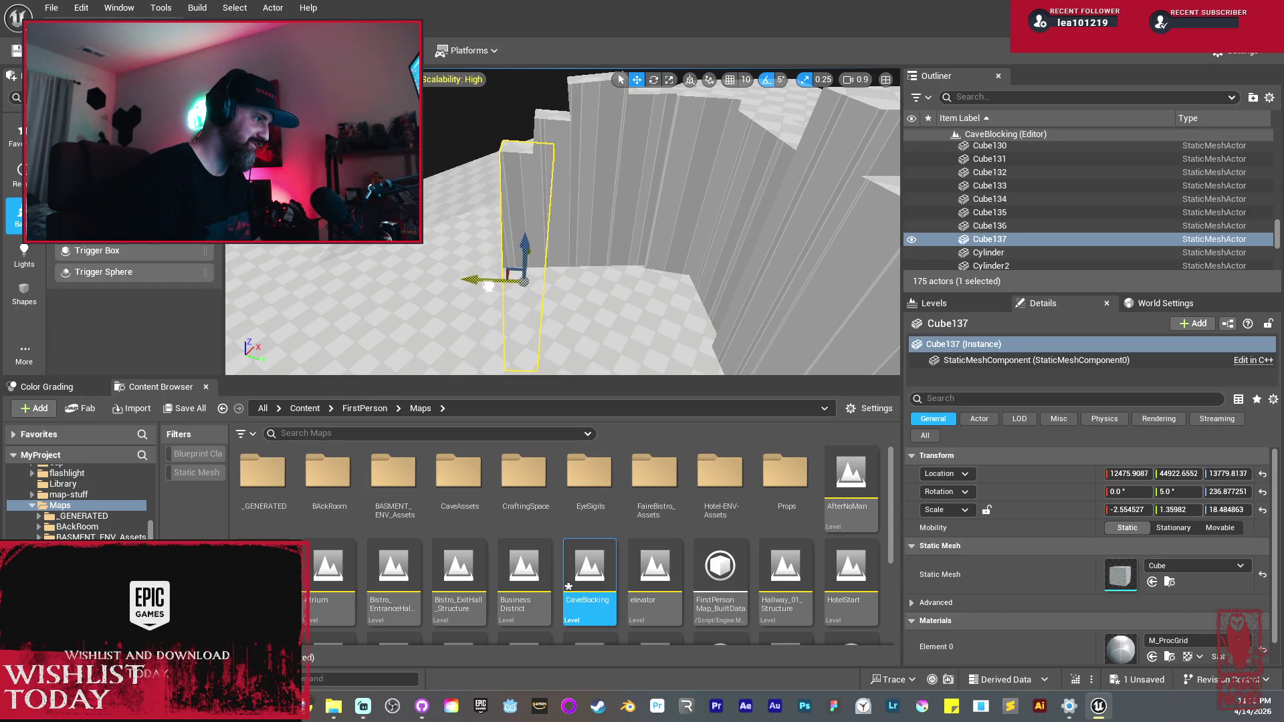
Step: Duplicate another wall segment turned 10 degrees, and shift Cube135 to close the gap
alt+drag(508, 279, 470, 265)
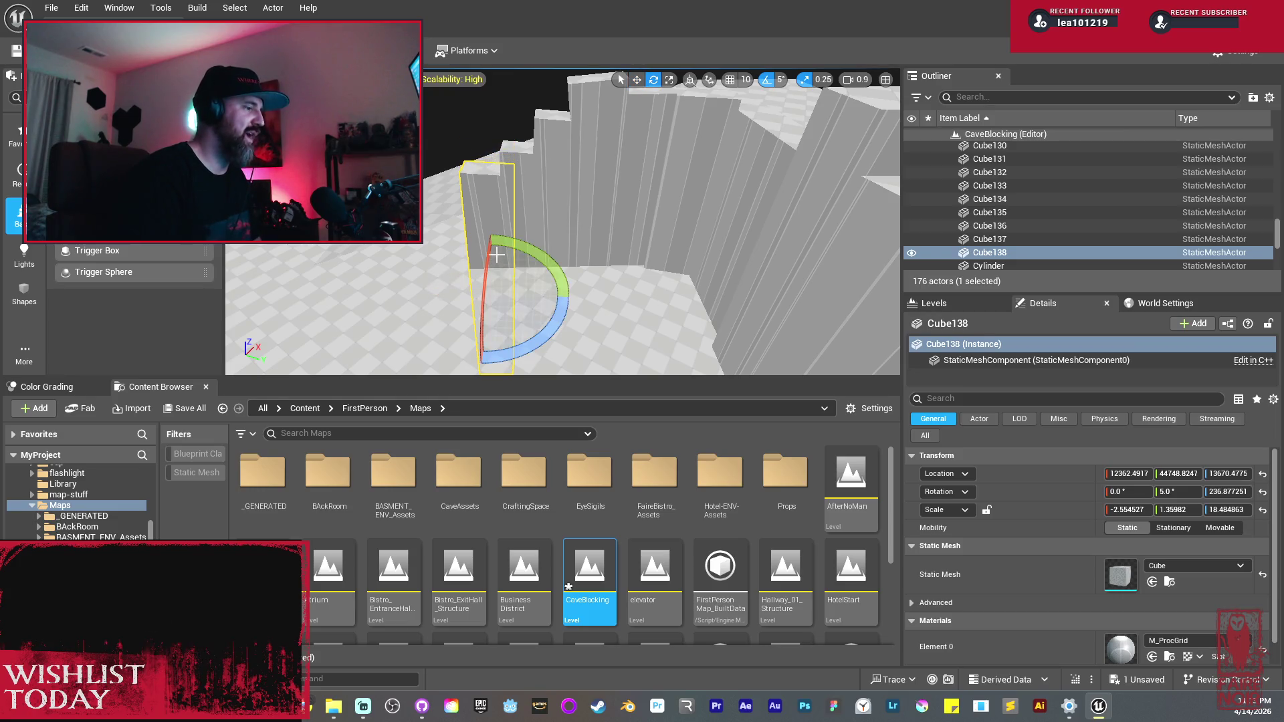
key(w)
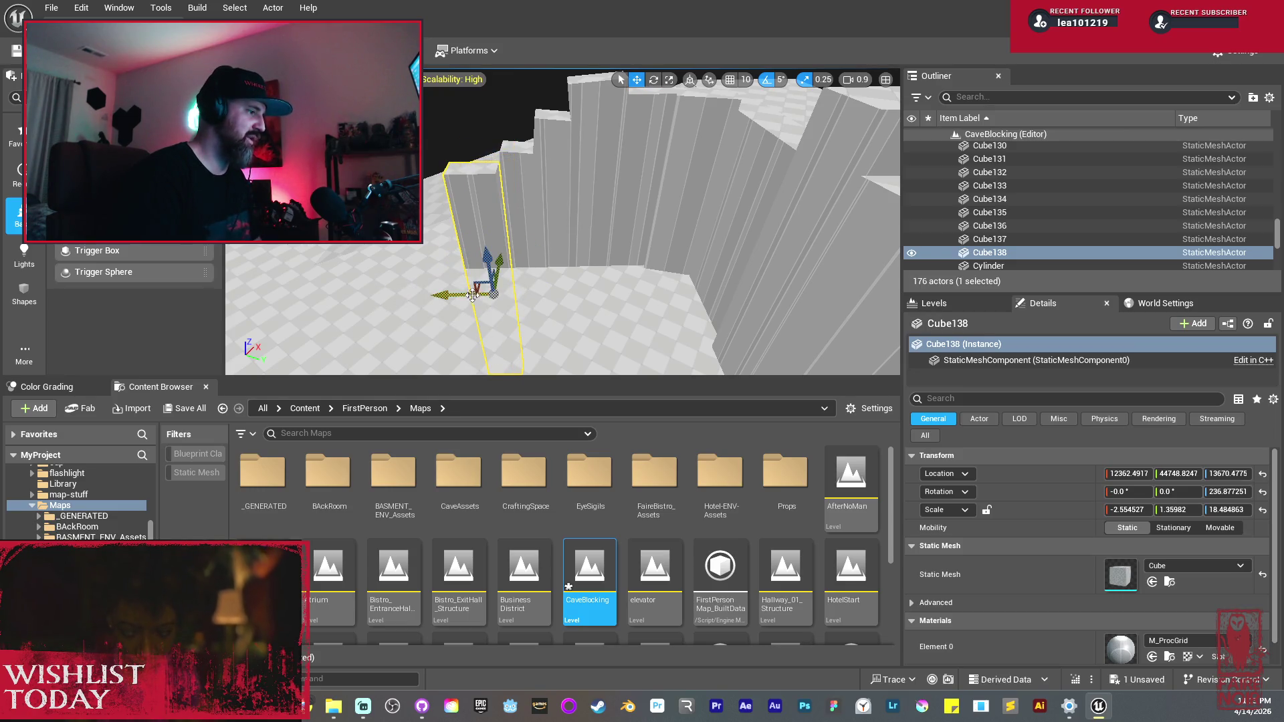
mouse_move(472, 291)
mouse_down()
mouse_move(482, 308)
mouse_move(461, 321)
mouse_move(474, 348)
mouse_up()
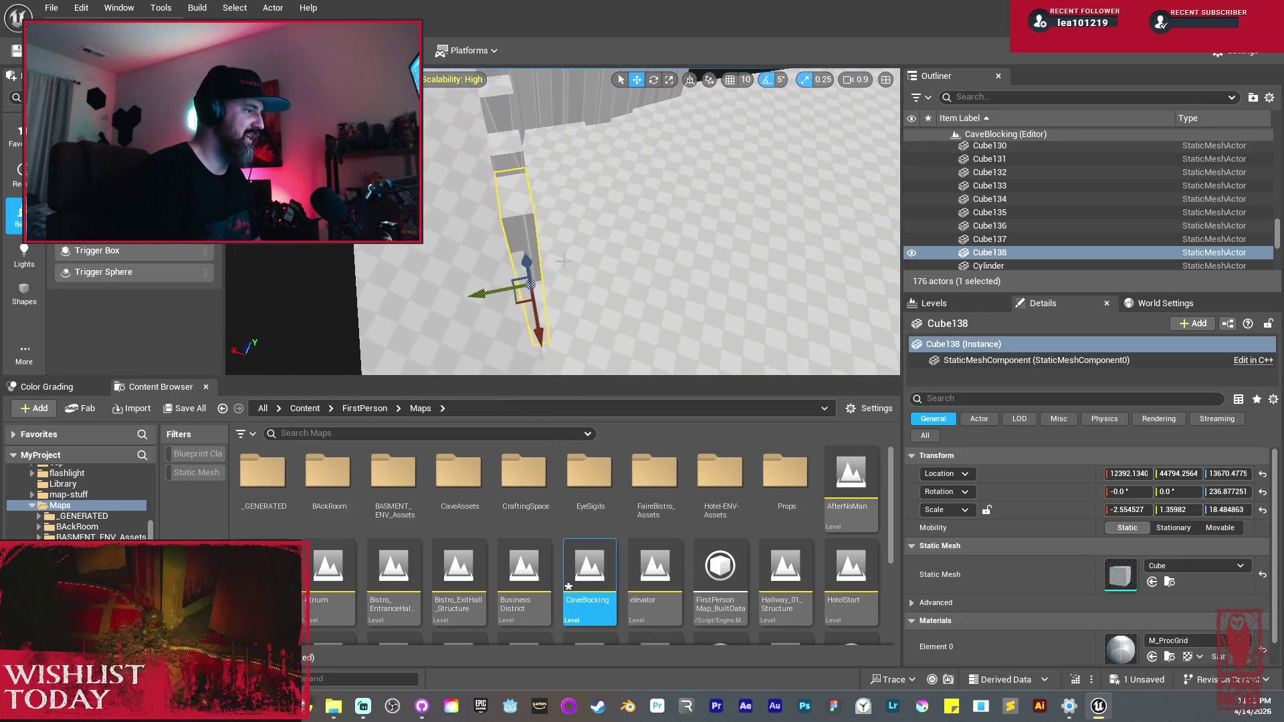
drag(601, 308, 583, 323)
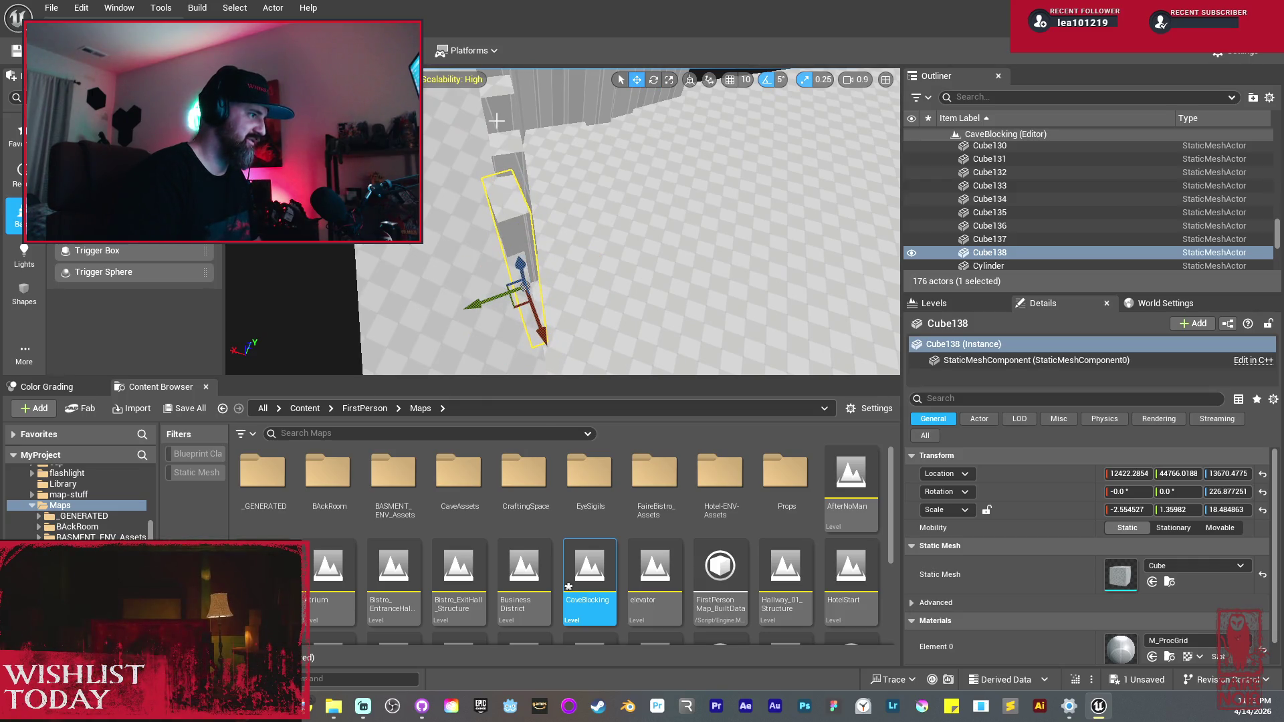
click(503, 162)
drag(480, 222, 474, 220)
Step: Duplicate Cube138 along the passage and lower the new Cube140 copy into place
mouse_move(562, 220)
mouse_down()
mouse_move(521, 201)
mouse_move(562, 241)
mouse_up()
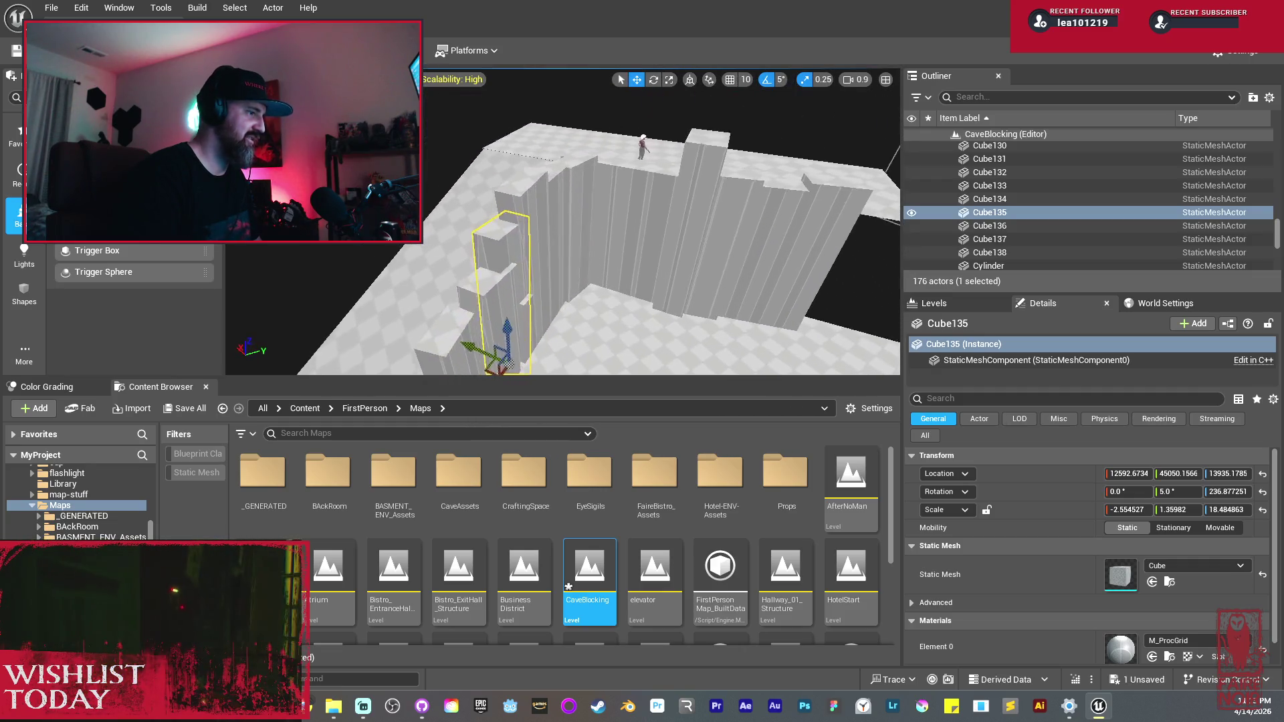
scroll(507, 363, down, 5)
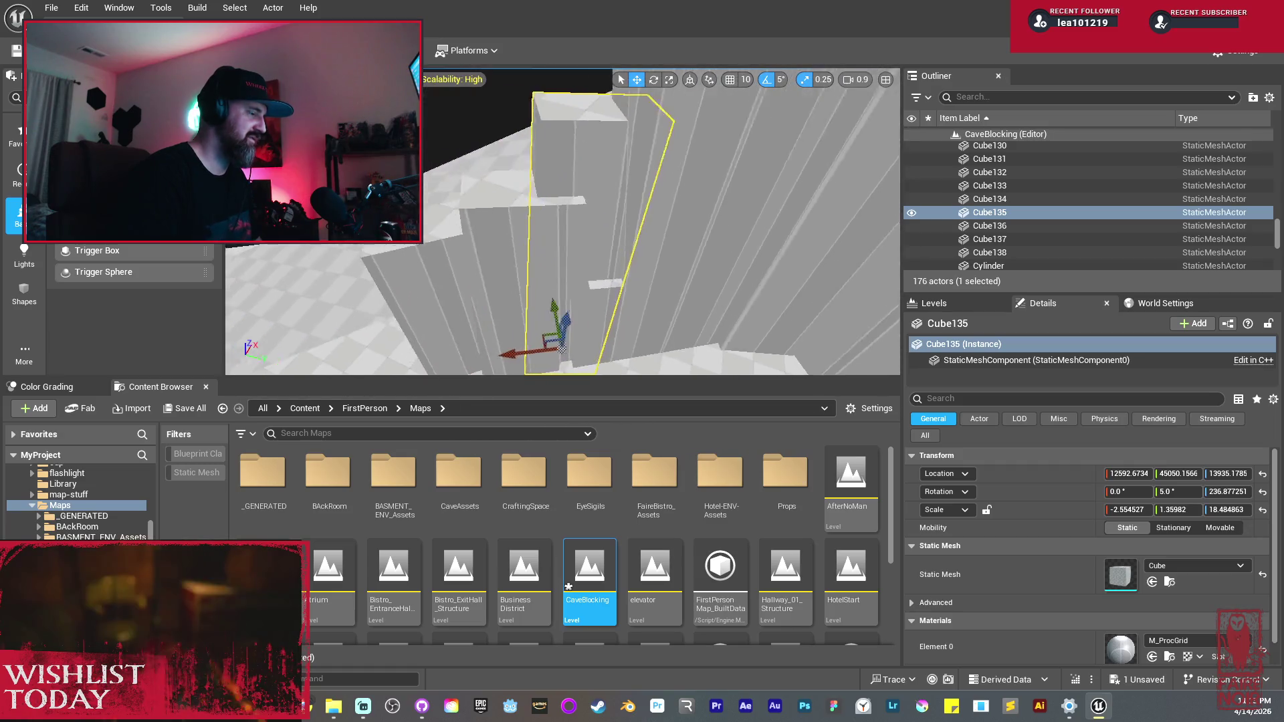
key(f)
drag(578, 201, 578, 134)
click(578, 134)
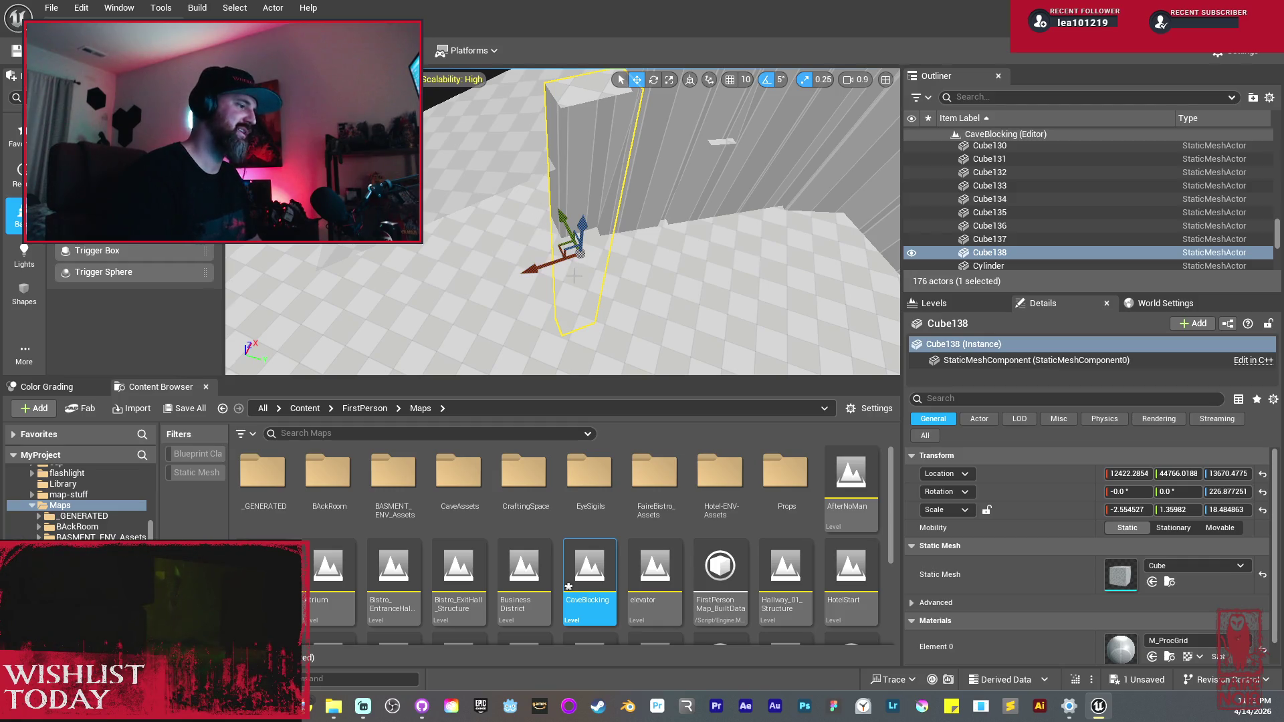
alt+drag(544, 266, 490, 260)
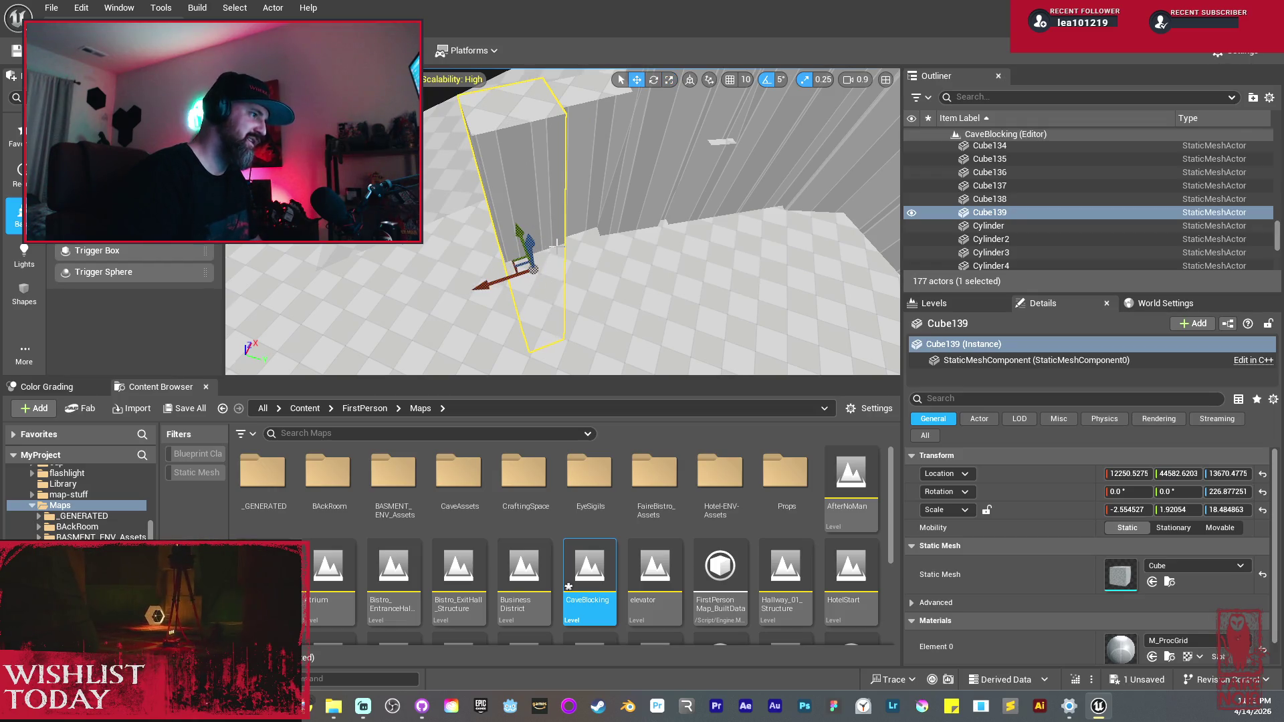
mouse_move(531, 238)
mouse_down()
mouse_move(535, 261)
mouse_move(488, 301)
mouse_move(432, 325)
mouse_move(441, 247)
mouse_up()
key(r)
mouse_move(519, 195)
mouse_down()
mouse_move(523, 244)
mouse_move(521, 110)
mouse_up()
Step: Widen wall segment Cube140 along X and tilt it
key(r)
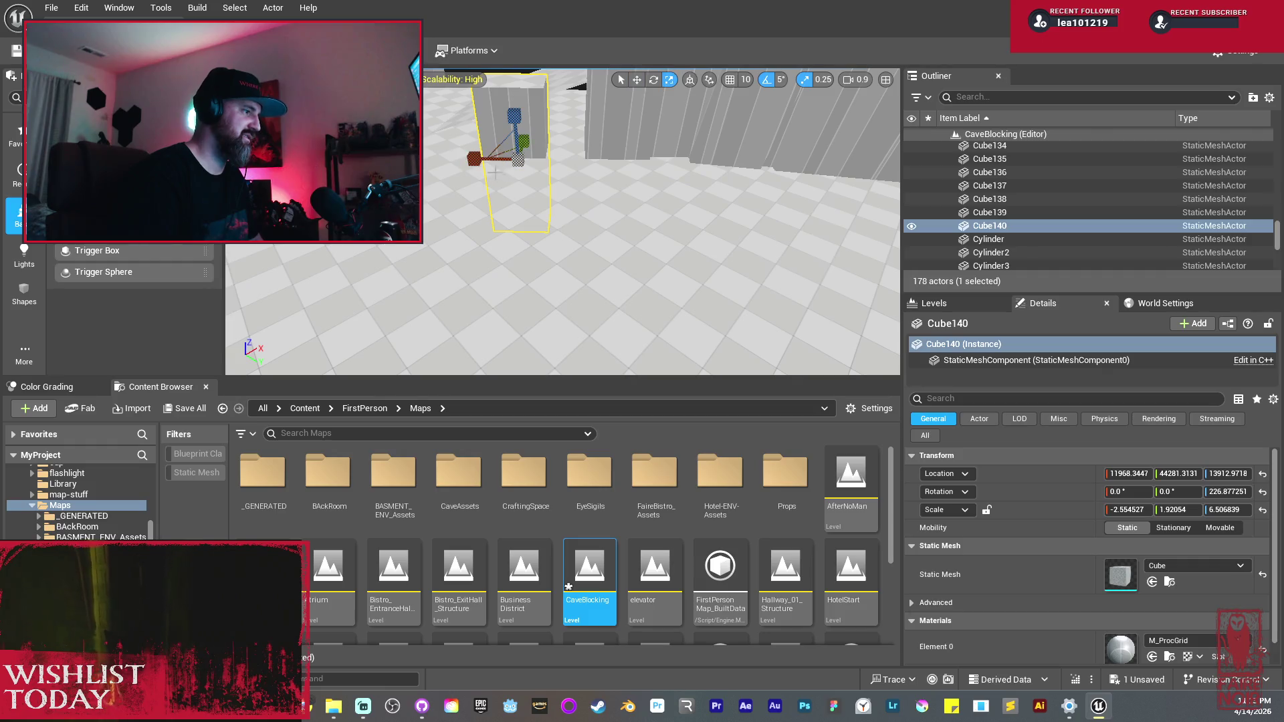
drag(473, 158, 449, 159)
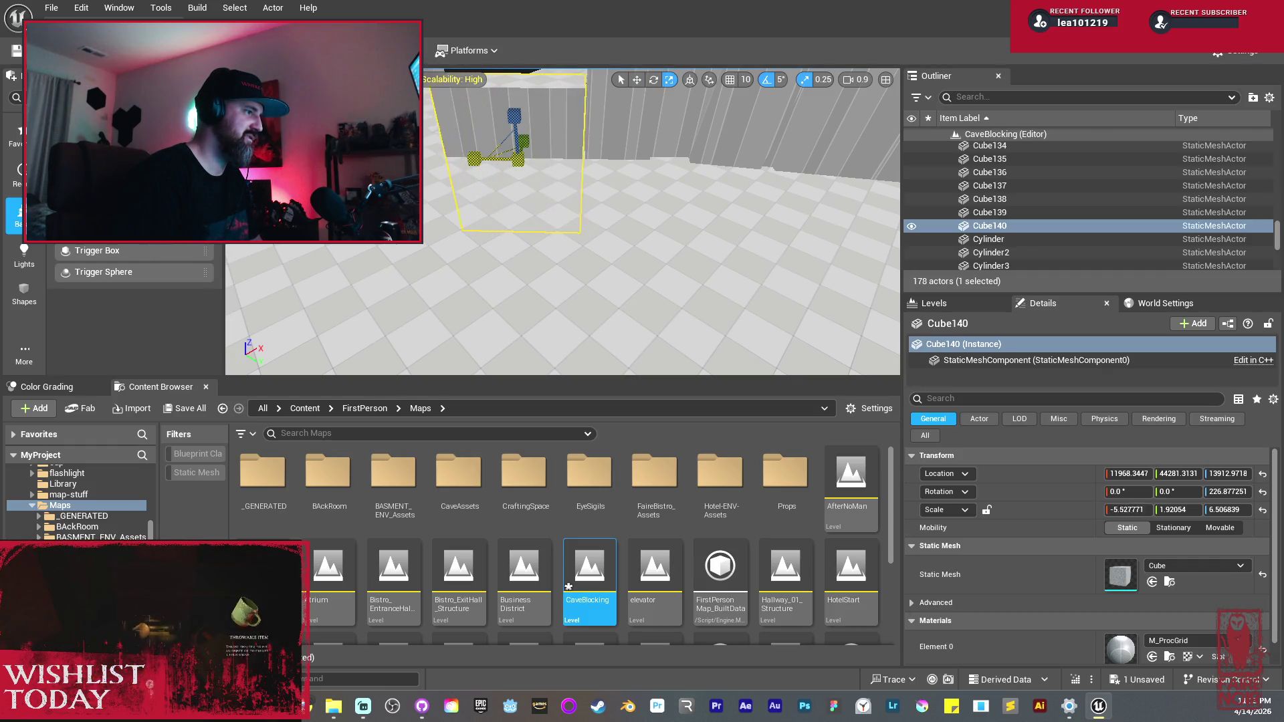
drag(511, 188, 441, 259)
key(e)
drag(530, 200, 440, 265)
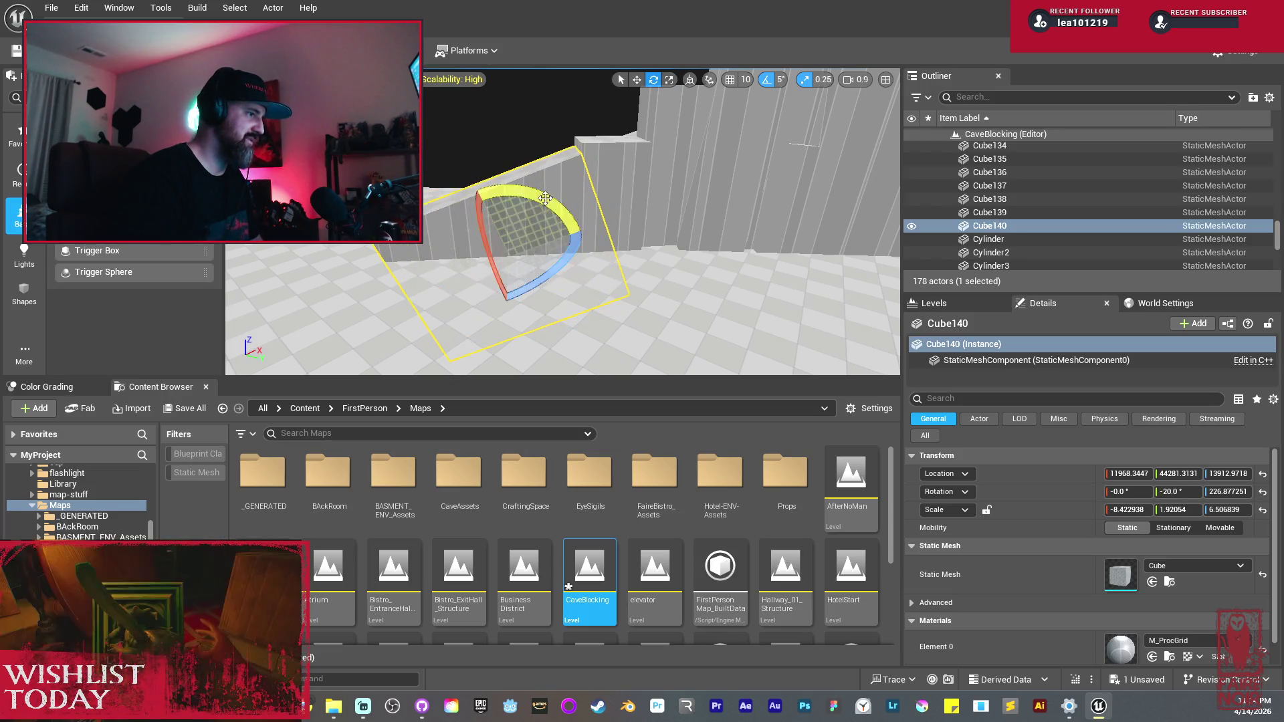
drag(562, 268, 481, 280)
mouse_move(562, 220)
mouse_down()
mouse_move(811, 270)
mouse_move(495, 121)
mouse_move(507, 210)
mouse_move(510, 134)
mouse_up()
Step: Turn the large wall Cube126 about its vertical axis and slide it into a new spot
click(495, 121)
key(w)
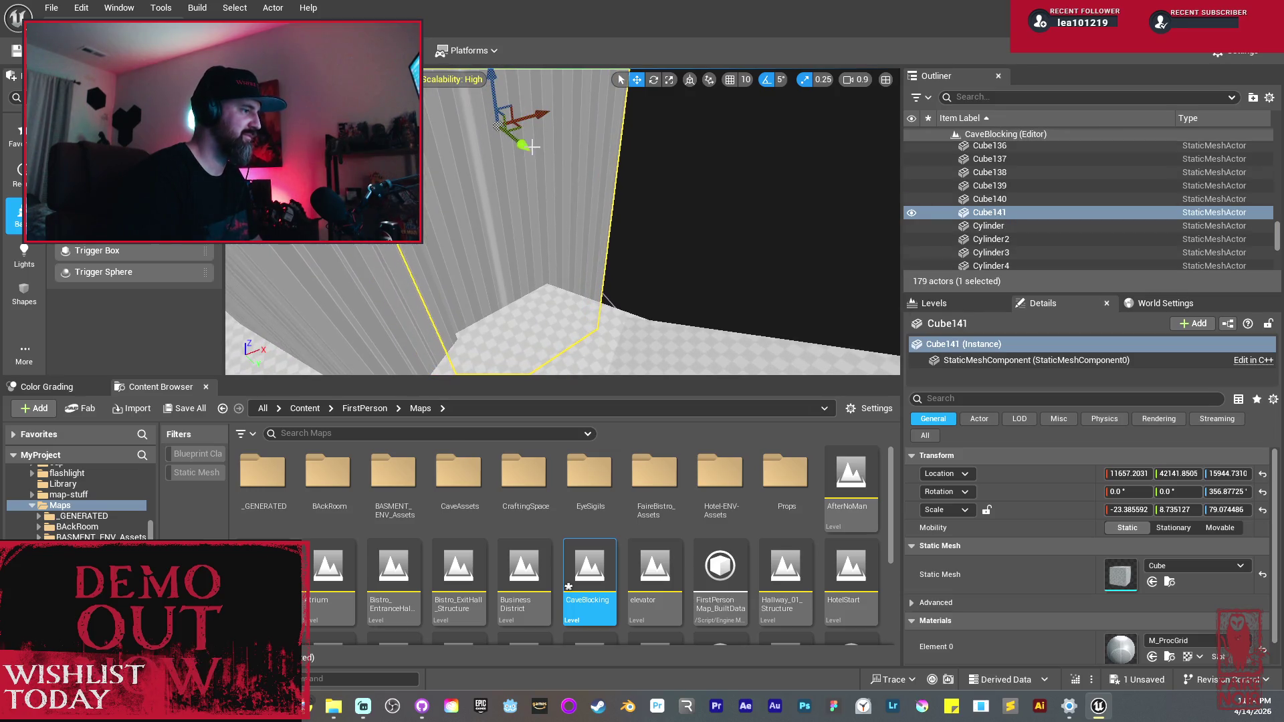
mouse_move(560, 199)
mouse_down()
mouse_move(605, 201)
mouse_move(711, 166)
mouse_move(841, 253)
mouse_move(562, 149)
mouse_move(736, 158)
mouse_move(743, 172)
mouse_move(783, 142)
mouse_up()
key(e)
key(w)
drag(736, 181, 738, 190)
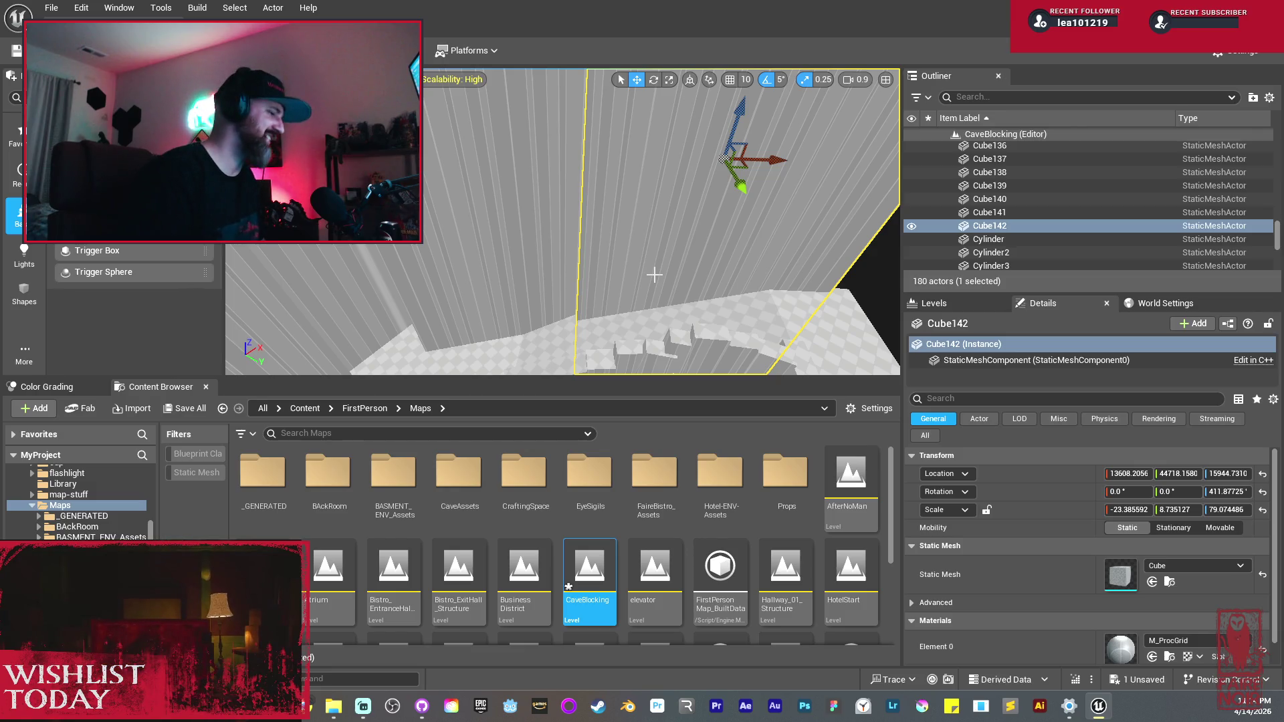
mouse_move(738, 191)
mouse_down()
mouse_move(526, 259)
mouse_move(526, 200)
mouse_move(499, 201)
mouse_move(615, 283)
mouse_up()
click(606, 166)
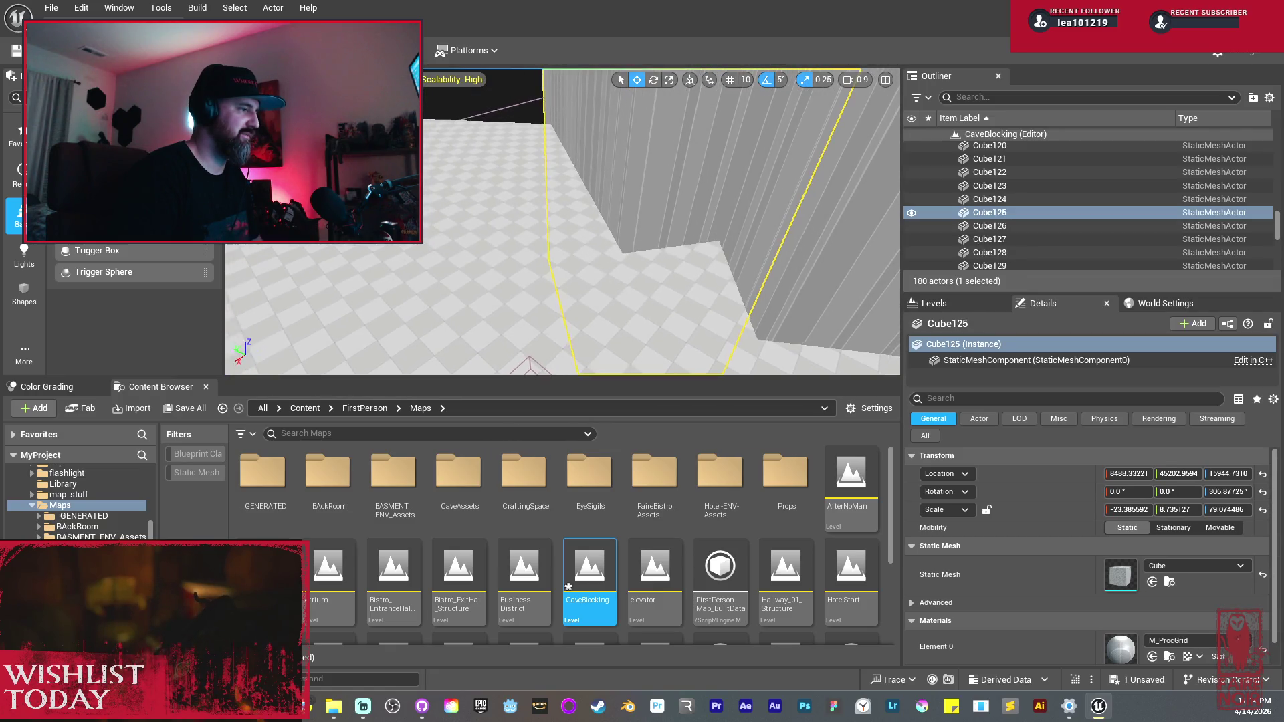
Step: Rotate Cube125 to face the passage, slide it along, and duplicate it as Cube143
key(e)
mouse_move(669, 144)
mouse_down()
mouse_move(769, 123)
mouse_move(616, 174)
mouse_up()
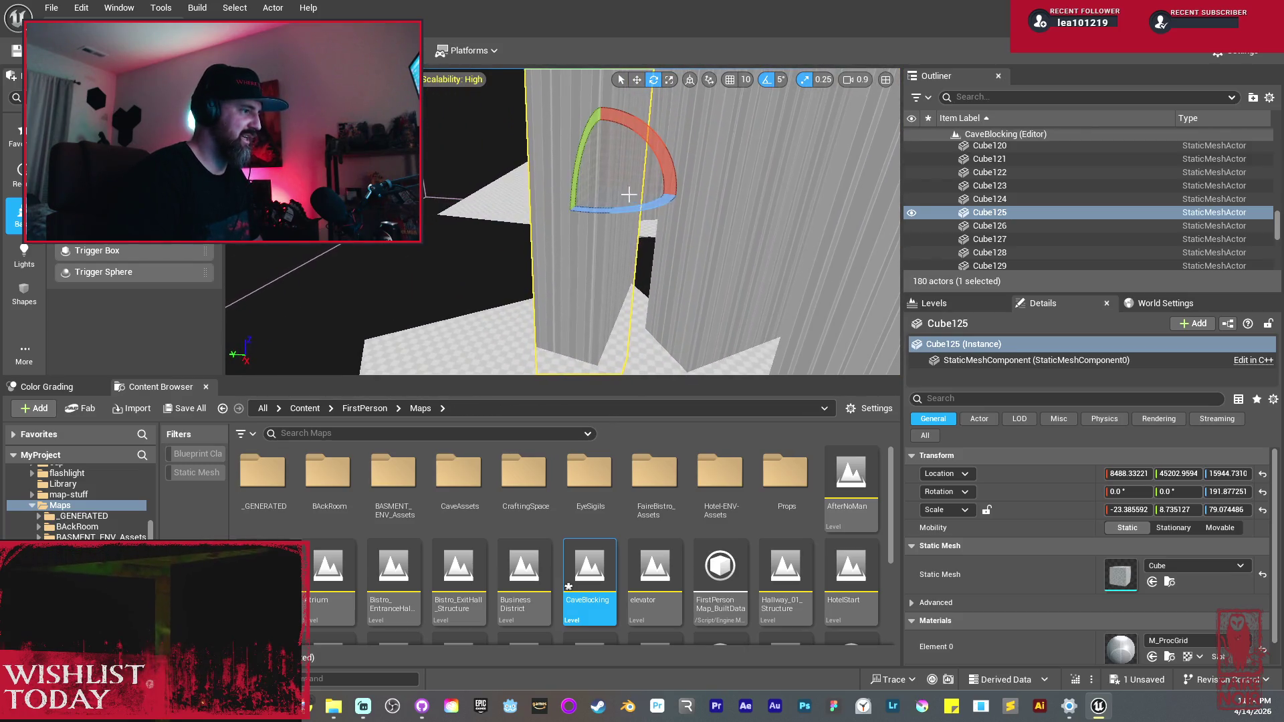
mouse_move(631, 200)
mouse_down()
mouse_move(704, 232)
mouse_move(610, 208)
mouse_move(674, 268)
mouse_move(653, 270)
mouse_up()
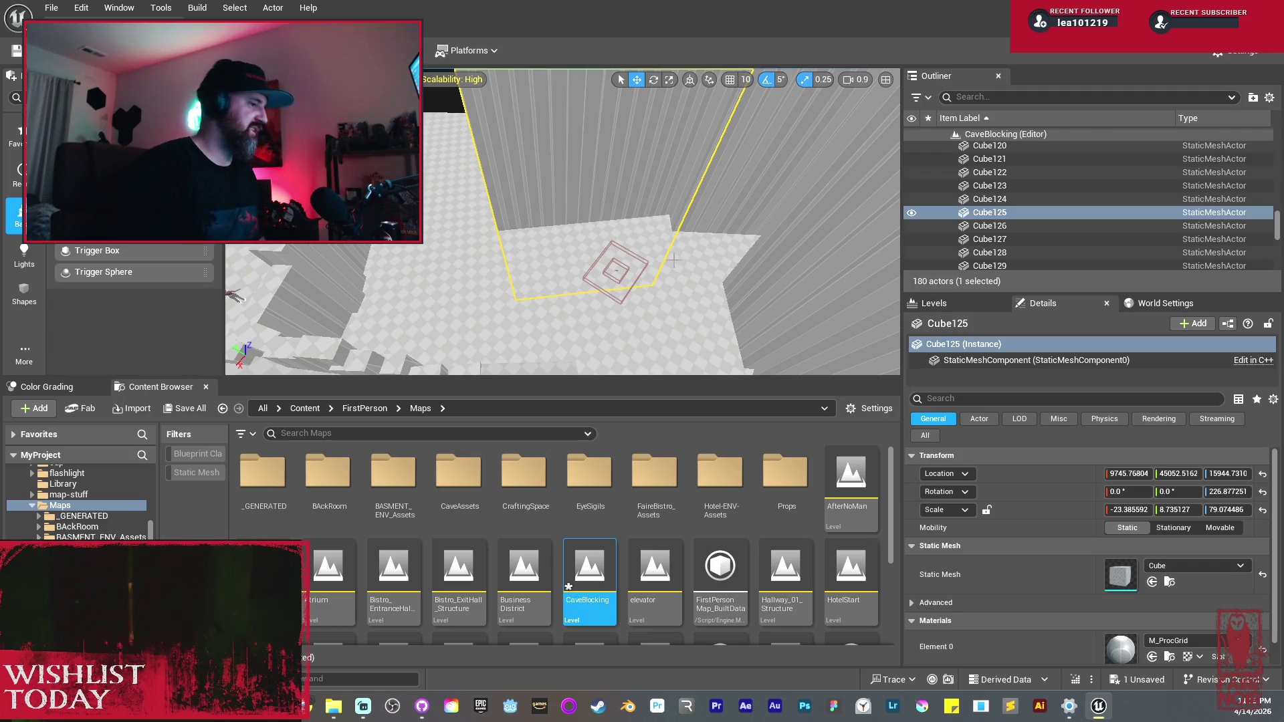
mouse_move(605, 232)
mouse_down()
mouse_move(769, 135)
mouse_move(588, 117)
mouse_move(640, 117)
mouse_move(599, 104)
mouse_move(600, 73)
mouse_move(663, 226)
mouse_up()
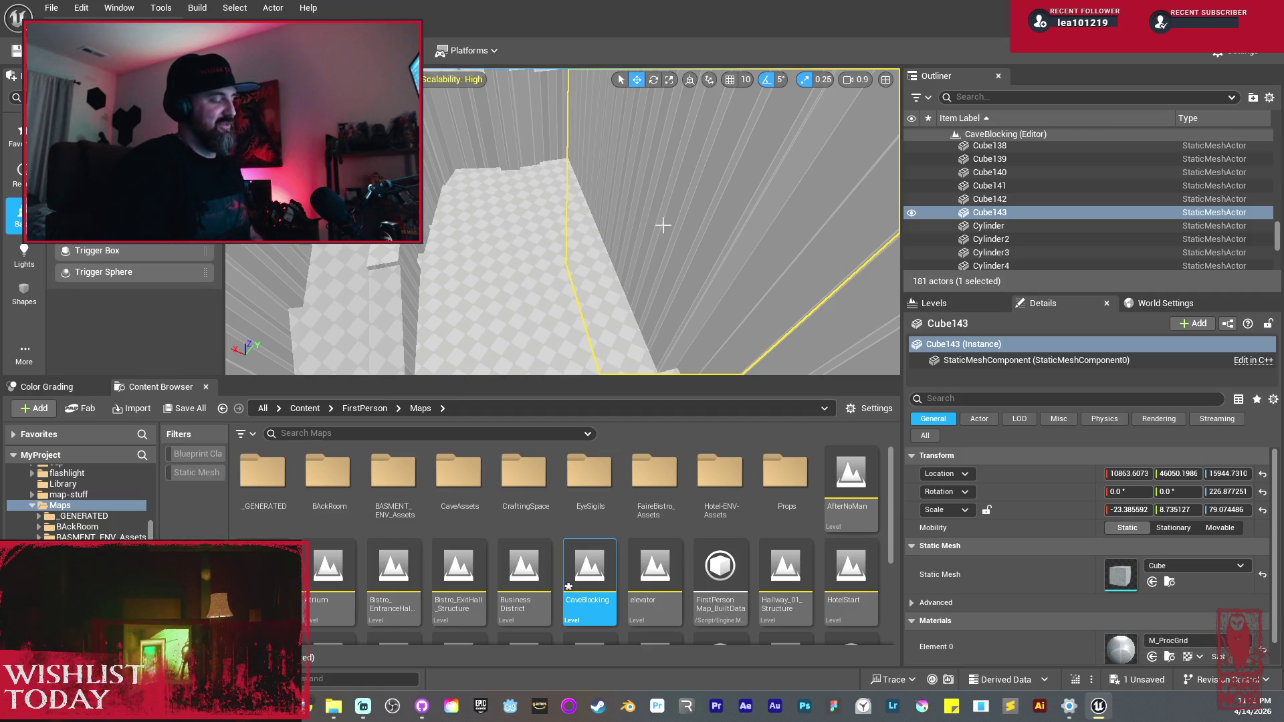
mouse_move(608, 210)
mouse_down()
mouse_move(601, 287)
mouse_move(626, 336)
mouse_move(611, 213)
mouse_move(640, 277)
mouse_move(636, 198)
mouse_up()
mouse_move(637, 90)
alt+mouse_down()
mouse_move(655, 119)
mouse_move(427, 113)
alt+mouse_up()
Step: Stretch the floor plane Plane13 wider along X
drag(642, 200, 825, 185)
key(e)
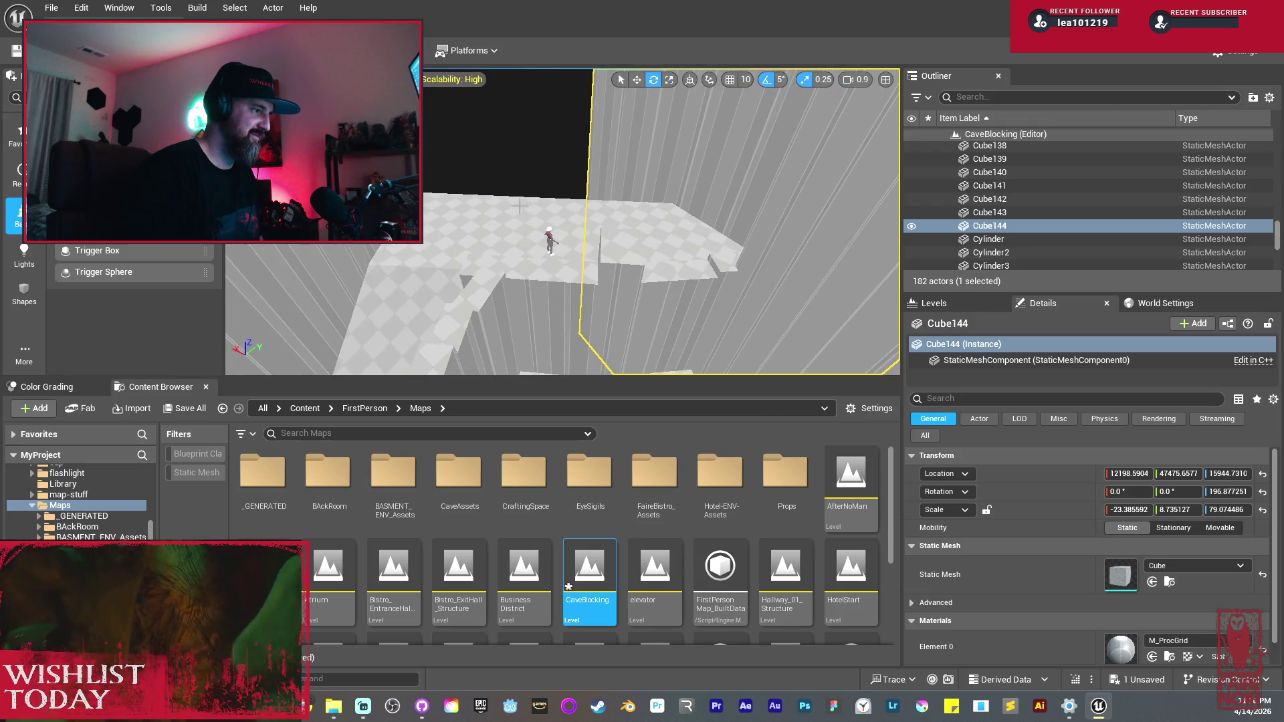
click(668, 228)
key(f)
key(w)
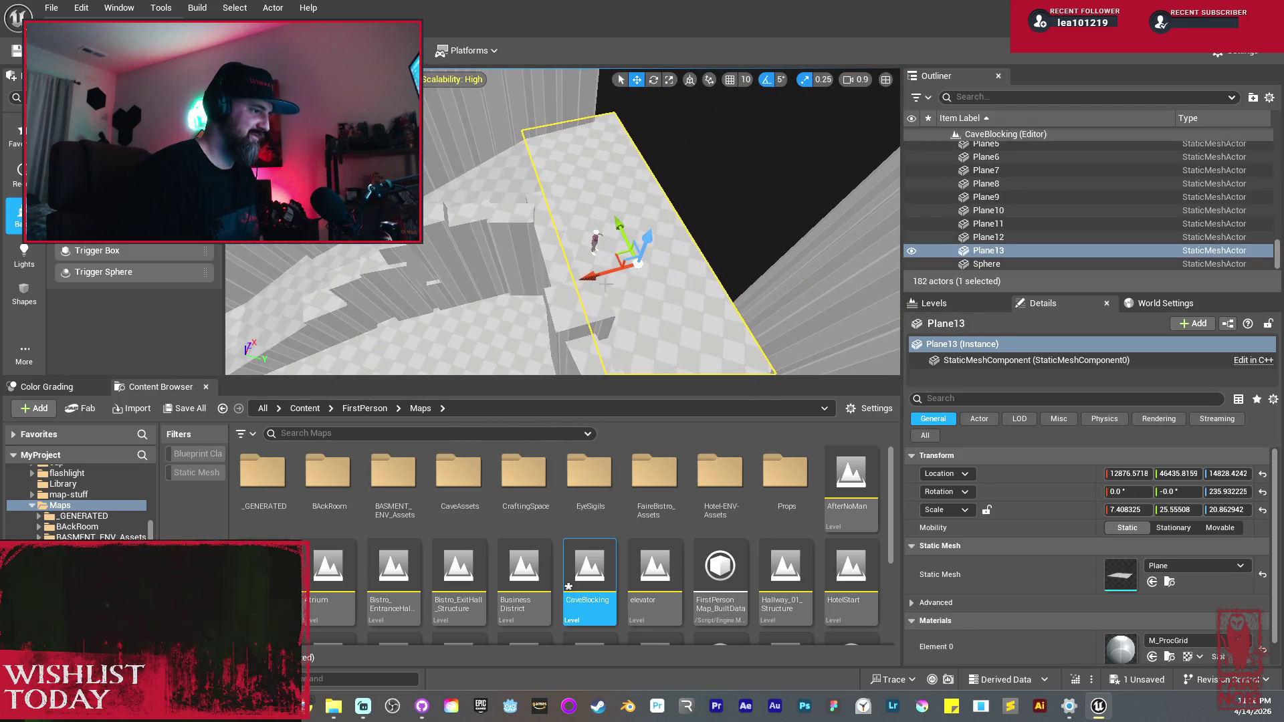
mouse_move(596, 274)
mouse_down()
mouse_move(568, 294)
mouse_move(719, 210)
mouse_move(677, 245)
mouse_up()
key(w)
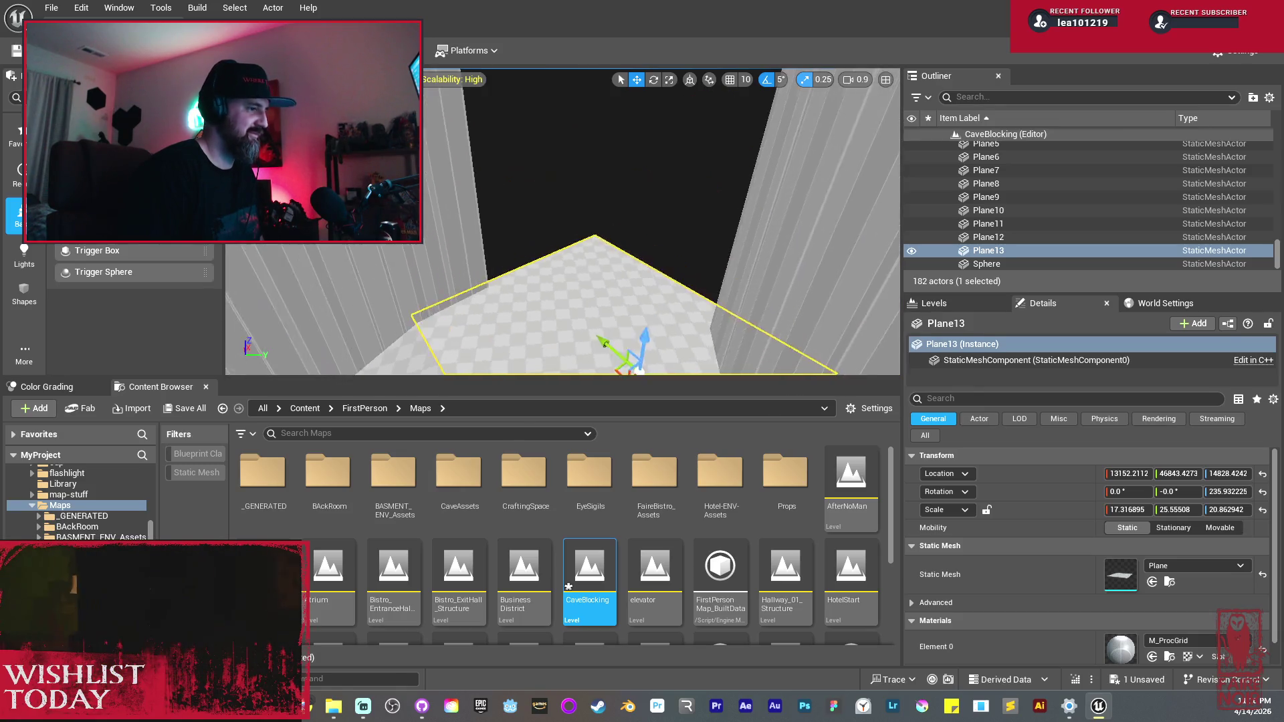
Step: Duplicate wall Cube142 to the right as Cube145 and view the level fully lit
click(535, 174)
key(f)
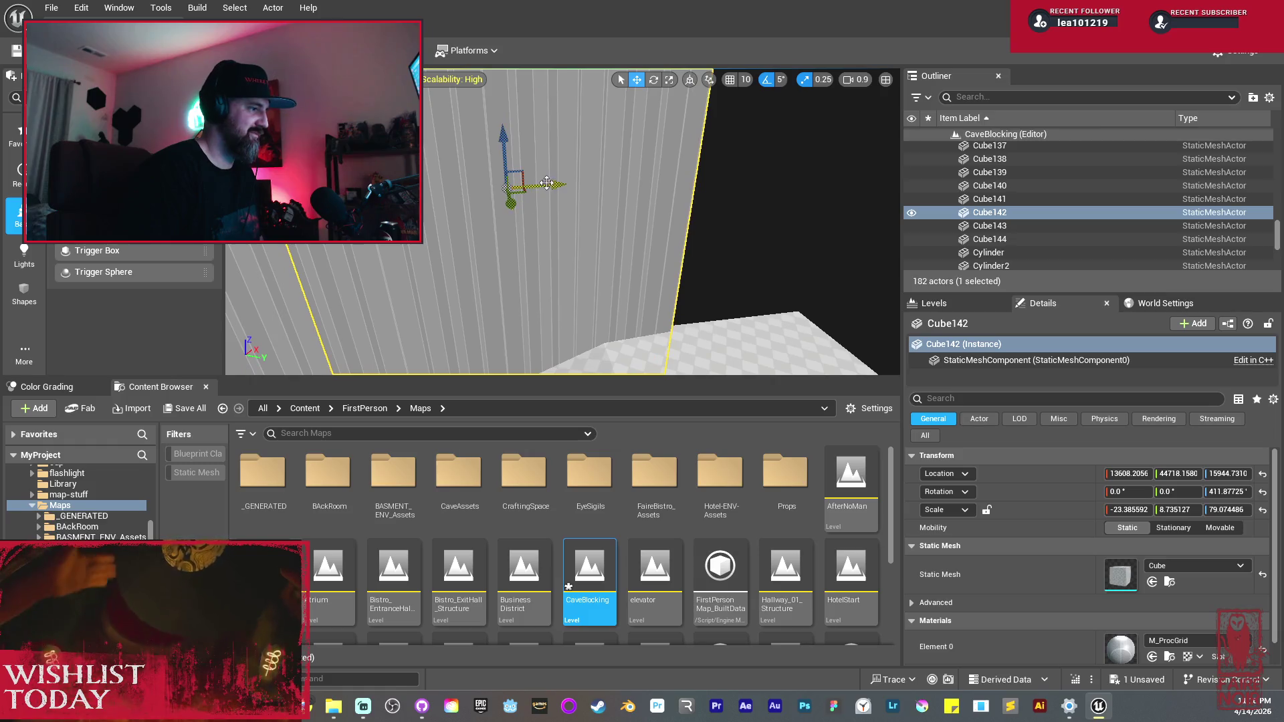
mouse_move(516, 190)
mouse_down()
mouse_move(725, 211)
mouse_move(769, 201)
mouse_up()
scroll(562, 221, down, 5)
mouse_move(561, 220)
mouse_down()
mouse_move(608, 207)
mouse_move(571, 214)
mouse_move(565, 241)
mouse_move(576, 179)
mouse_move(555, 204)
mouse_up()
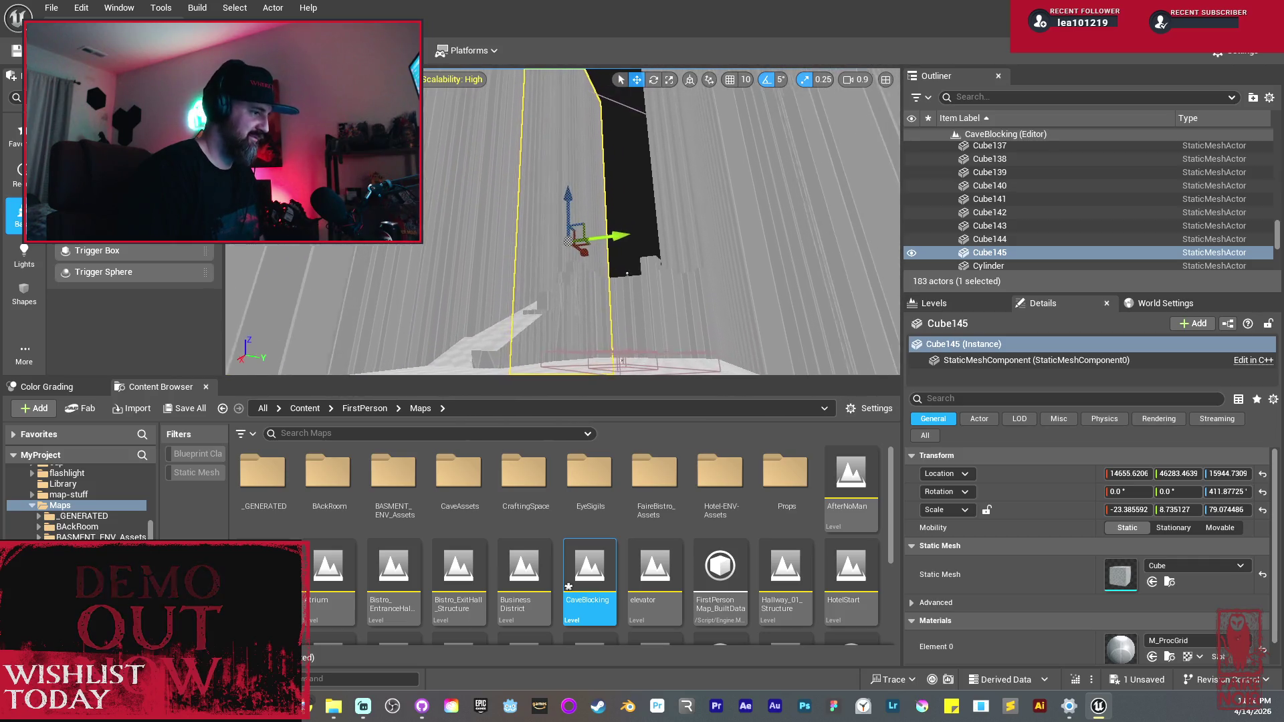
key(alt+4)
key(Escape)
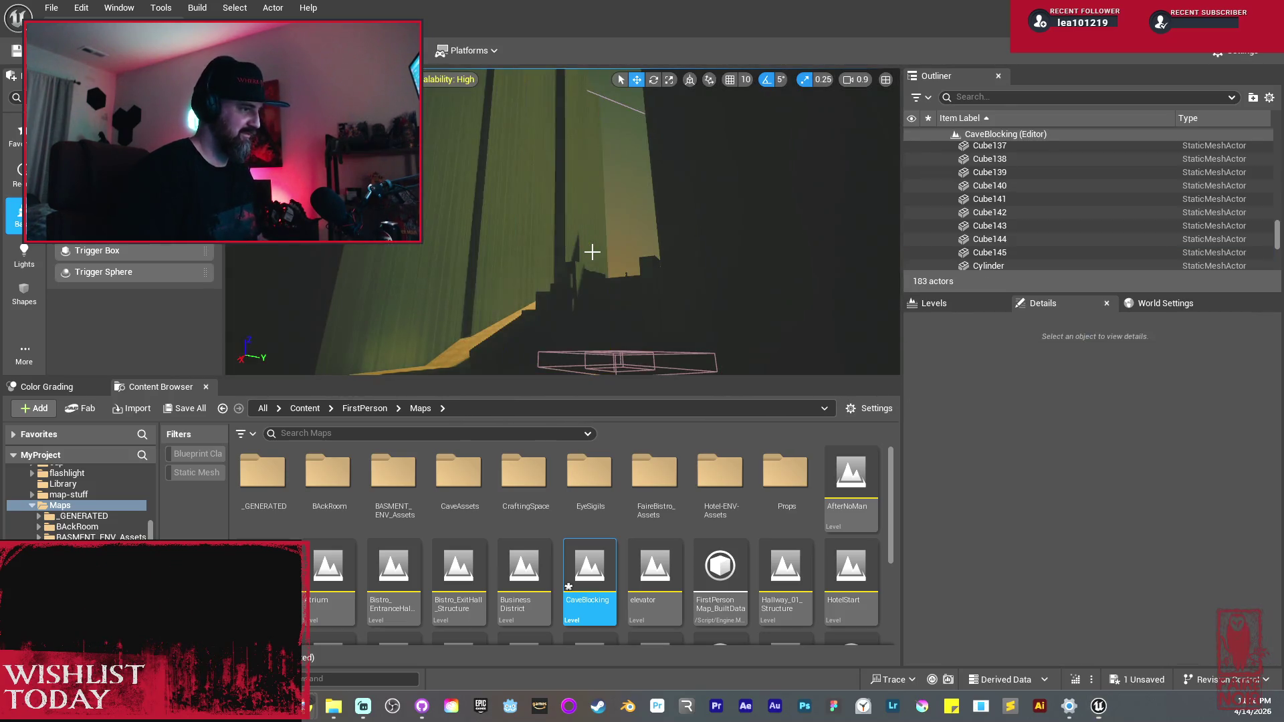
mouse_move(624, 234)
mouse_down()
mouse_move(622, 271)
mouse_move(532, 225)
mouse_move(649, 225)
mouse_up()
scroll(556, 239, down, 2)
scroll(549, 237, down, 1)
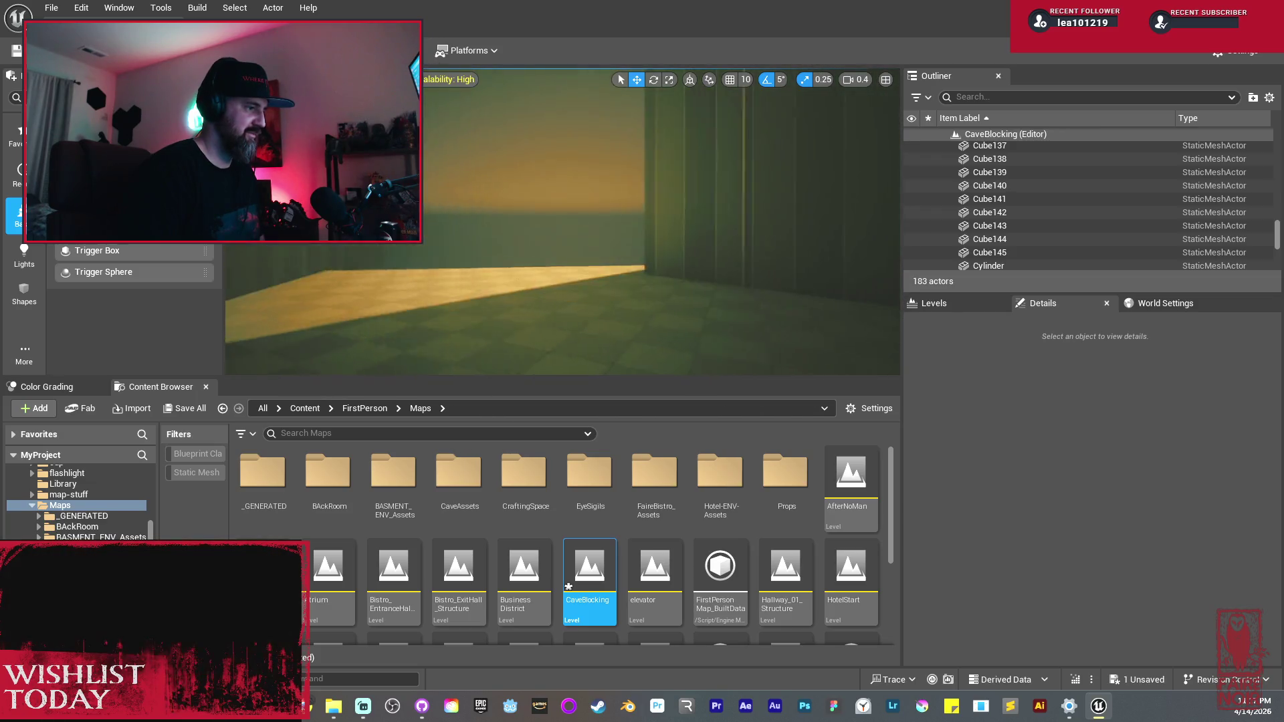
mouse_move(634, 232)
mouse_down()
mouse_move(562, 235)
mouse_move(610, 238)
mouse_up()
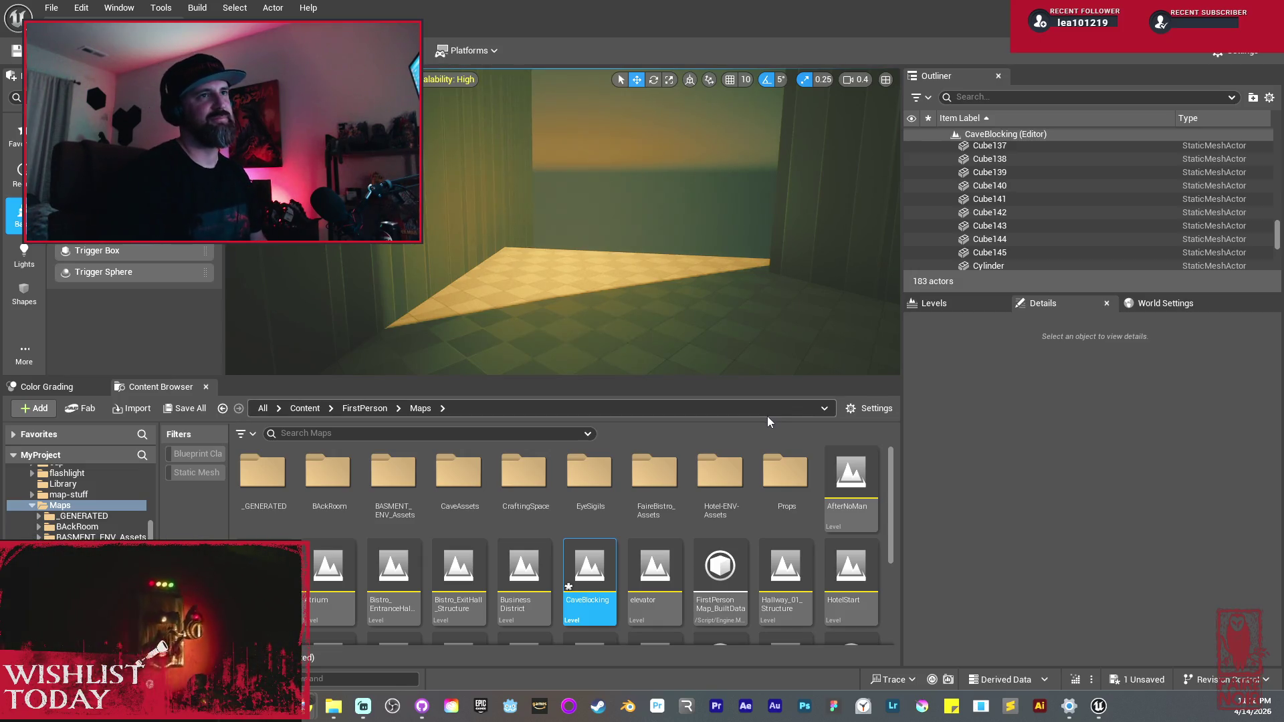
mouse_move(676, 287)
mouse_down()
mouse_move(662, 254)
mouse_move(682, 249)
mouse_move(635, 267)
mouse_move(662, 254)
mouse_up()
scroll(669, 254, up, 2)
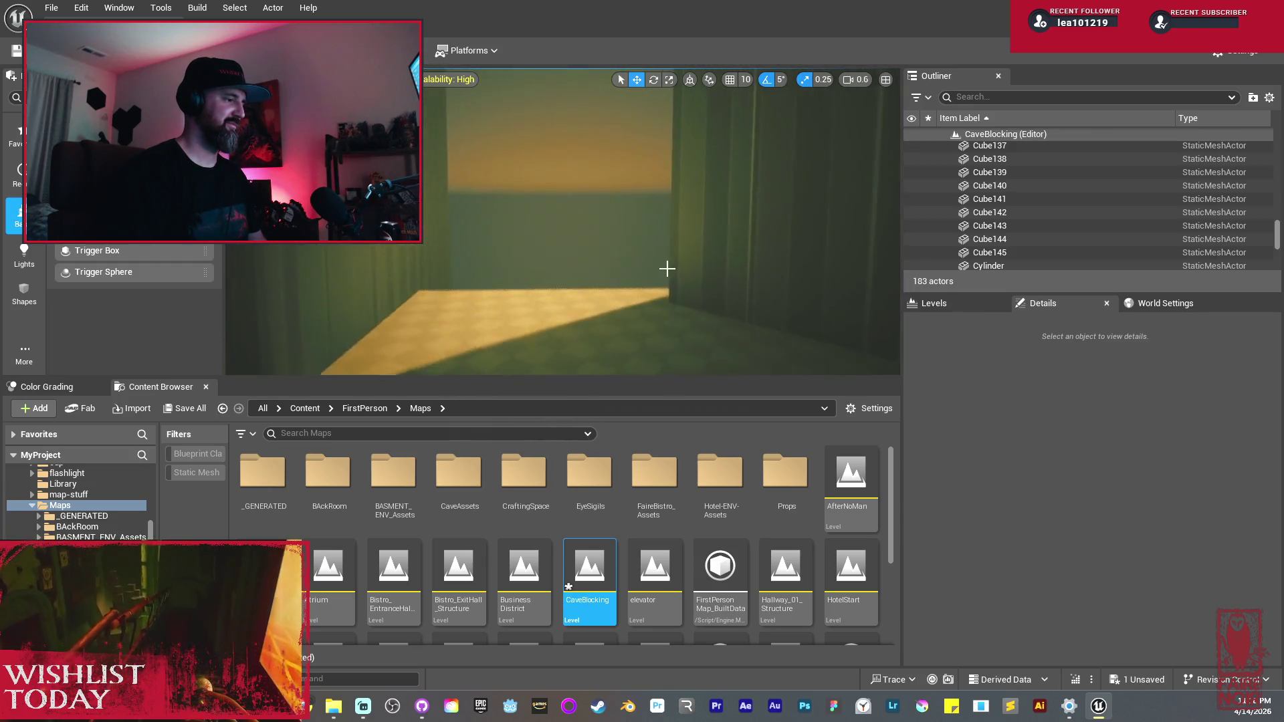
Step: Scale Plane13 slightly and move it toward the neighbouring floor
click(535, 314)
drag(535, 315, 545, 304)
key(r)
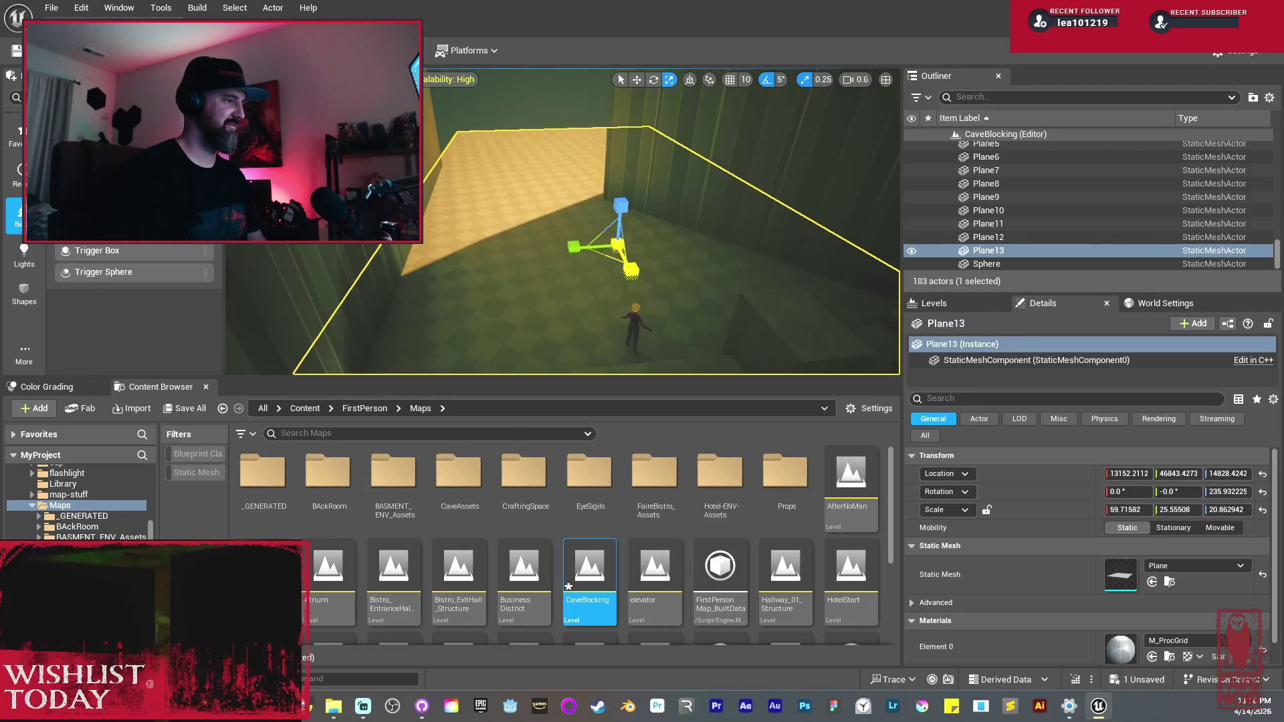
mouse_move(632, 214)
mouse_down()
mouse_move(601, 172)
mouse_move(570, 163)
mouse_move(532, 102)
mouse_up()
key(w)
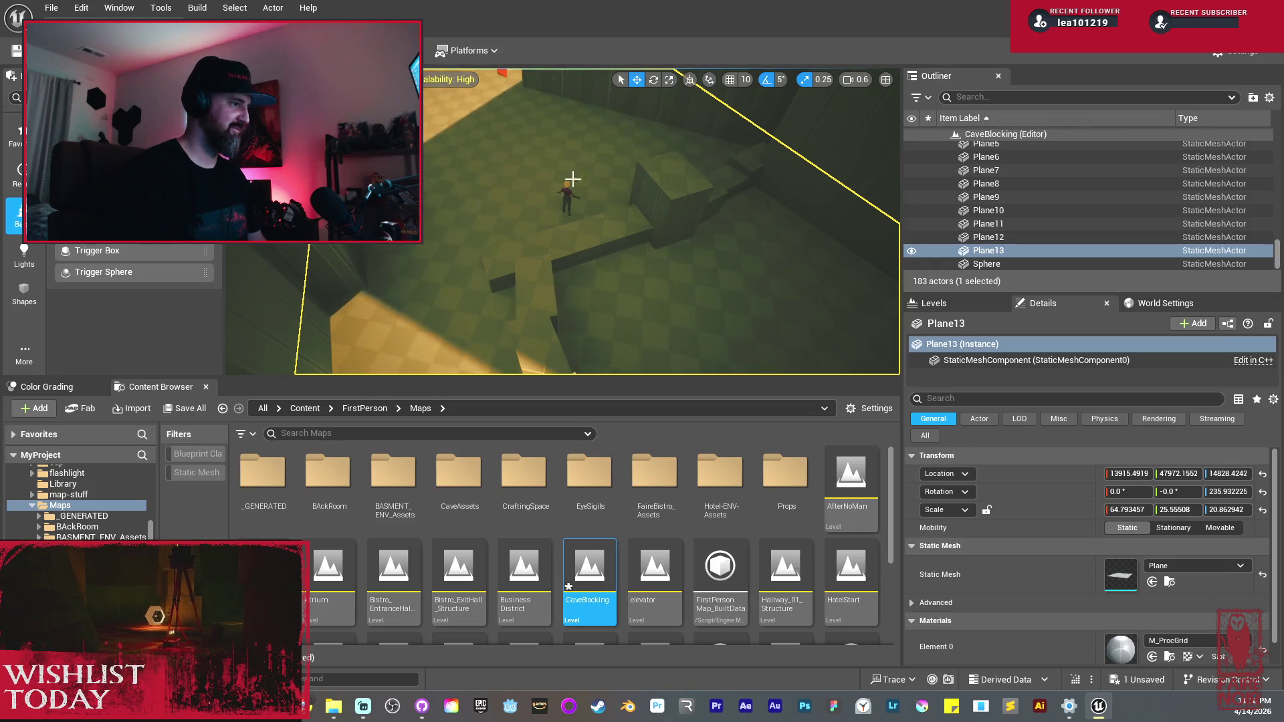
mouse_move(692, 367)
mouse_down()
mouse_move(638, 348)
mouse_move(545, 200)
mouse_move(555, 134)
mouse_up()
scroll(555, 190, up, 5)
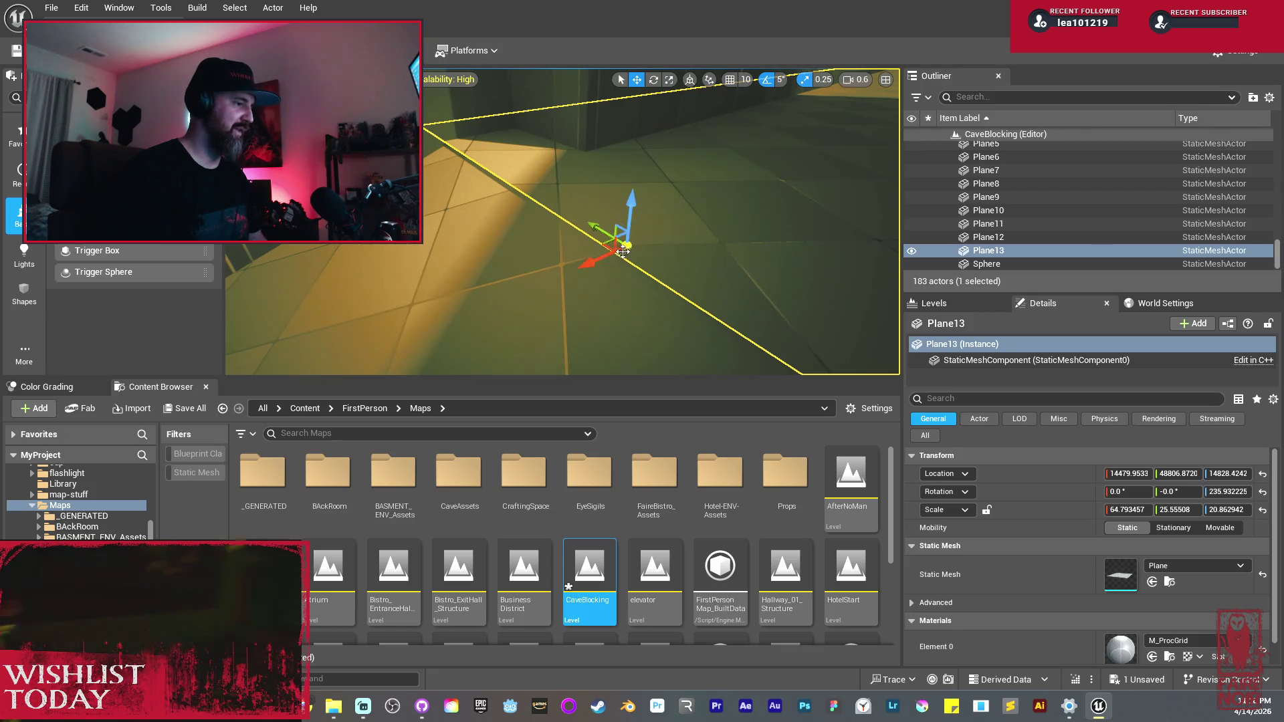
Step: Fine-tune Plane13 along its axis until its seam meets the adjacent floor Plane12
drag(599, 264, 612, 260)
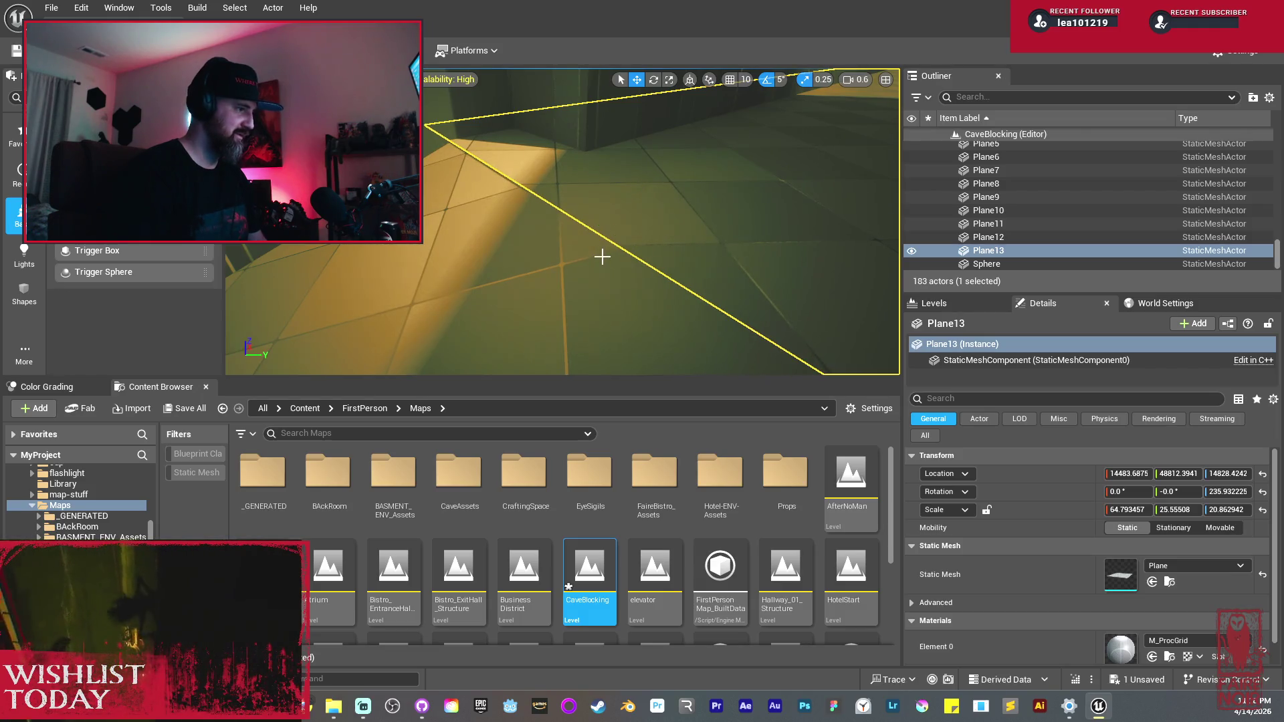
key(g)
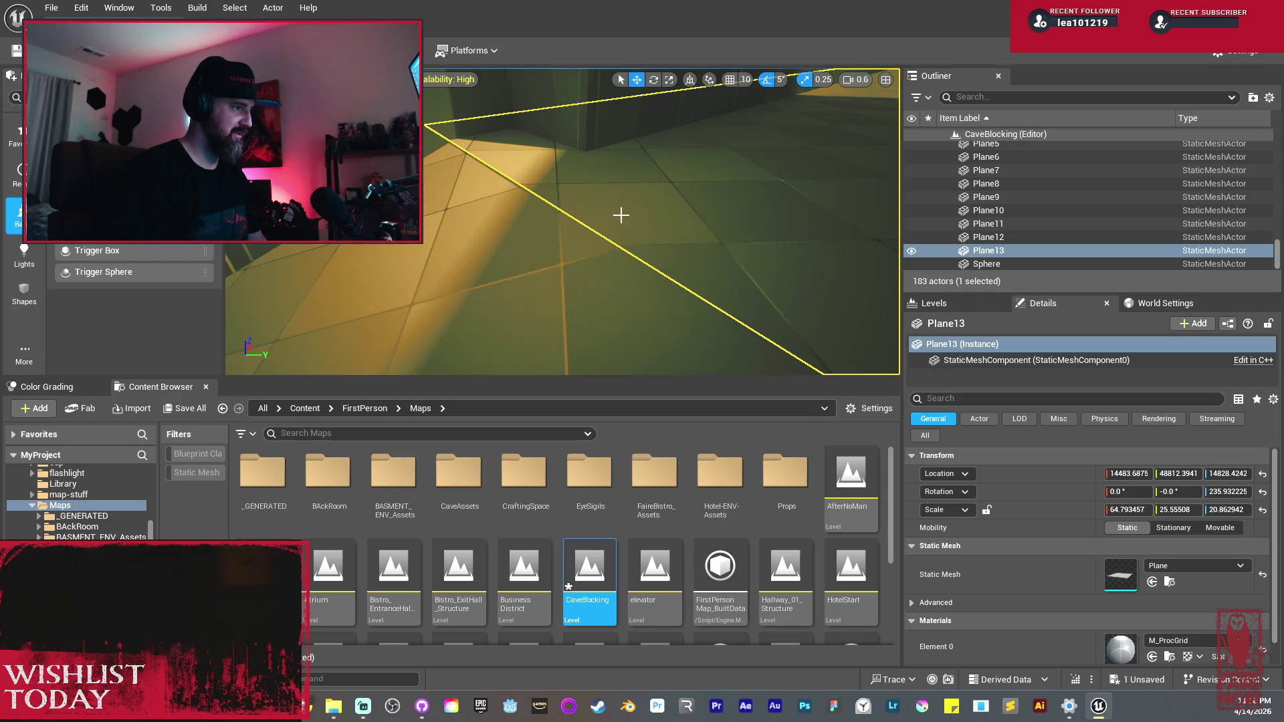
drag(592, 232, 595, 230)
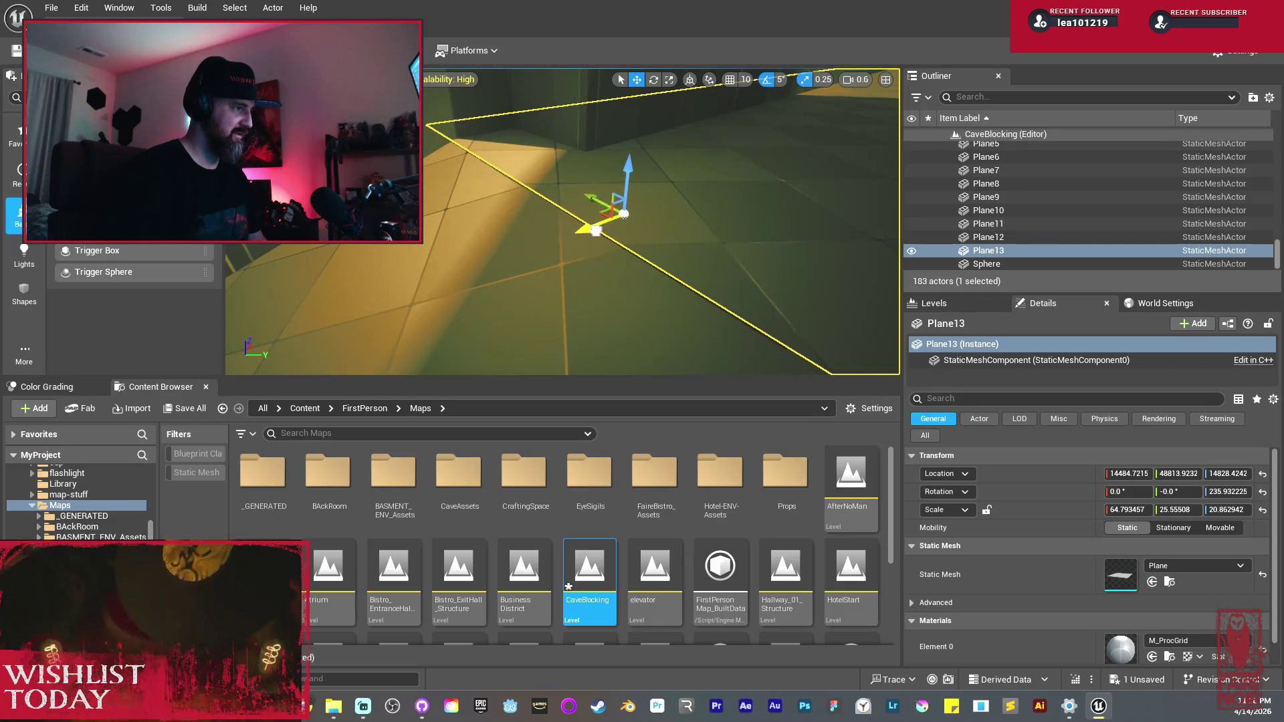
key(g)
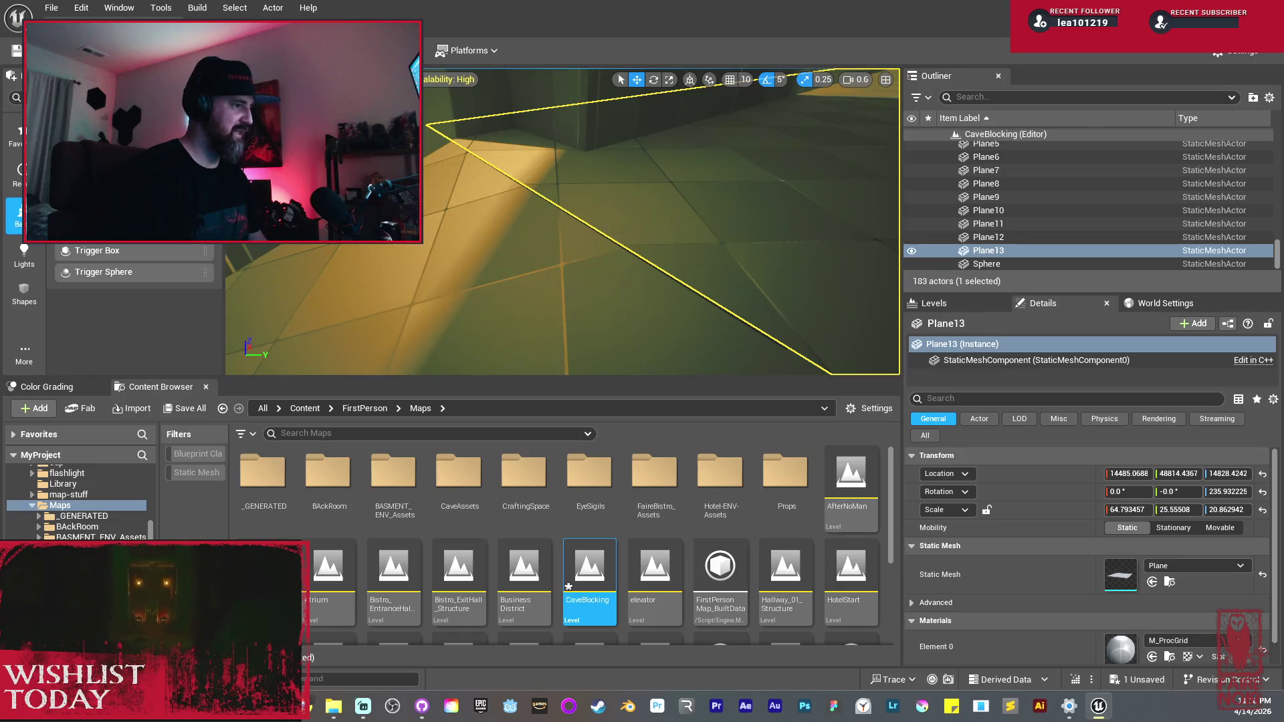
drag(591, 234, 587, 233)
key(g)
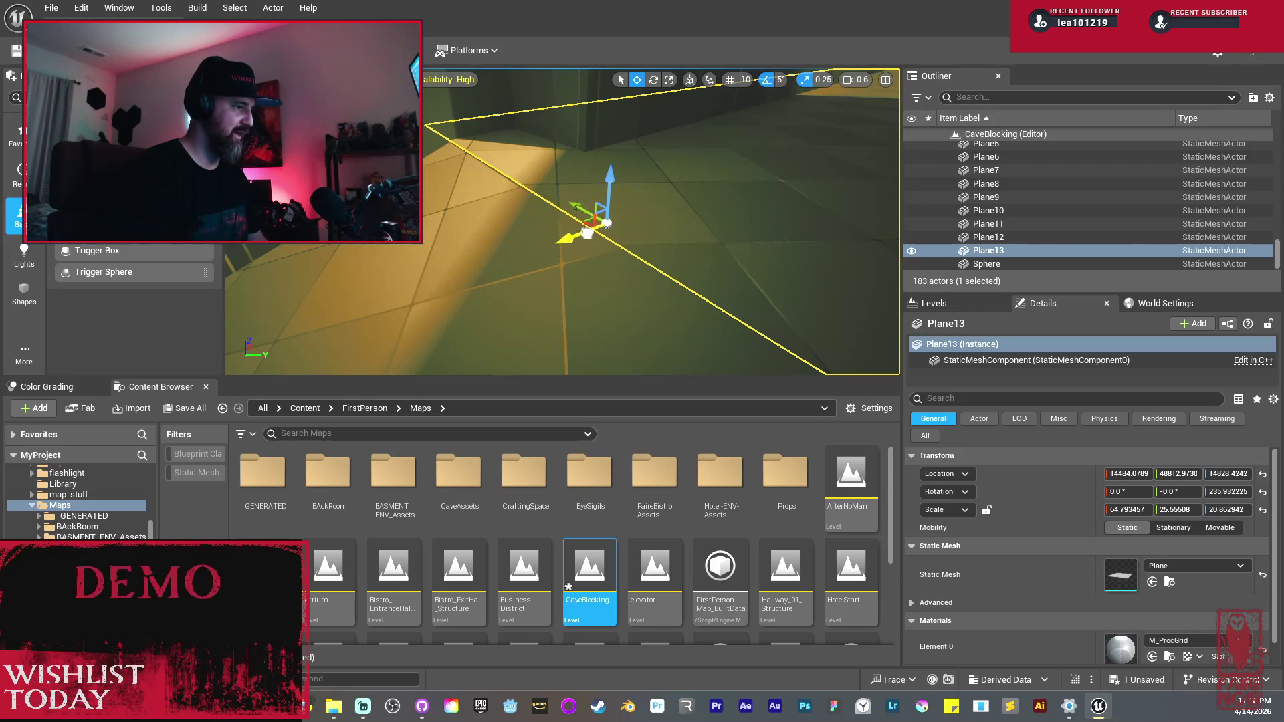
click(586, 233)
key(g)
drag(581, 233, 581, 287)
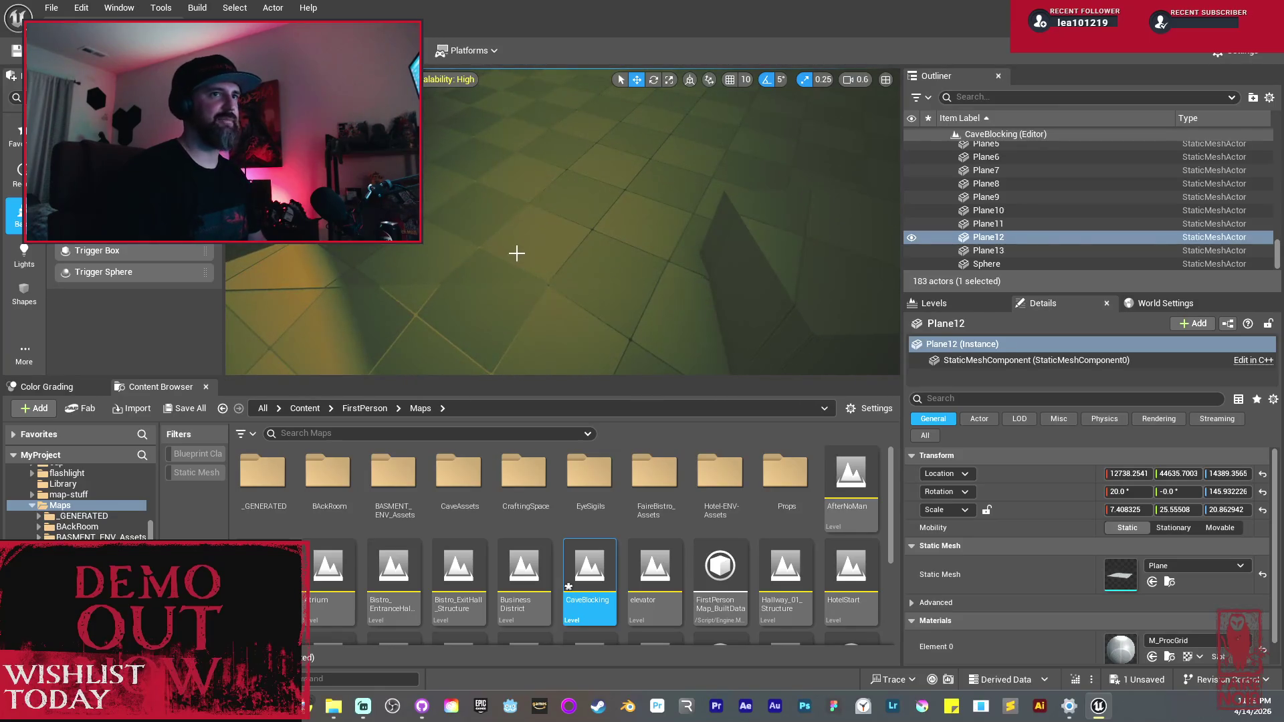
drag(490, 215, 490, 173)
Step: Save all changes to the CaveBlocking level
click(191, 410)
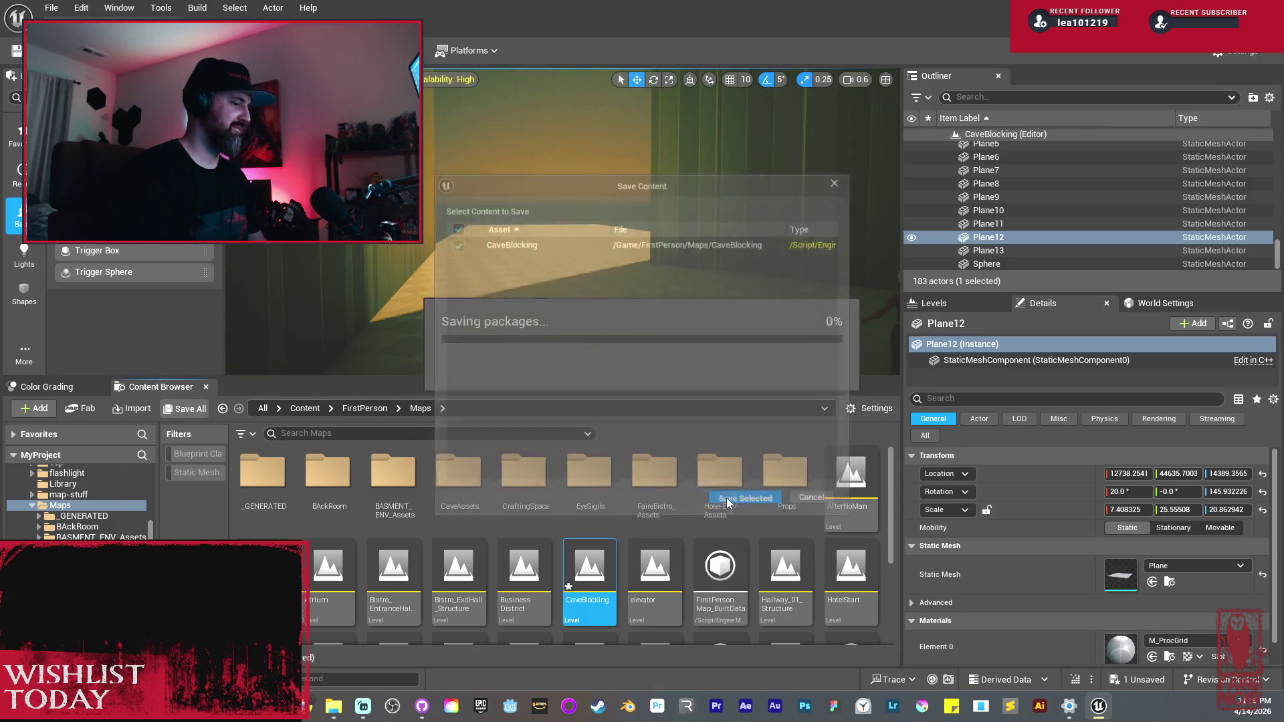
click(728, 501)
mouse_move(538, 287)
mouse_down()
mouse_move(538, 268)
mouse_move(538, 294)
mouse_move(550, 264)
mouse_move(606, 250)
mouse_up()
Step: Duplicate wall Cube144 as Cube146, then select the post-process volume
click(550, 271)
mouse_move(614, 195)
mouse_down()
mouse_move(642, 201)
mouse_move(602, 234)
mouse_move(544, 230)
mouse_move(538, 201)
mouse_move(535, 231)
mouse_move(442, 193)
mouse_up()
key(Escape)
click(508, 217)
Step: Enlarge the post-process volume along Y to cover more of the cave
key(r)
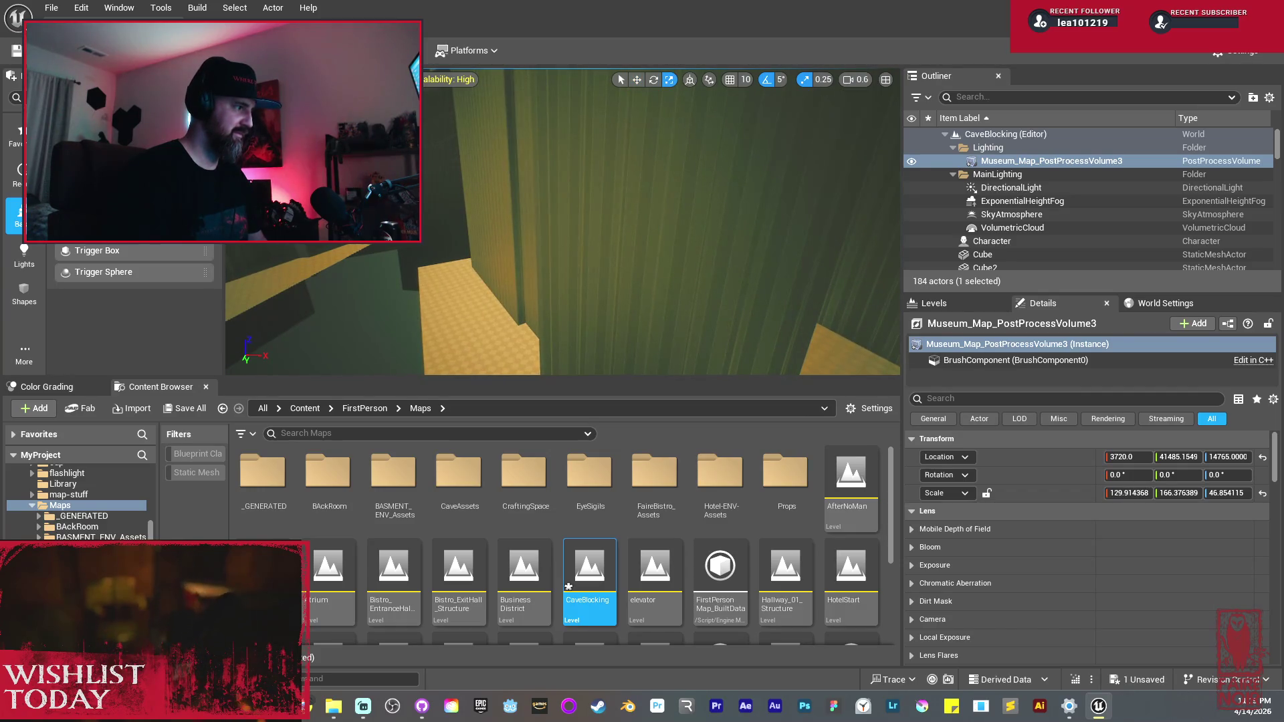
drag(1178, 493, 1186, 492)
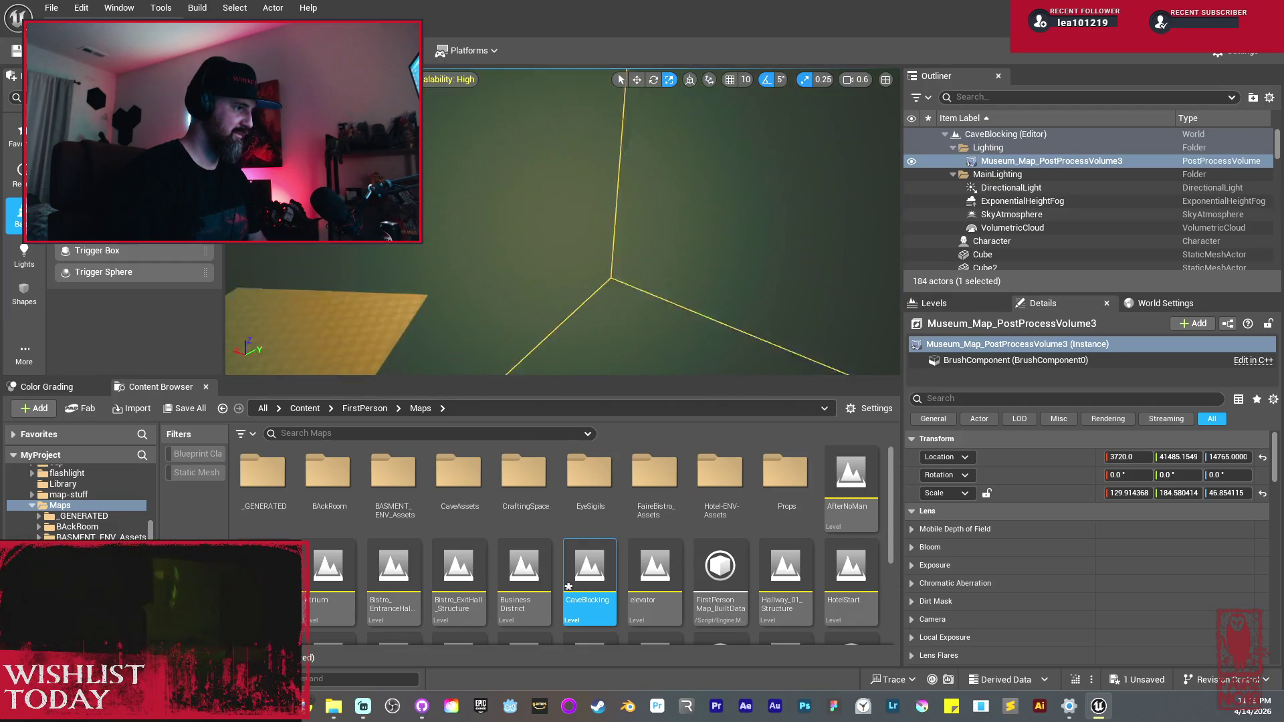
scroll(562, 221, up, 2)
drag(562, 220, 522, 229)
drag(719, 257, 737, 252)
drag(473, 220, 455, 228)
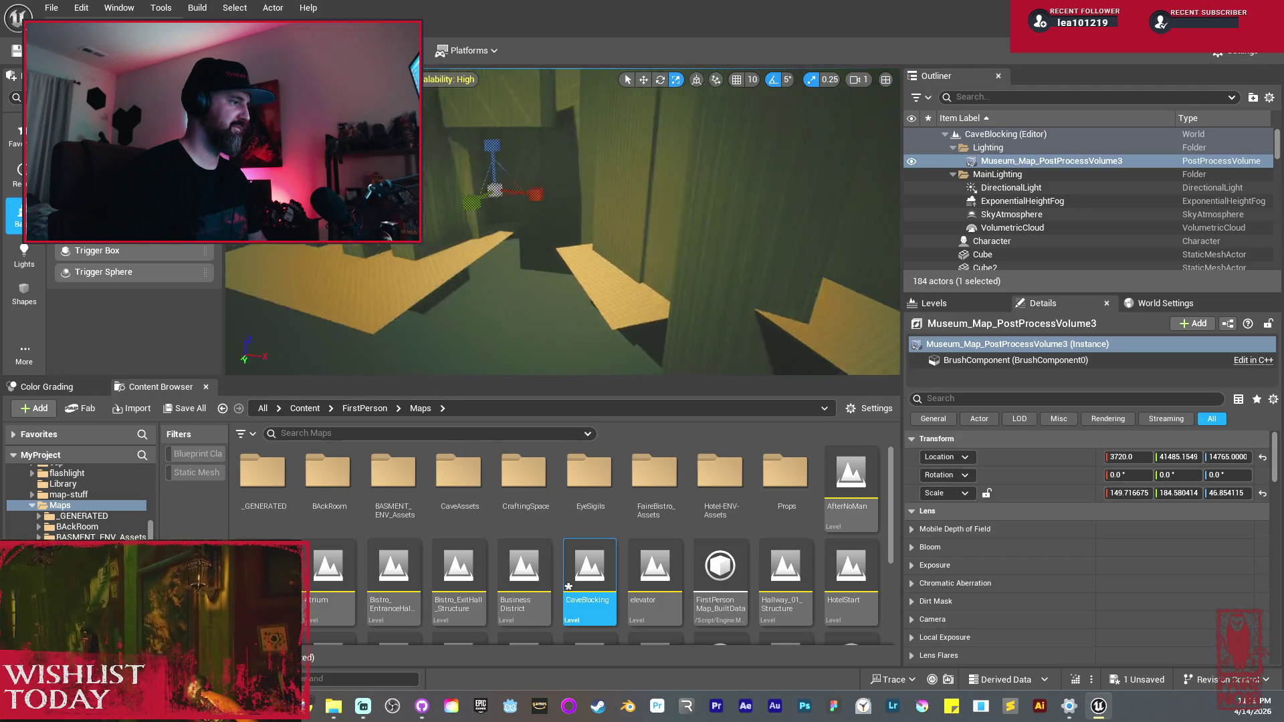
drag(584, 236, 584, 237)
Step: Stretch floor Plane13 much longer along the passage
click(584, 236)
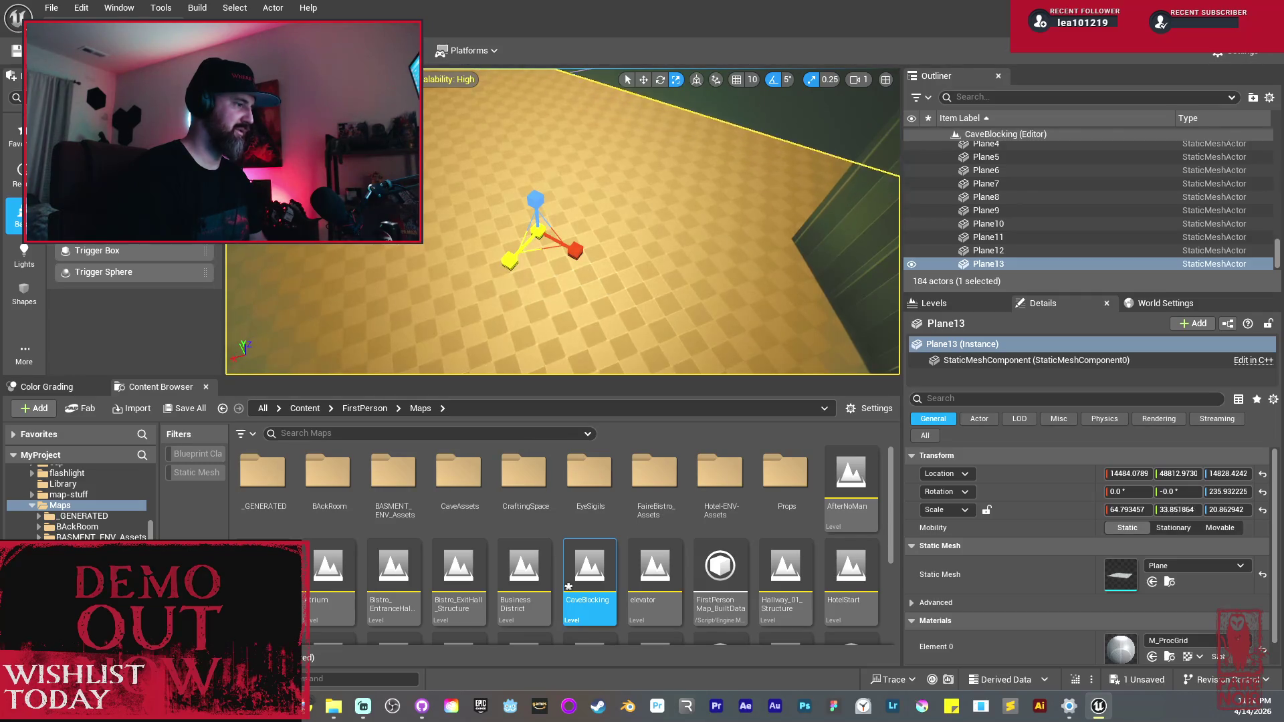
mouse_move(581, 262)
mouse_down()
mouse_move(613, 272)
mouse_move(616, 249)
mouse_up()
click(613, 268)
Step: Slide the new wall Cube147 left, then duplicate it further along as Cube148
mouse_move(614, 204)
mouse_down()
mouse_move(562, 188)
mouse_move(555, 202)
mouse_move(588, 201)
mouse_move(579, 191)
mouse_move(517, 229)
mouse_up()
key(w)
key(w)
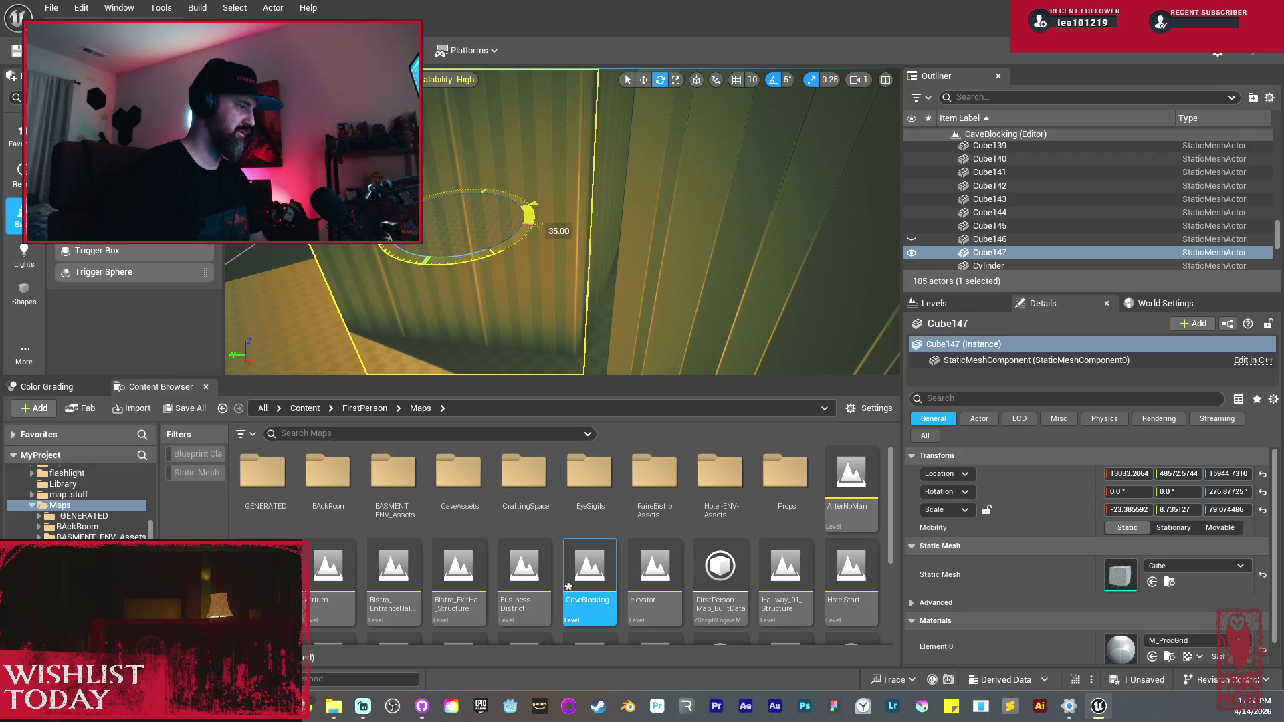
mouse_move(466, 226)
mouse_down()
mouse_move(426, 229)
mouse_move(445, 218)
mouse_up()
mouse_move(562, 228)
mouse_down()
mouse_move(528, 205)
mouse_move(547, 203)
mouse_move(547, 240)
mouse_move(547, 193)
mouse_up()
key(e)
mouse_move(659, 167)
alt+mouse_down()
mouse_move(618, 163)
mouse_move(861, 158)
mouse_move(726, 160)
mouse_move(726, 214)
alt+mouse_up()
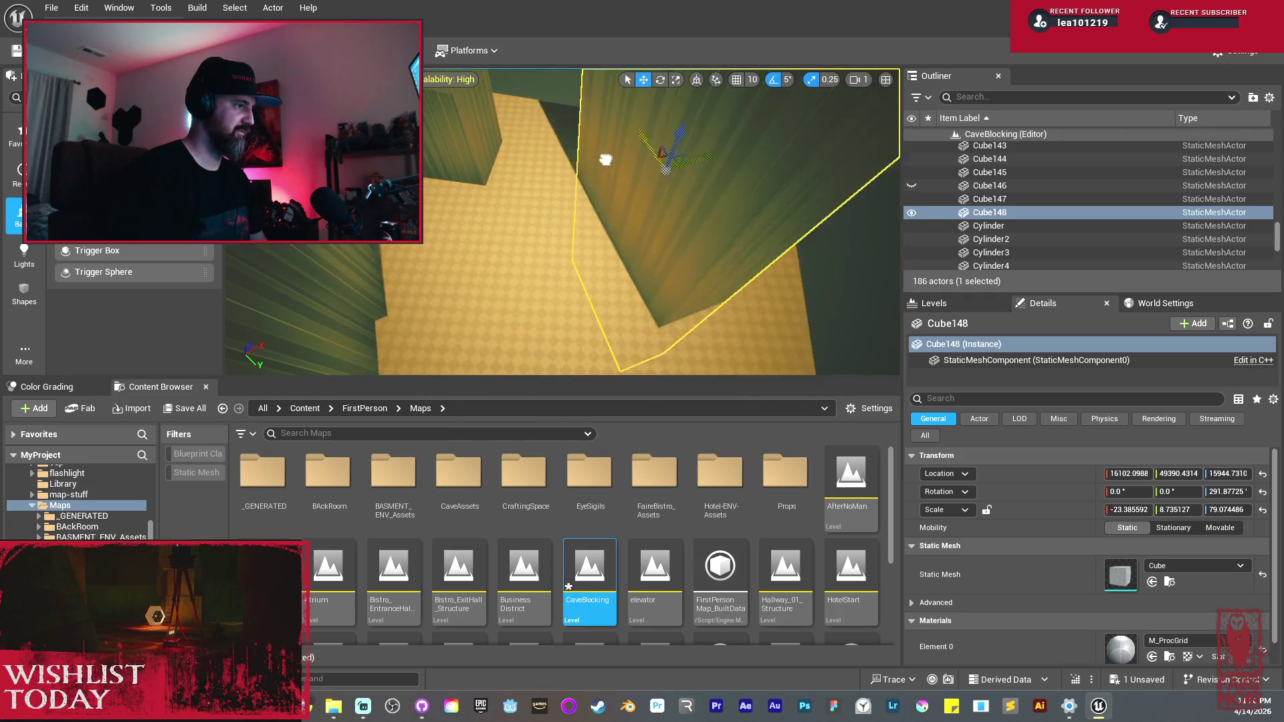
Step: Turn Cube148 25 degrees around vertical and duplicate it to the right as Cube149
mouse_move(604, 146)
mouse_down()
mouse_move(534, 124)
mouse_move(585, 210)
mouse_up()
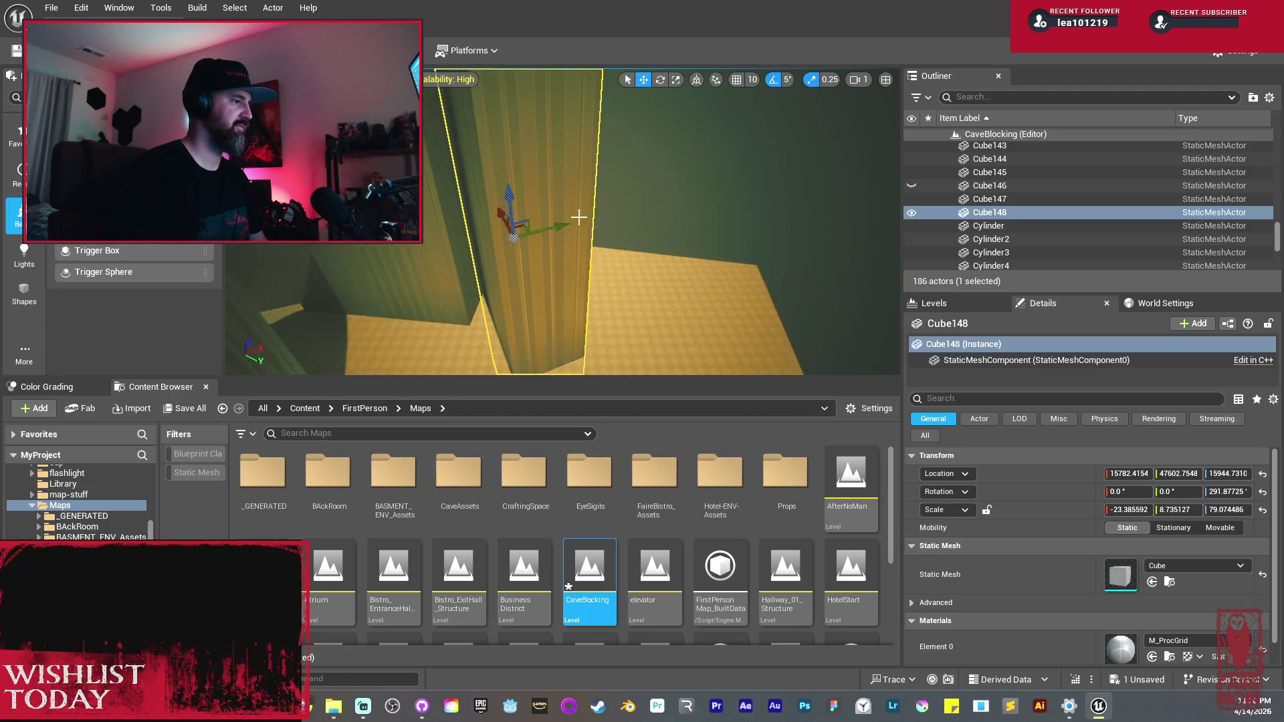
mouse_move(498, 278)
mouse_down()
mouse_move(468, 280)
mouse_move(444, 230)
mouse_move(512, 236)
mouse_up()
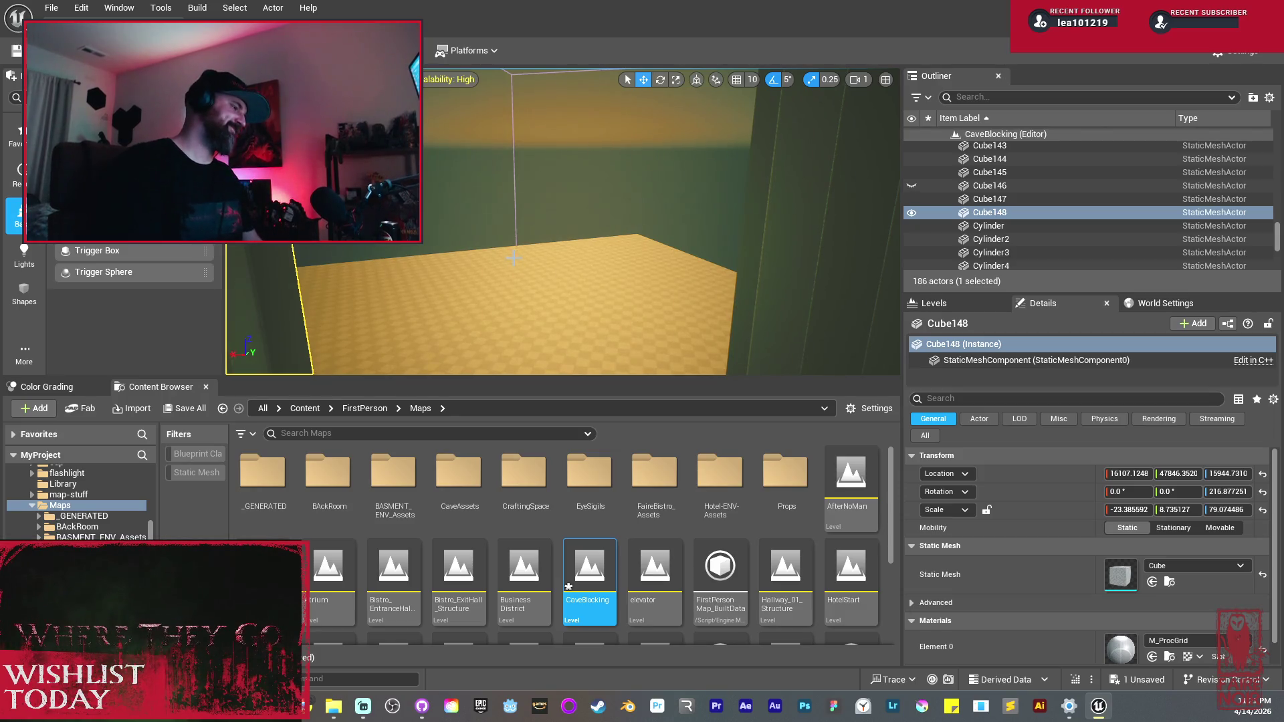
mouse_move(504, 264)
mouse_down()
mouse_move(491, 262)
mouse_move(533, 267)
mouse_up()
mouse_move(435, 210)
mouse_down()
mouse_move(663, 217)
mouse_move(587, 208)
mouse_up()
Step: Move Cube149 into place, duplicate it as Cube150, and turn Cube150 45 degrees
key(e)
key(w)
drag(693, 207, 673, 232)
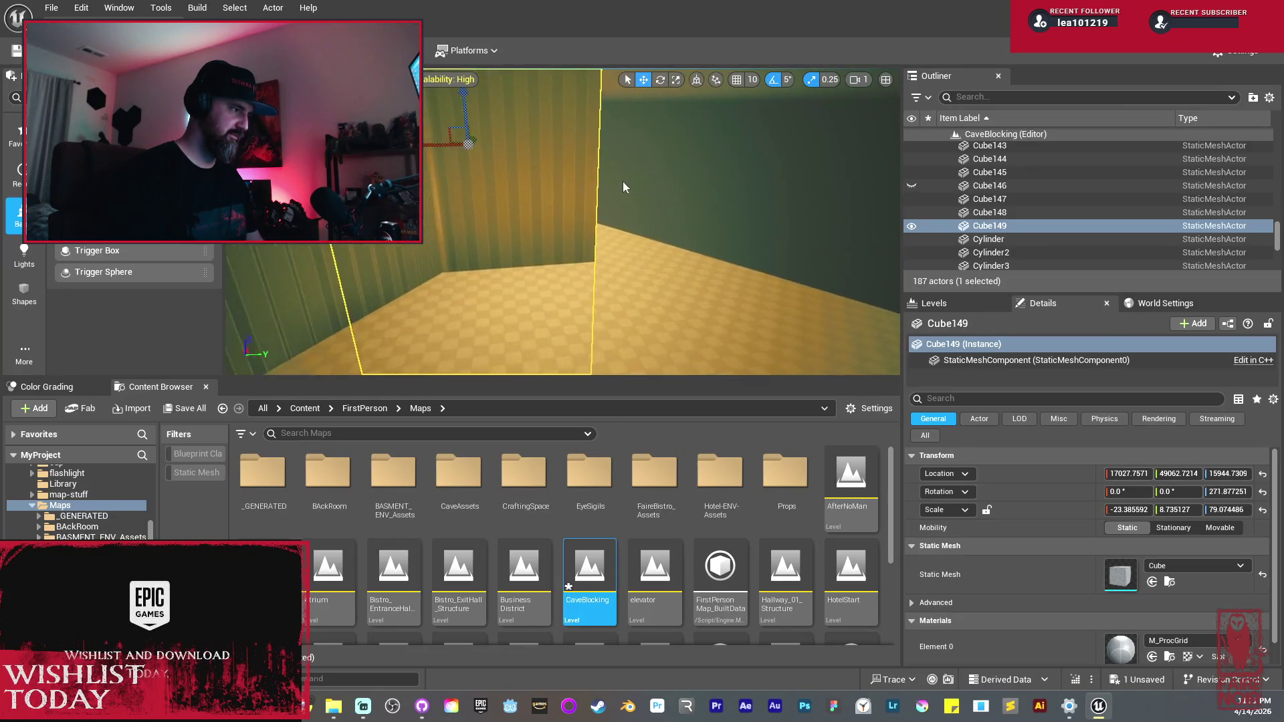
drag(468, 194, 729, 192)
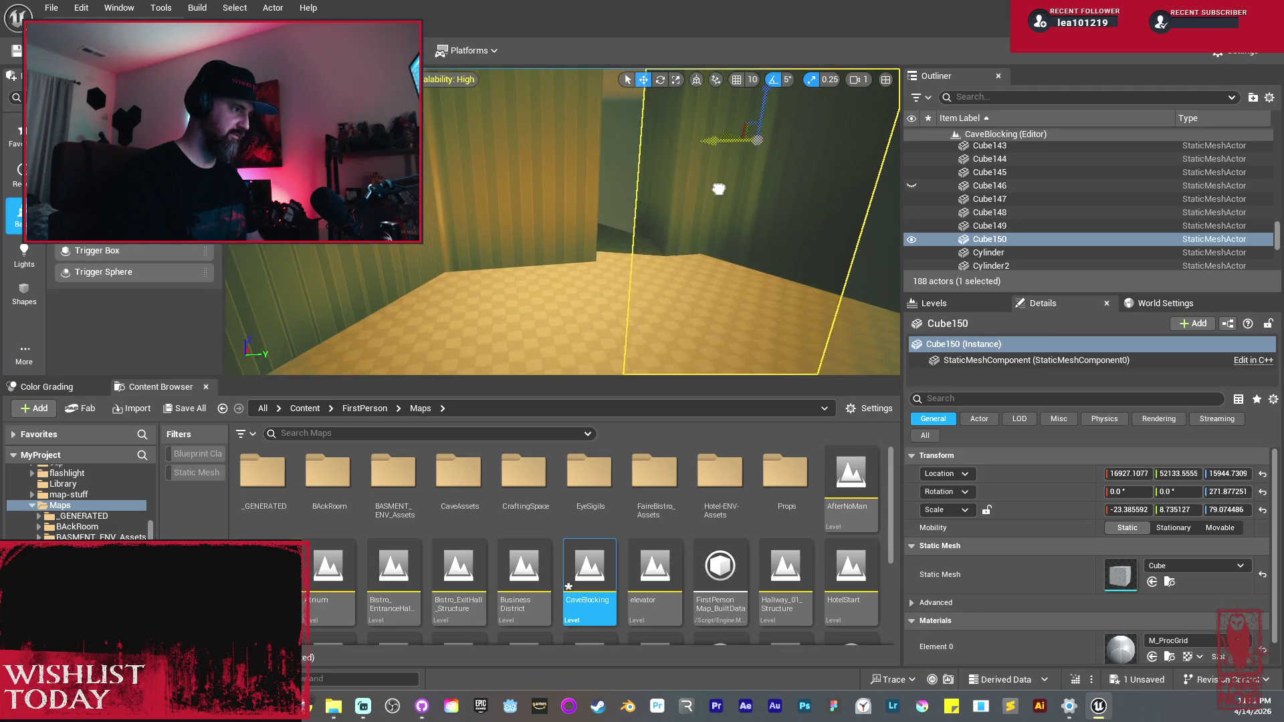
click(483, 157)
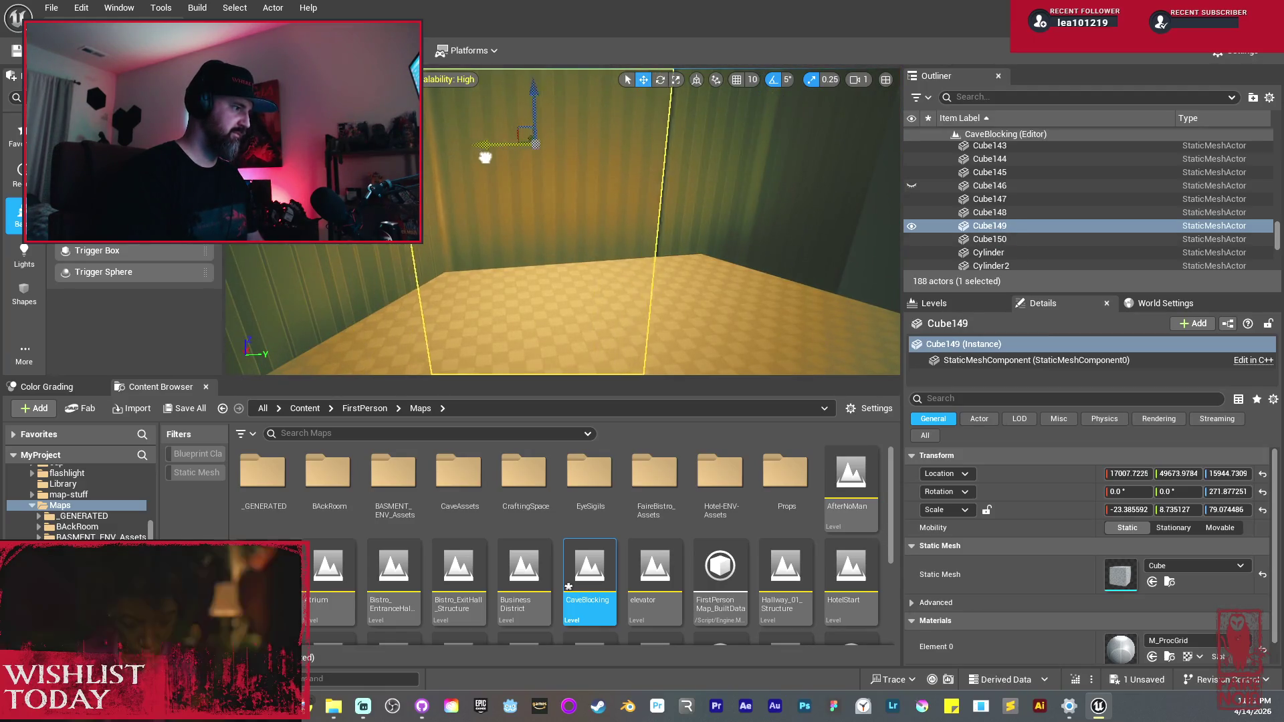
click(716, 209)
key(e)
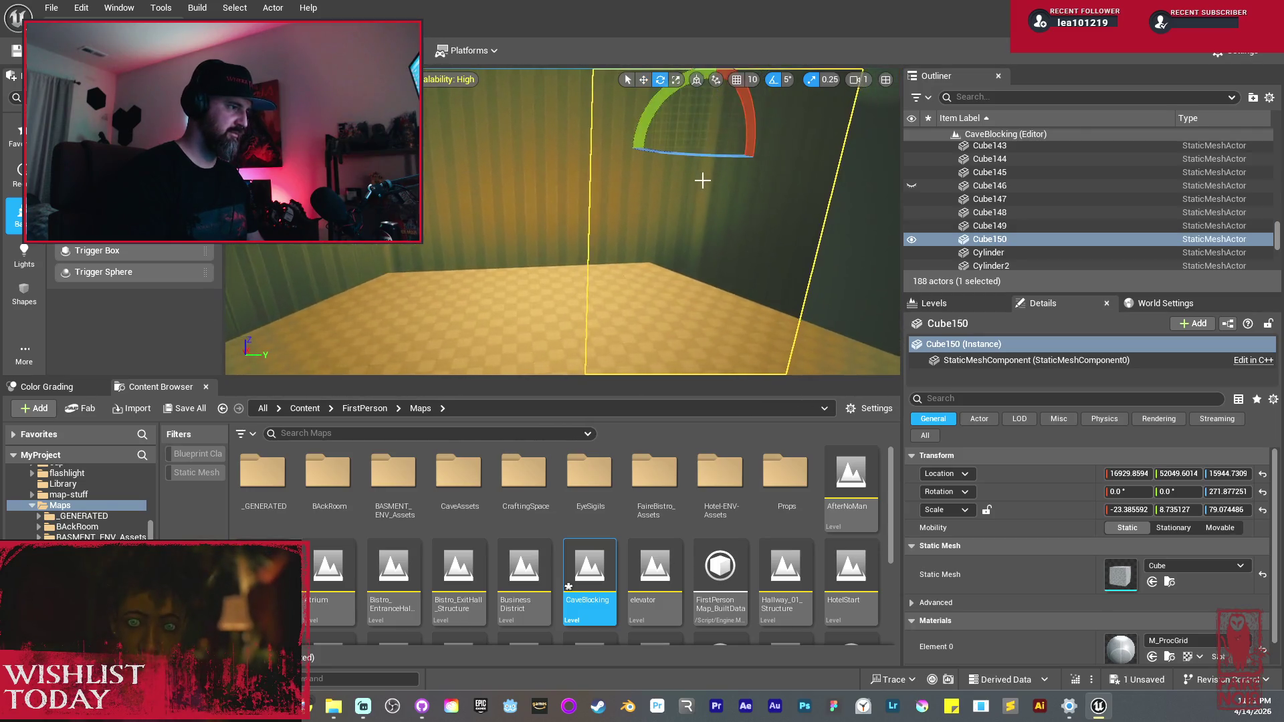
mouse_move(707, 157)
mouse_down()
mouse_move(789, 157)
mouse_move(696, 168)
mouse_move(447, 138)
mouse_move(667, 200)
mouse_move(696, 184)
mouse_move(691, 143)
mouse_move(625, 143)
mouse_up()
key(e)
key(w)
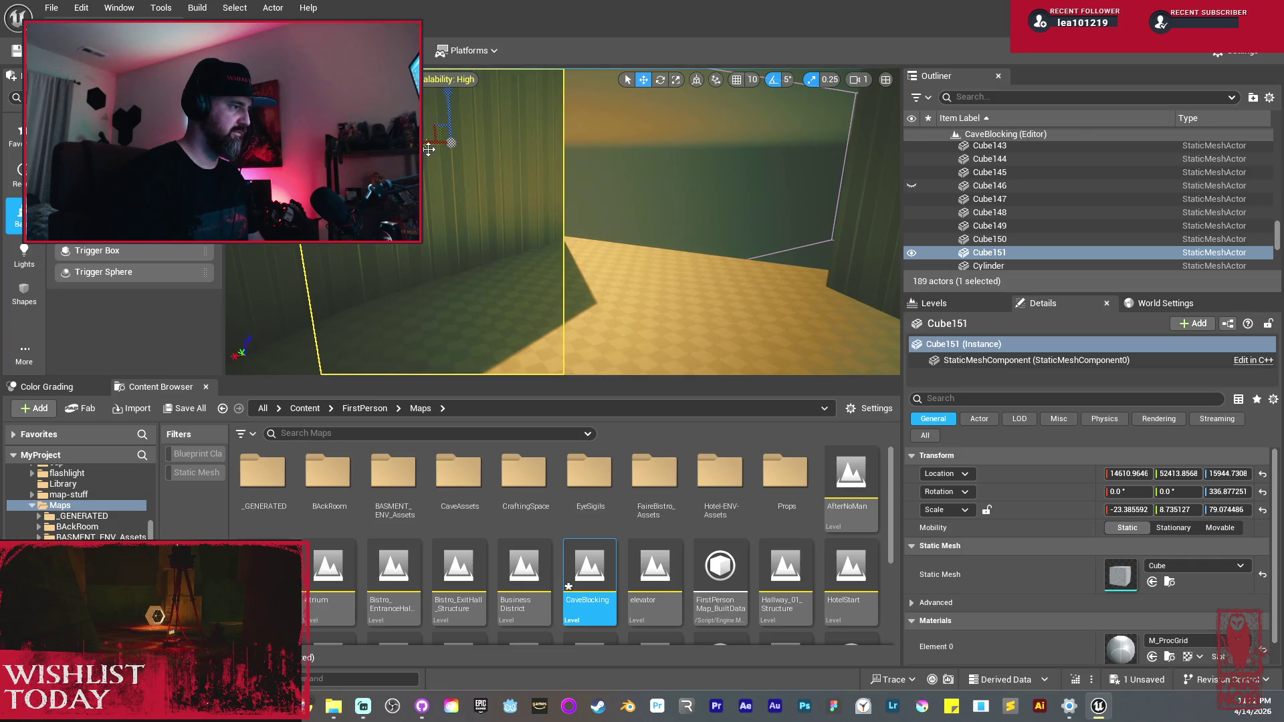
Step: Duplicate Cube151 as a new wall Cube152, turn it further, and move it right
drag(429, 148, 513, 166)
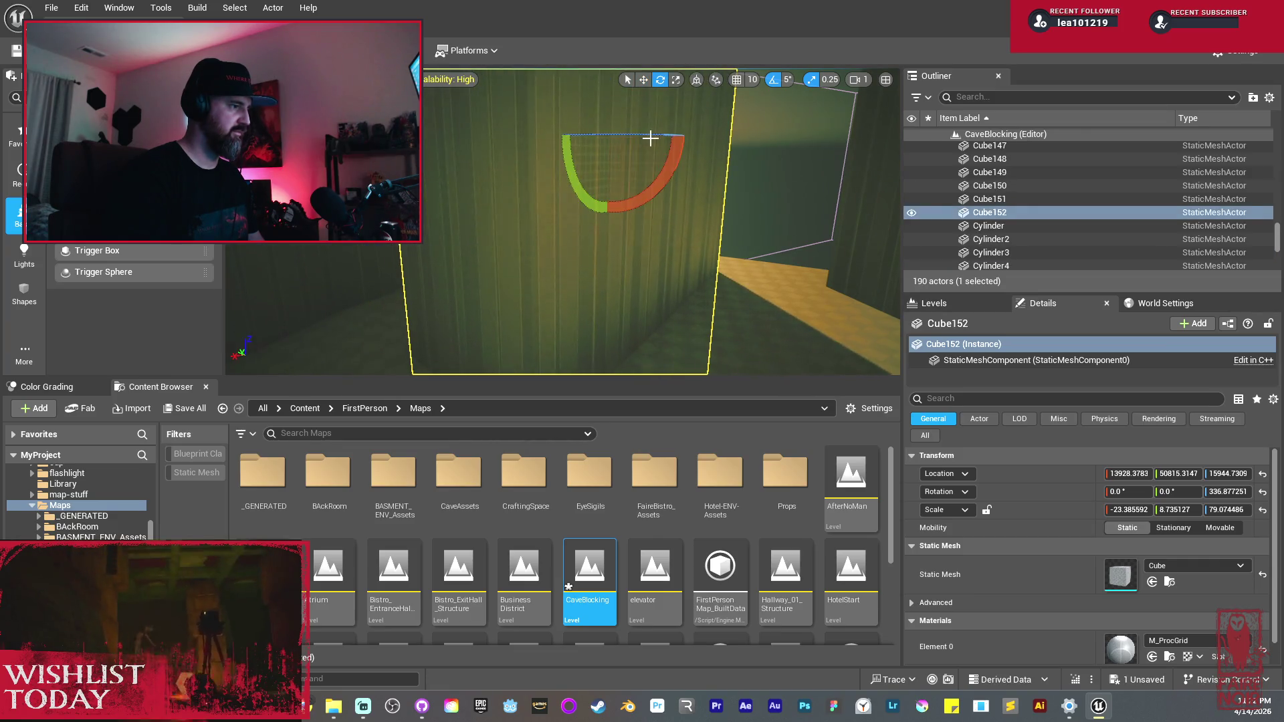
drag(528, 137, 535, 138)
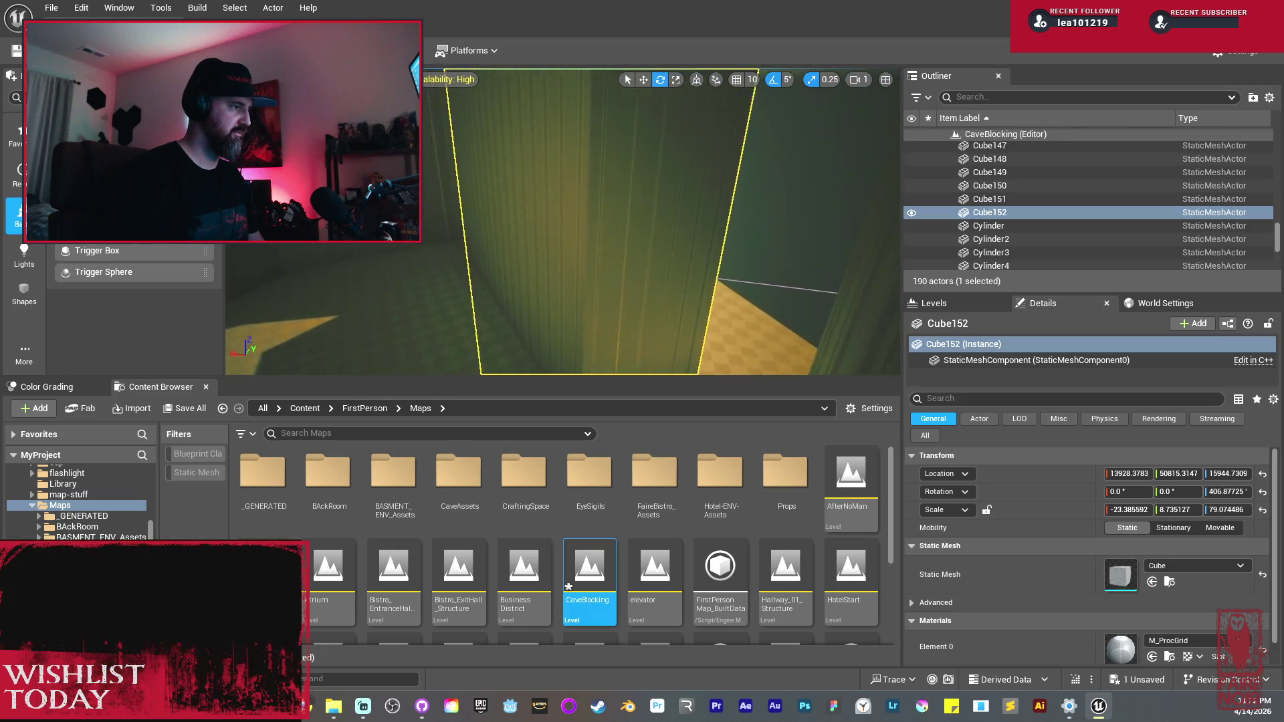
key(w)
mouse_move(588, 180)
mouse_down()
mouse_move(800, 177)
mouse_move(752, 180)
mouse_up()
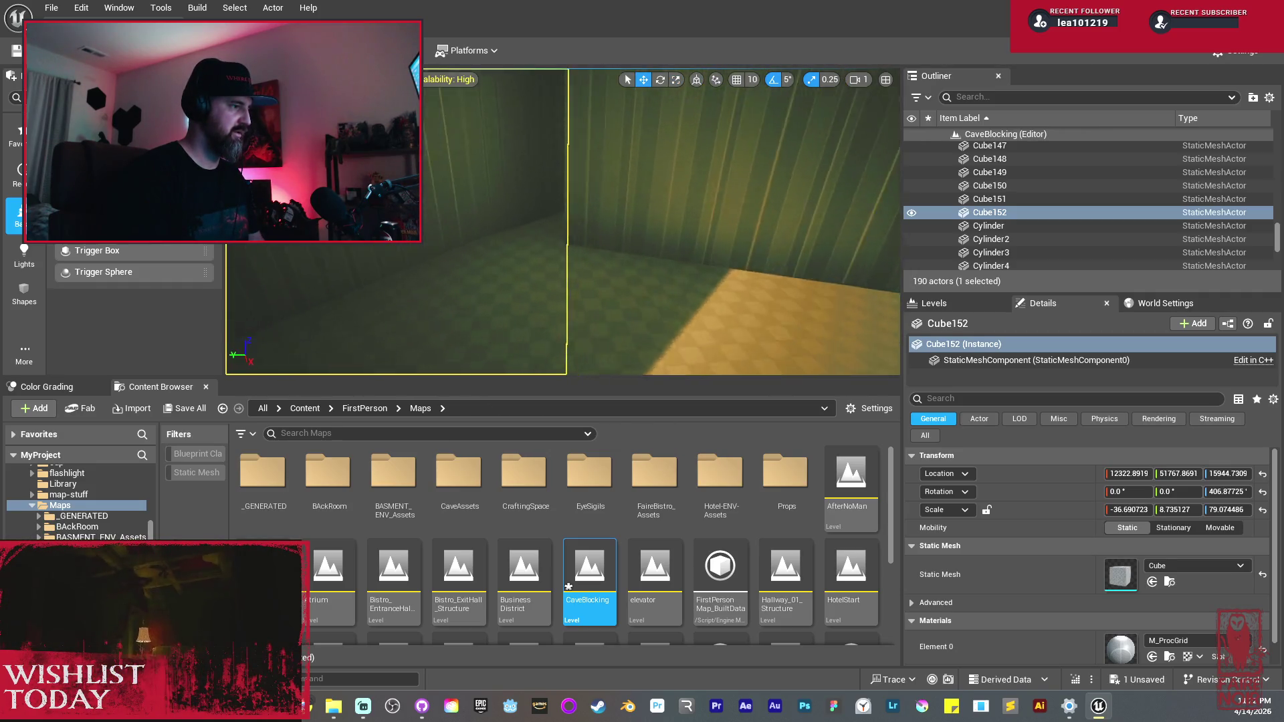
Step: Turn Cube152 another 10 degrees, reposition it along the floor, and save all changes
key(e)
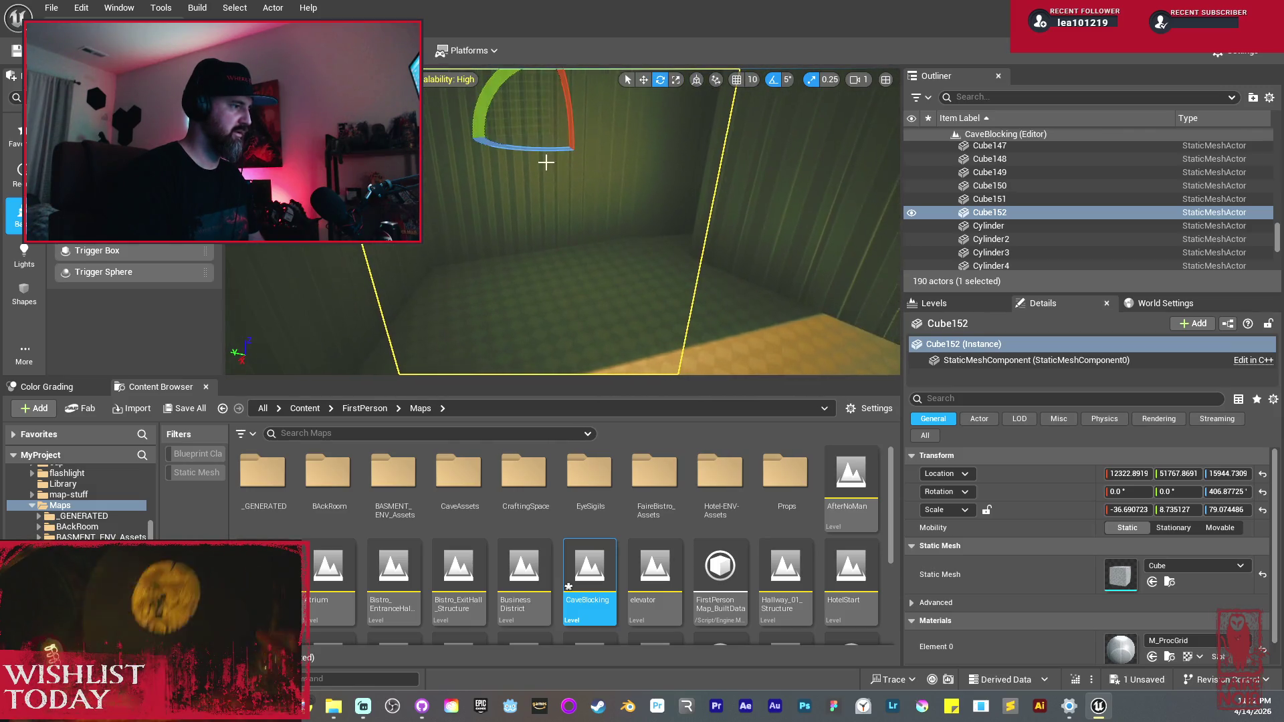
drag(622, 139, 588, 144)
key(w)
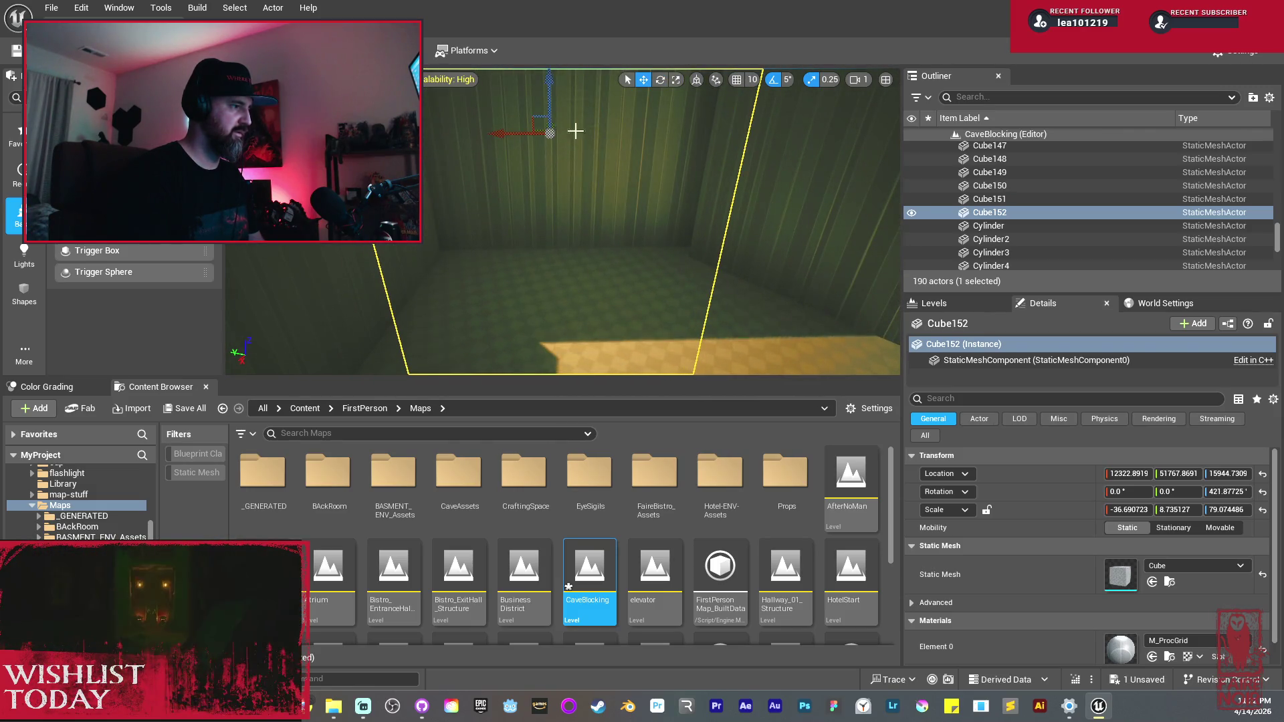
drag(648, 161, 702, 147)
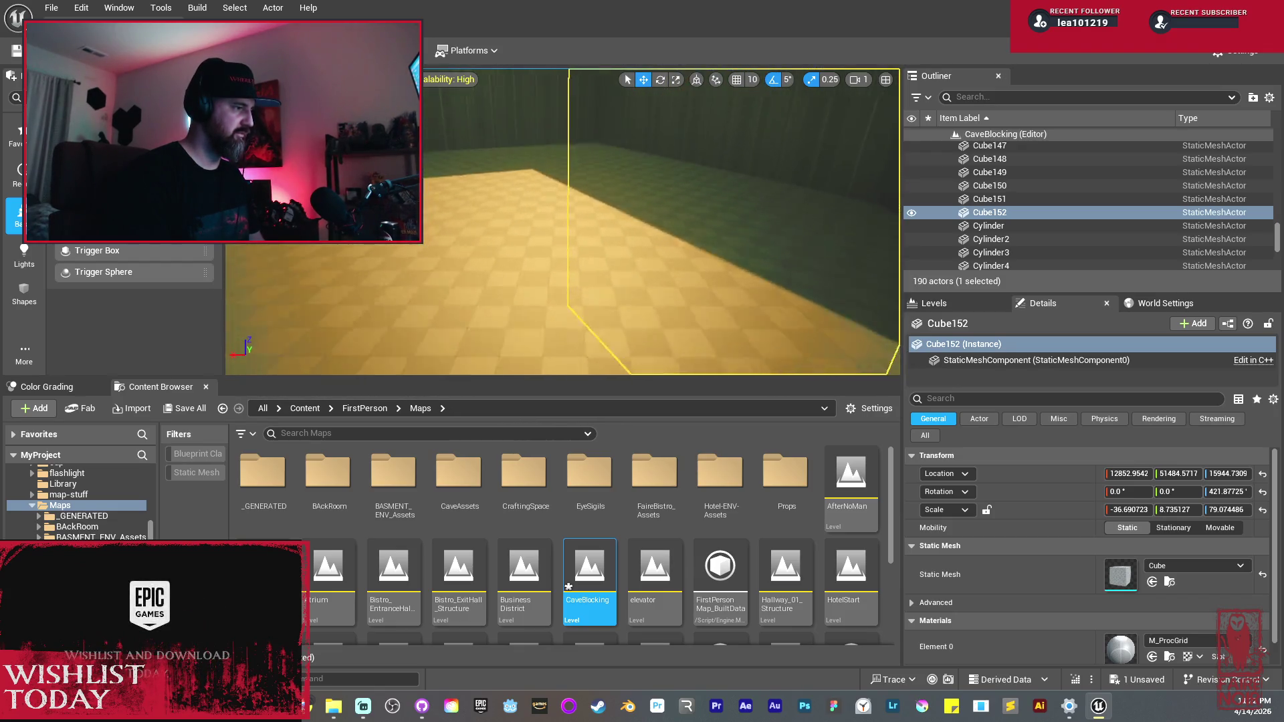
click(179, 411)
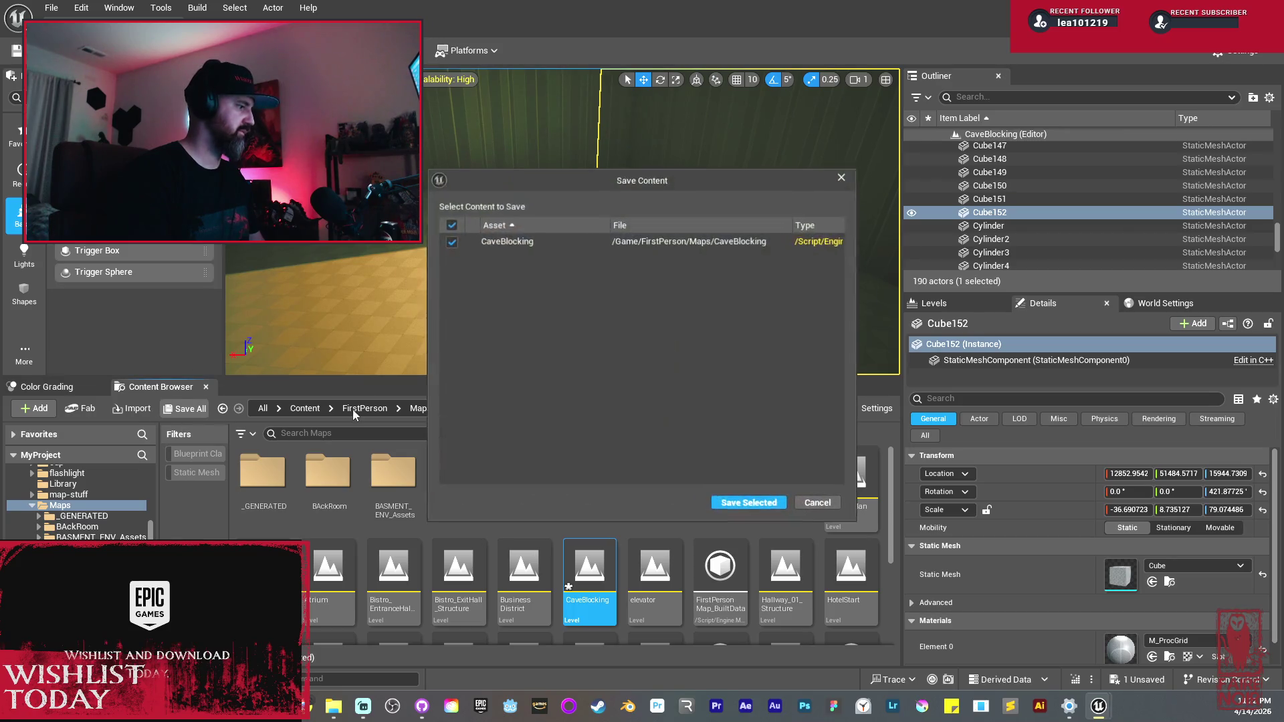
Step: Confirm saving the CaveBlocking level and show the Shapes category in Place Actors
click(748, 503)
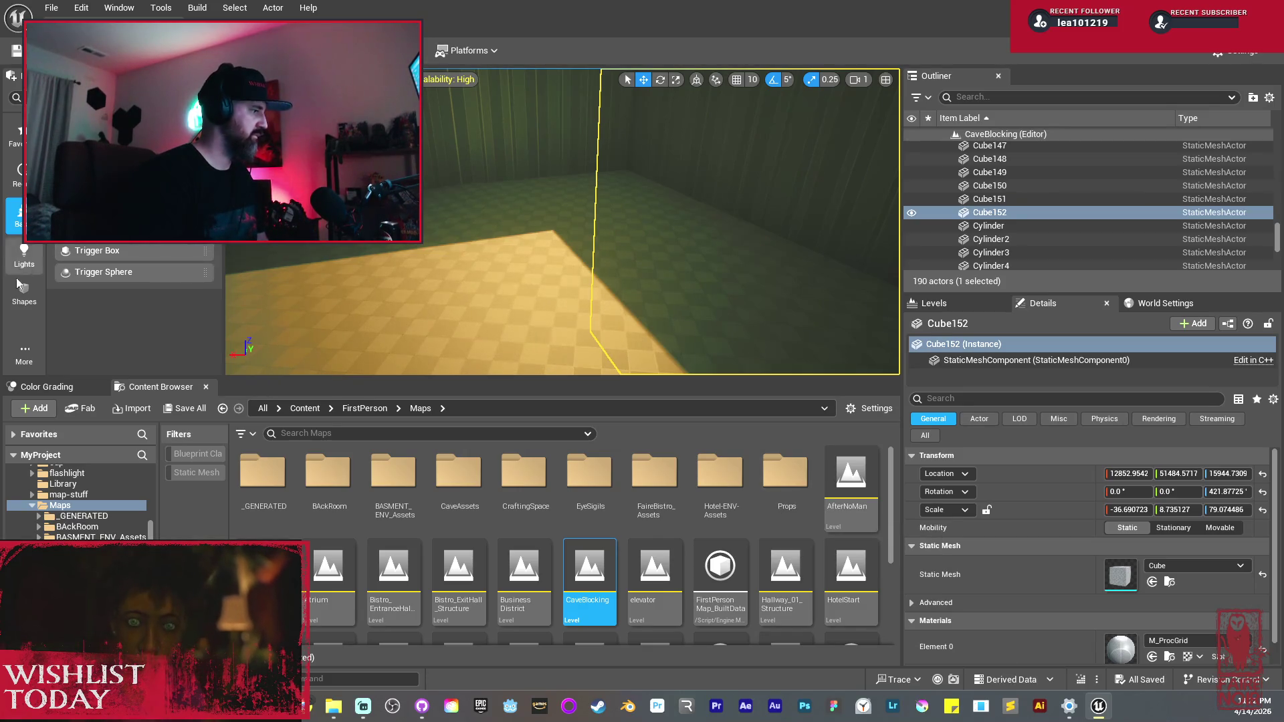
click(27, 298)
Step: Place a new cube on the room floor and apply the M_ProcGrid material to it
mouse_move(134, 207)
mouse_down()
mouse_move(450, 301)
mouse_move(487, 281)
mouse_up()
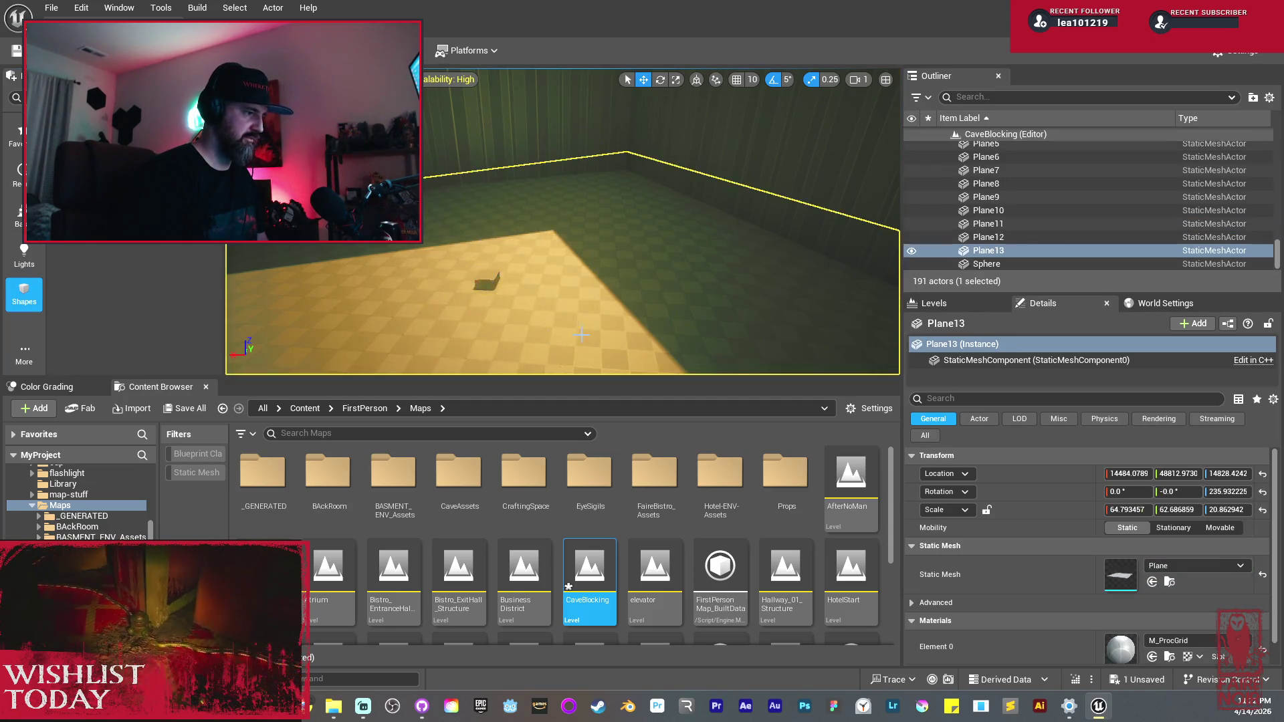
click(1170, 656)
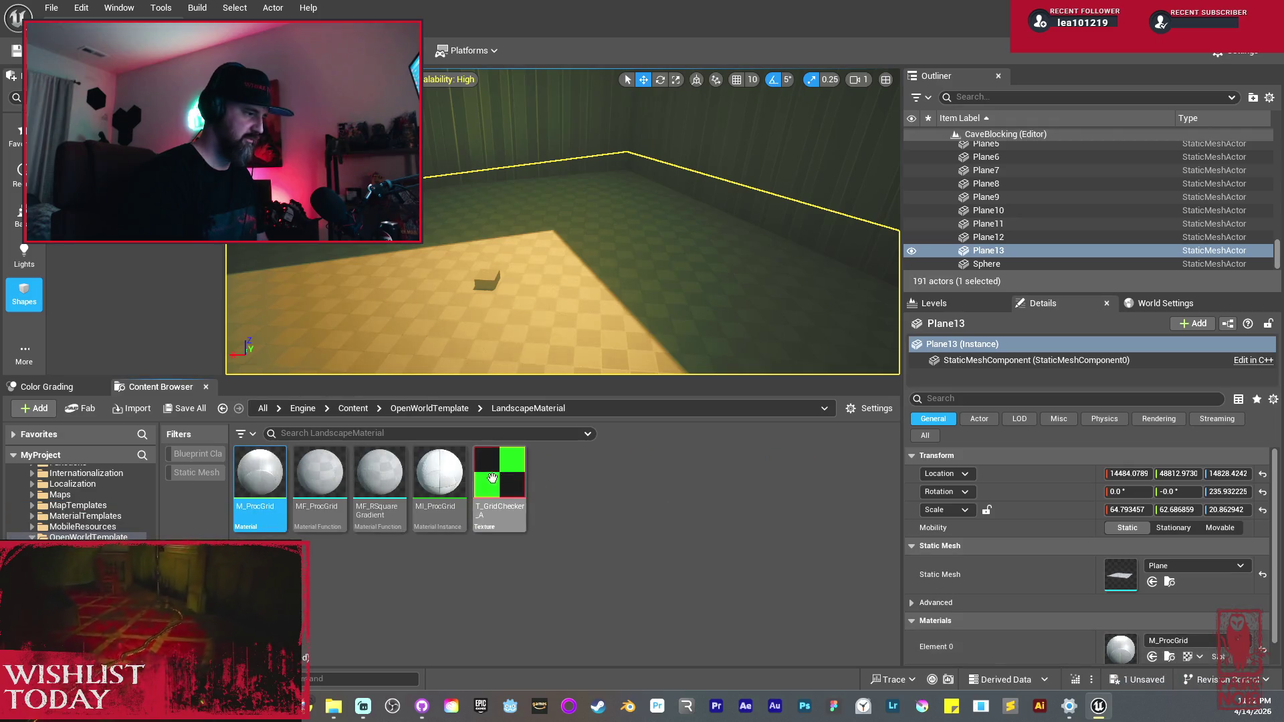
click(488, 281)
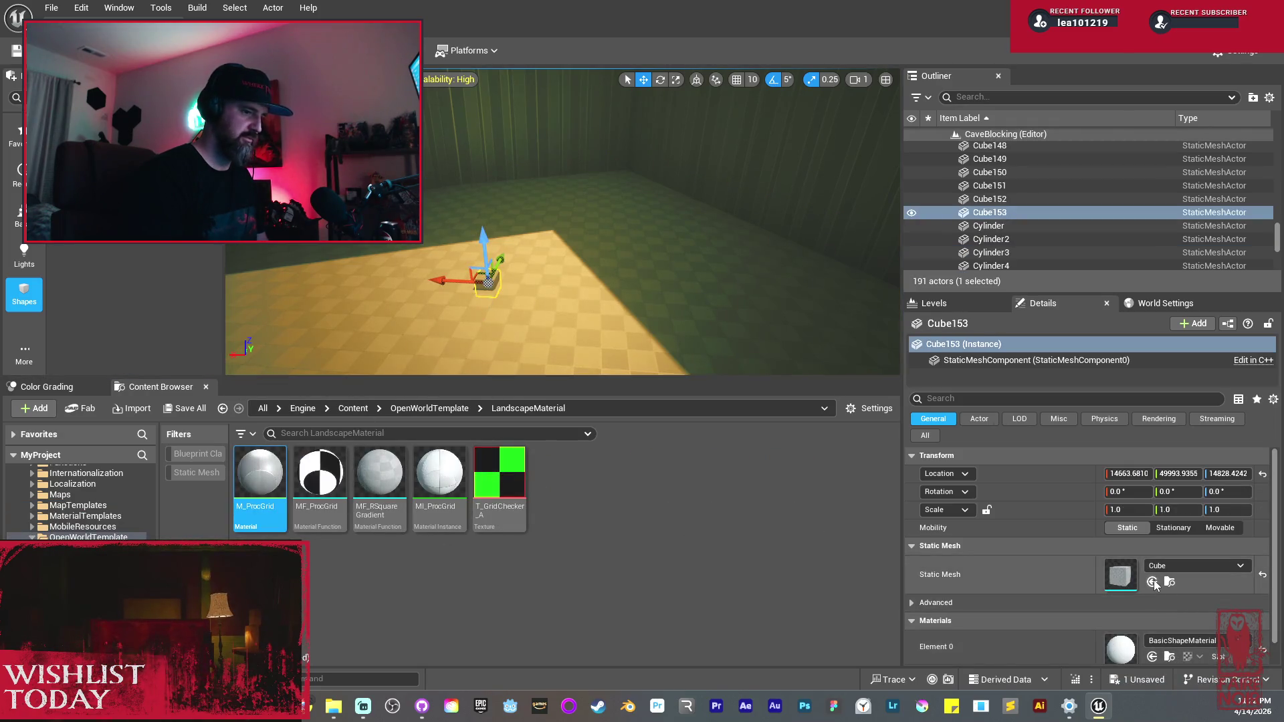
click(1151, 657)
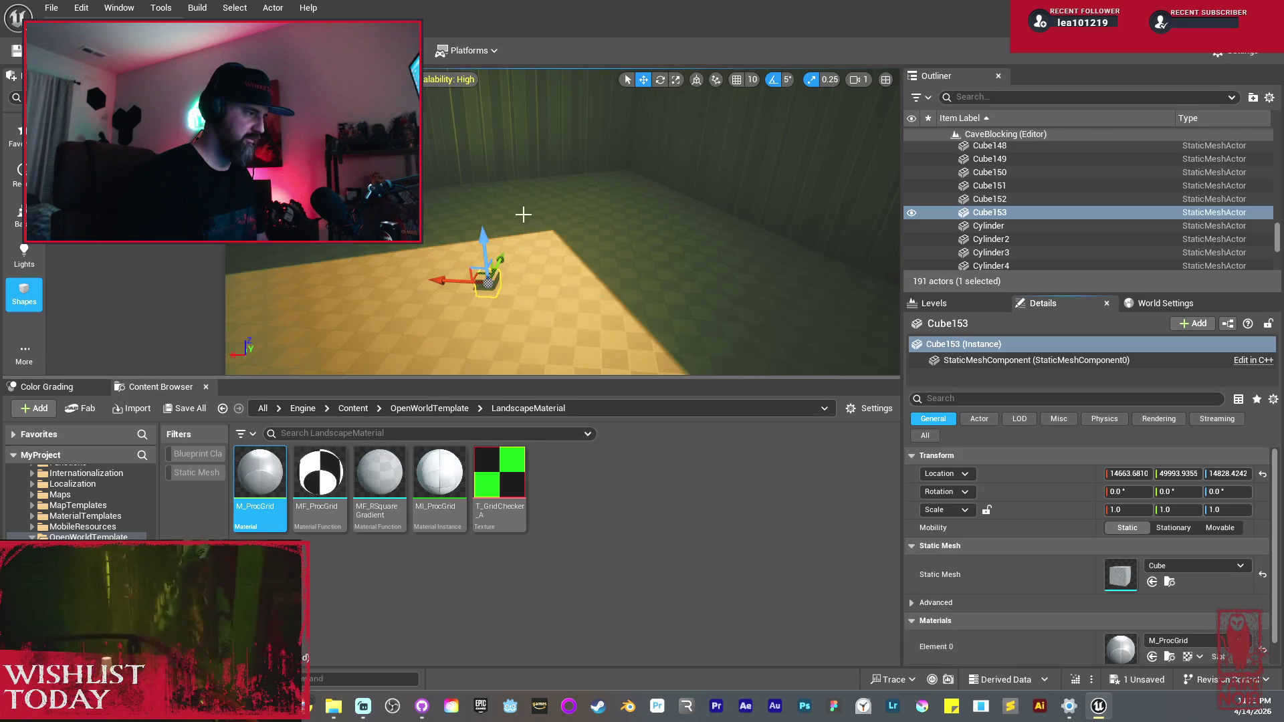
key(w)
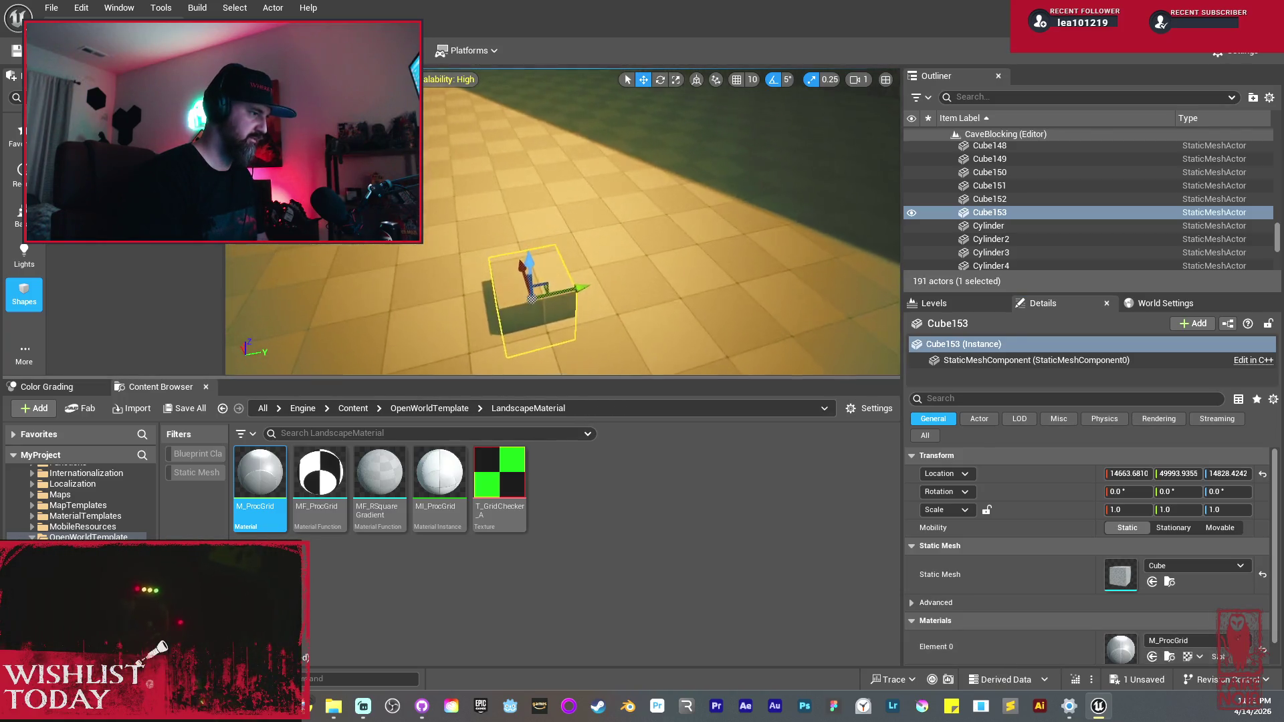
key(s)
Step: Shape Cube153 into a thin, tall wall (scale 13.25, 0.5, 14.75) and slide it into position
mouse_move(551, 207)
mouse_down()
mouse_move(547, 110)
mouse_move(589, 268)
mouse_up()
drag(600, 175, 581, 168)
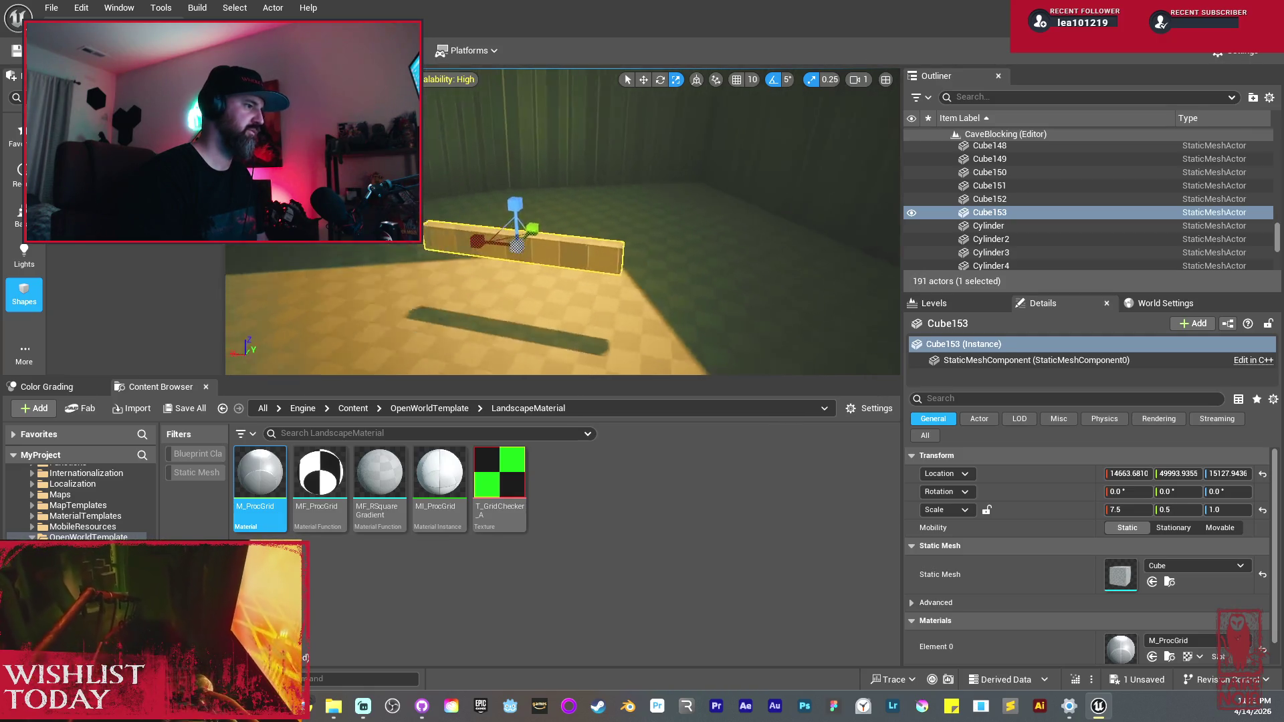
drag(551, 236, 551, 236)
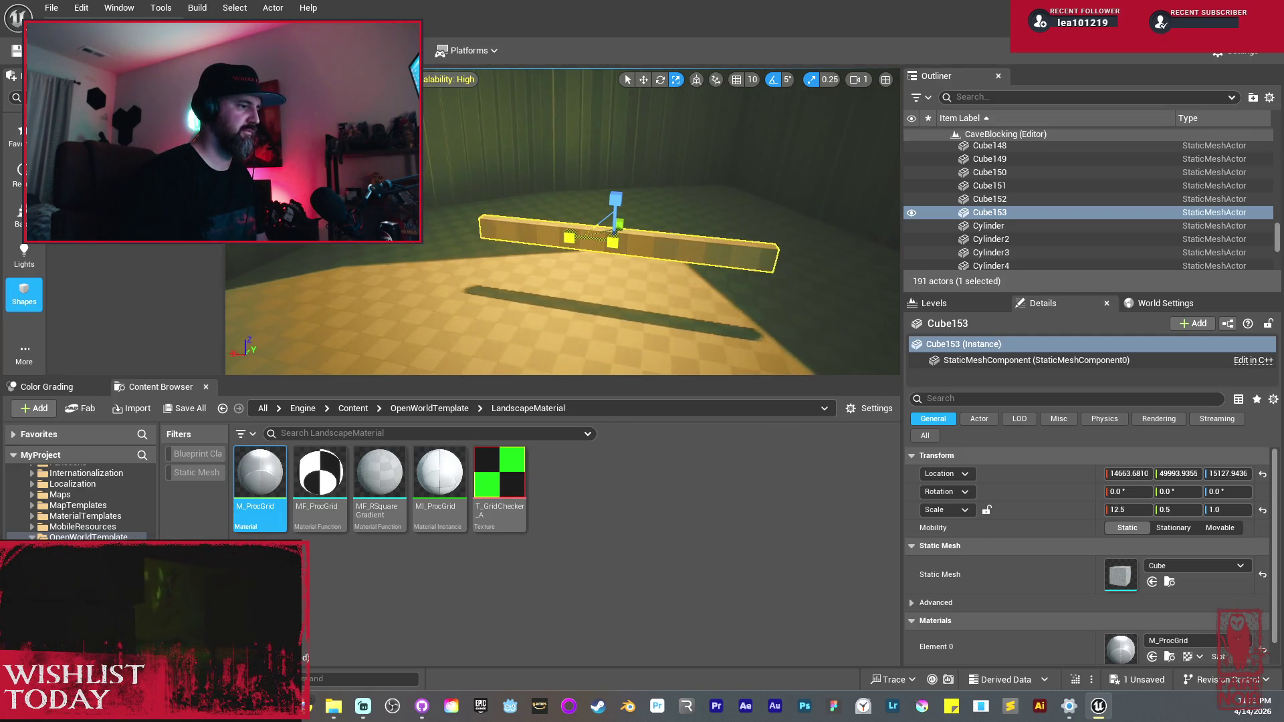
drag(629, 195, 629, 137)
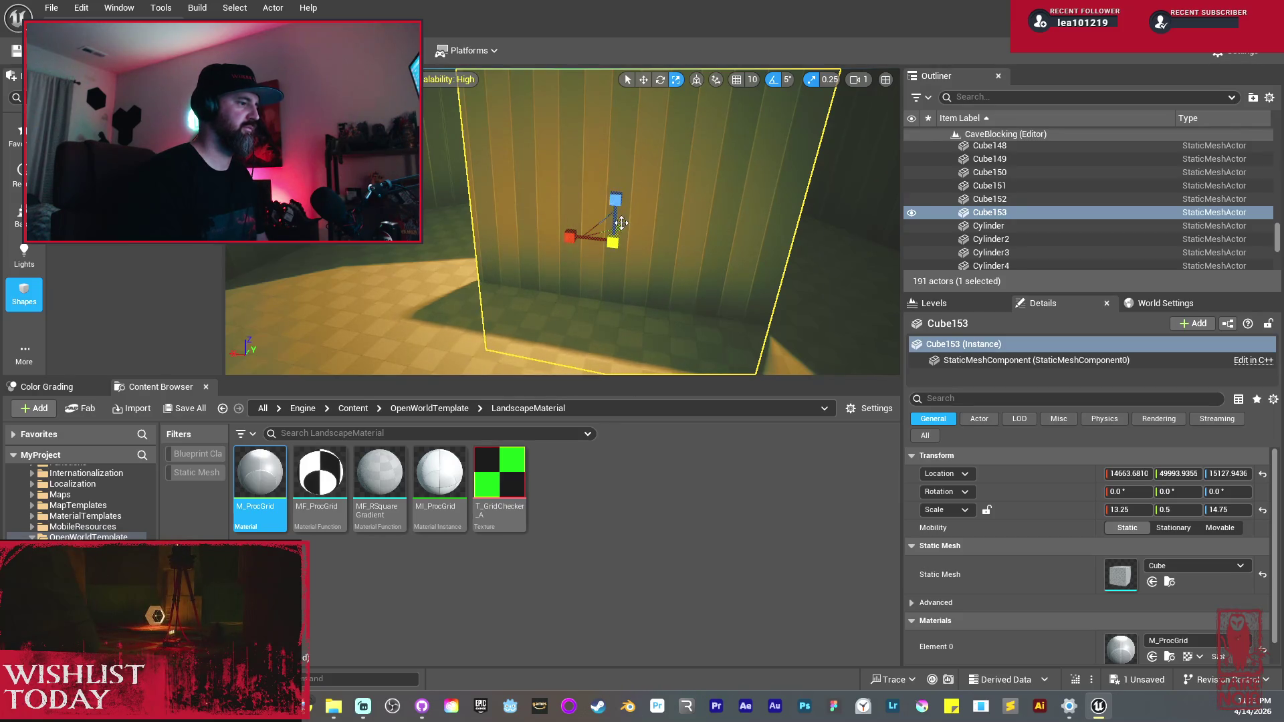
key(f)
drag(571, 205, 558, 151)
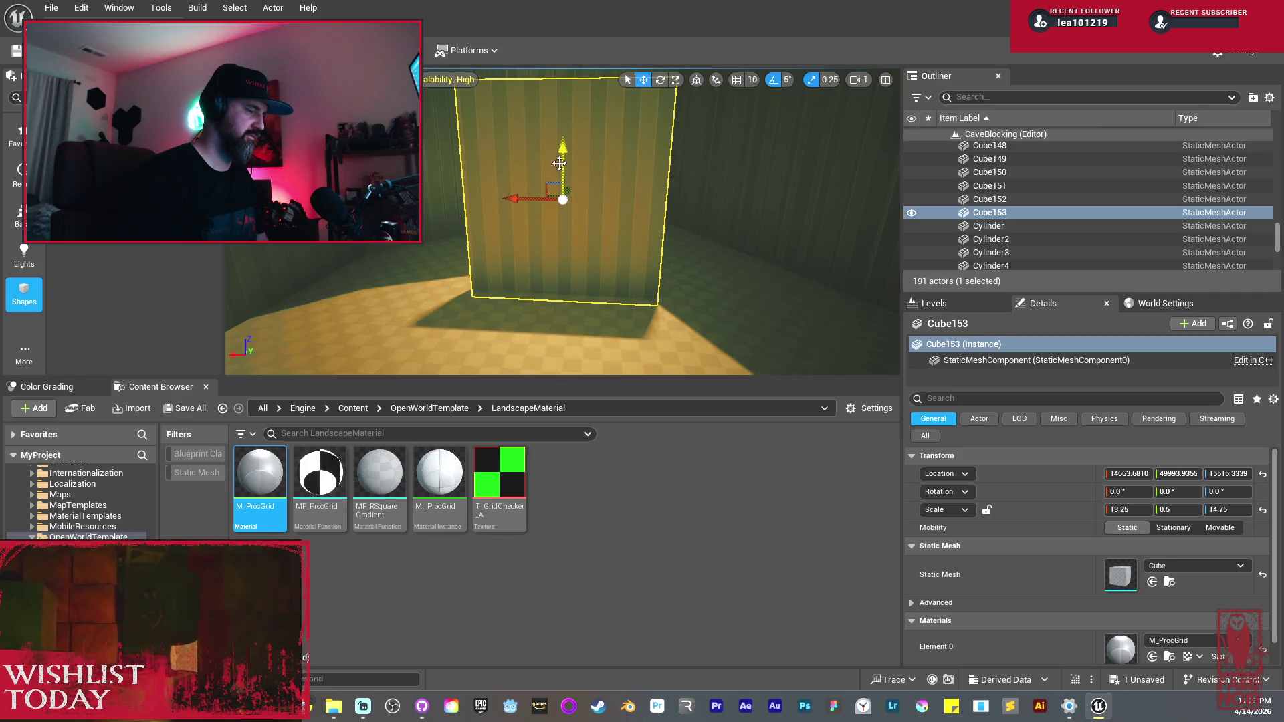
scroll(530, 238, up, 3)
drag(506, 247, 367, 256)
drag(582, 262, 563, 281)
key(f)
mouse_move(562, 220)
mouse_down()
mouse_move(535, 244)
mouse_move(683, 279)
mouse_up()
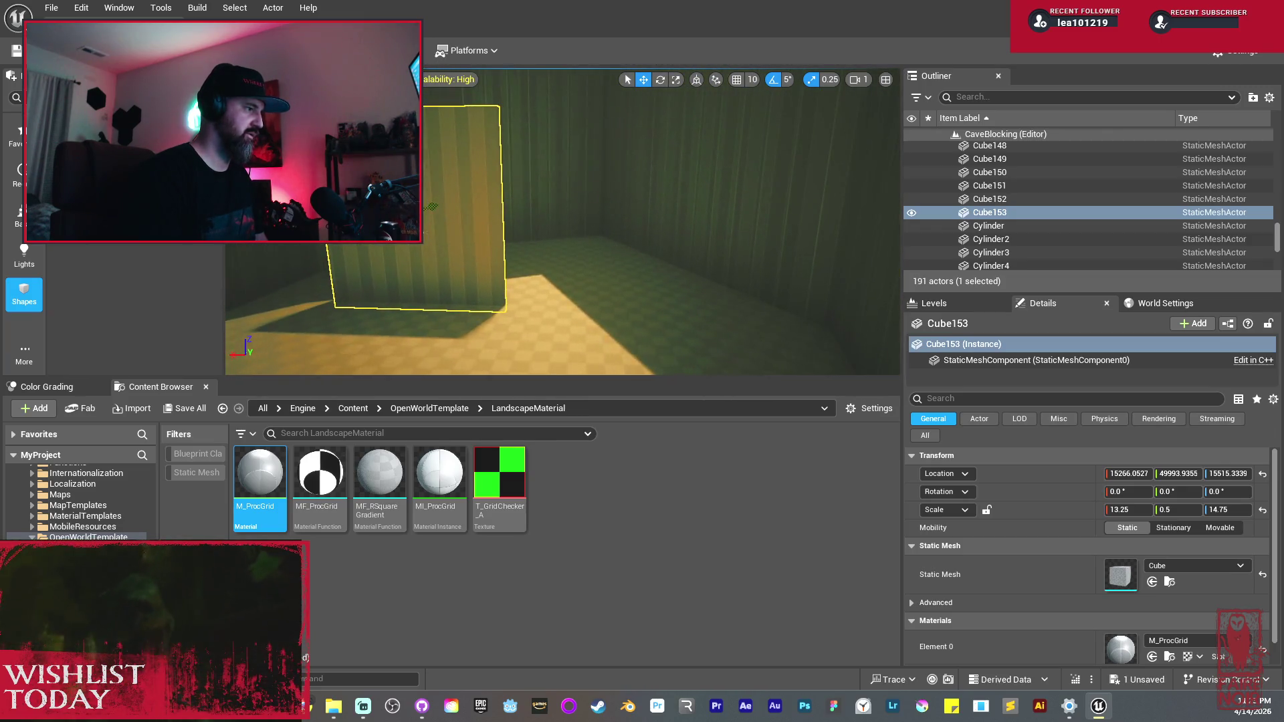
drag(381, 226, 480, 228)
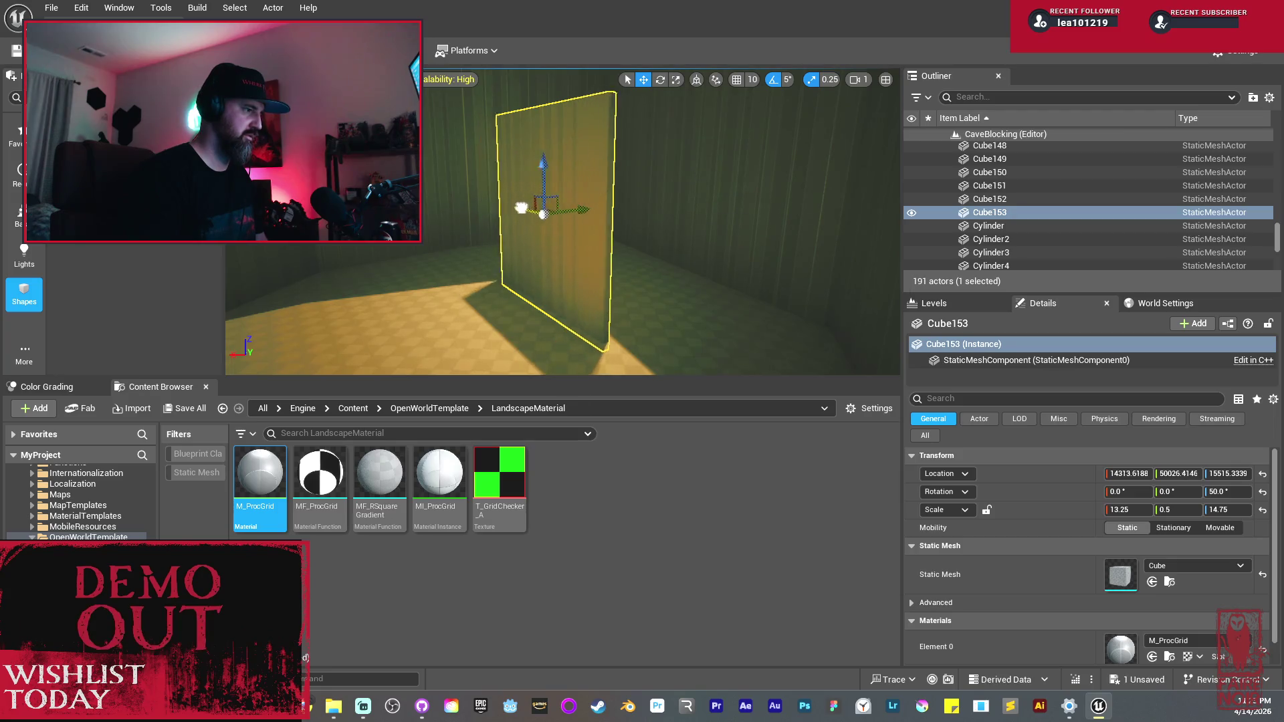
Step: Select another existing wall segment and duplicate it as Cube154, moving the copy across
drag(567, 235, 587, 215)
click(573, 215)
click(459, 252)
drag(459, 252, 484, 232)
mouse_move(477, 125)
alt+mouse_down()
mouse_move(661, 183)
mouse_move(654, 165)
alt+mouse_up()
Step: Rotate Cube154 by 40°, narrow it to Y scale 5.44, and slide it into place
key(e)
drag(574, 146, 671, 131)
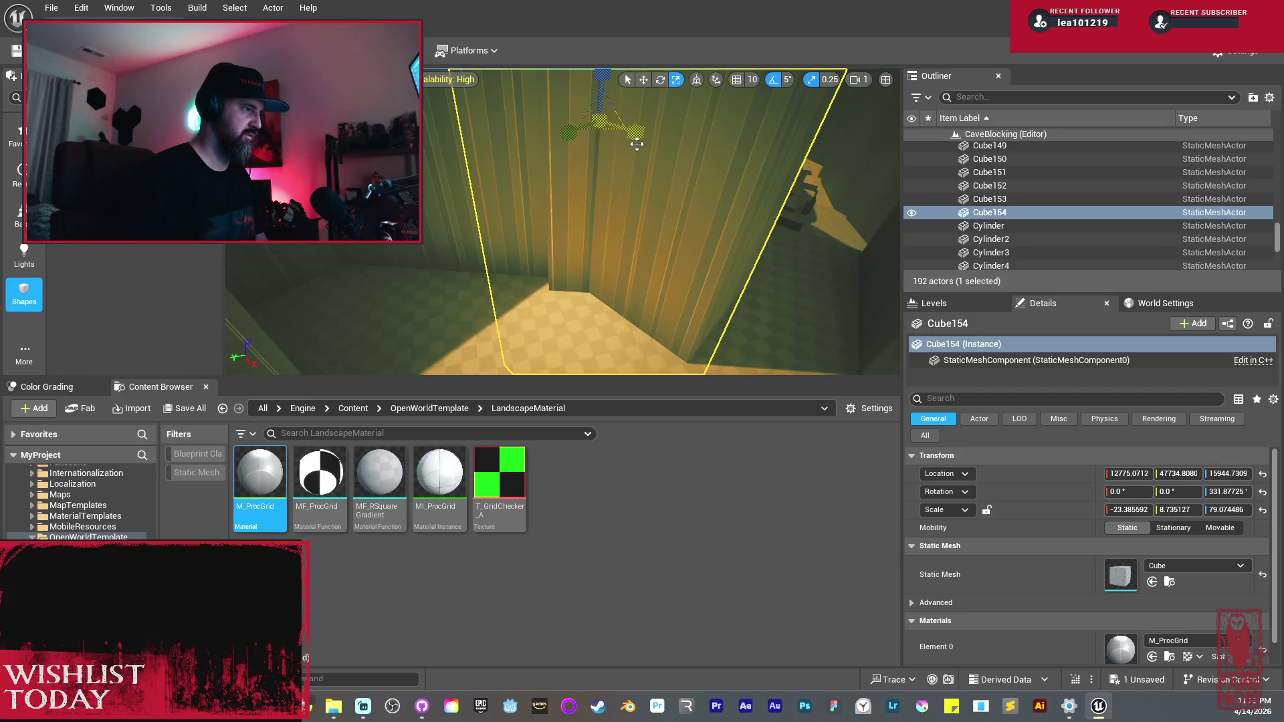
mouse_move(1129, 510)
mouse_down()
mouse_move(1105, 509)
mouse_move(1169, 510)
mouse_up()
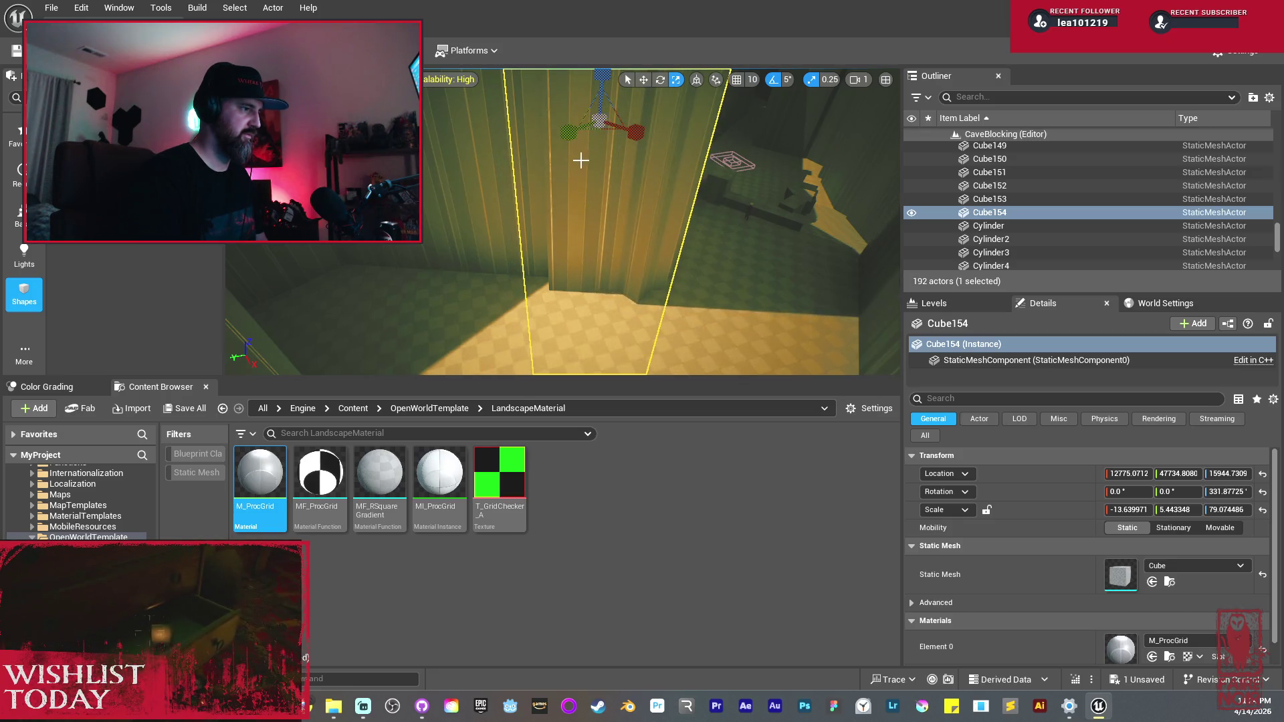
key(w)
drag(692, 152, 710, 218)
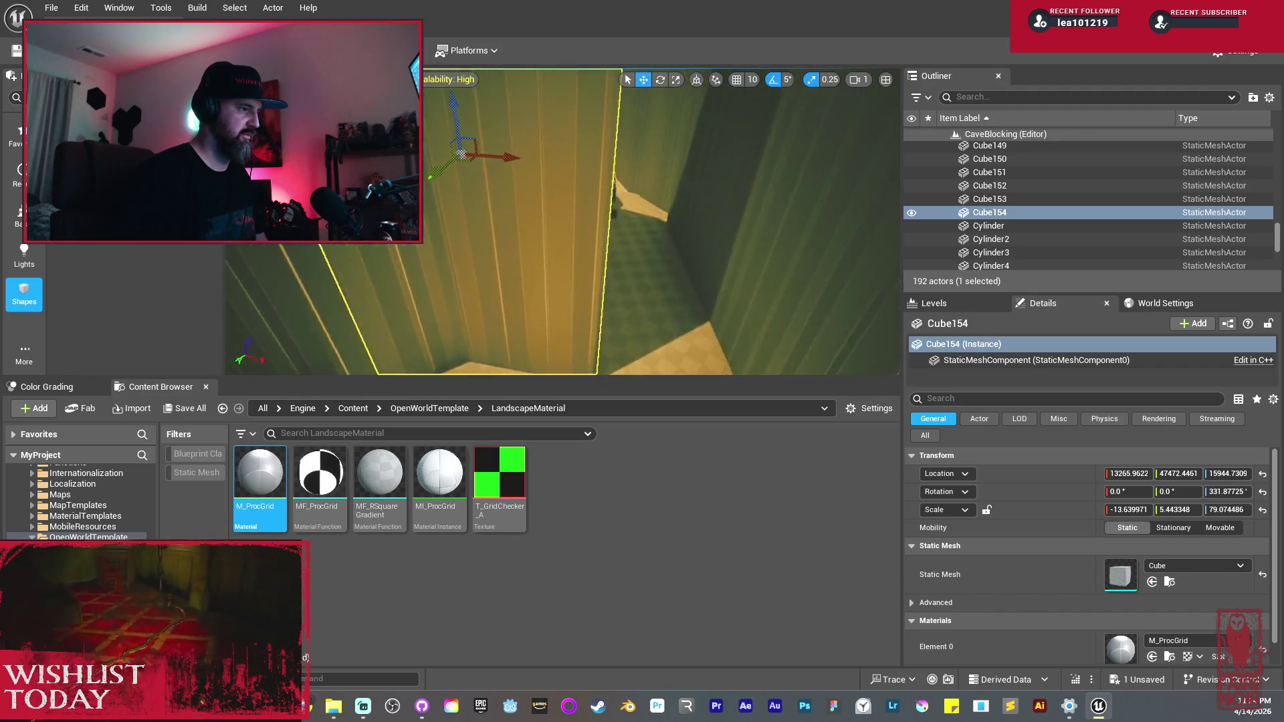
key(s)
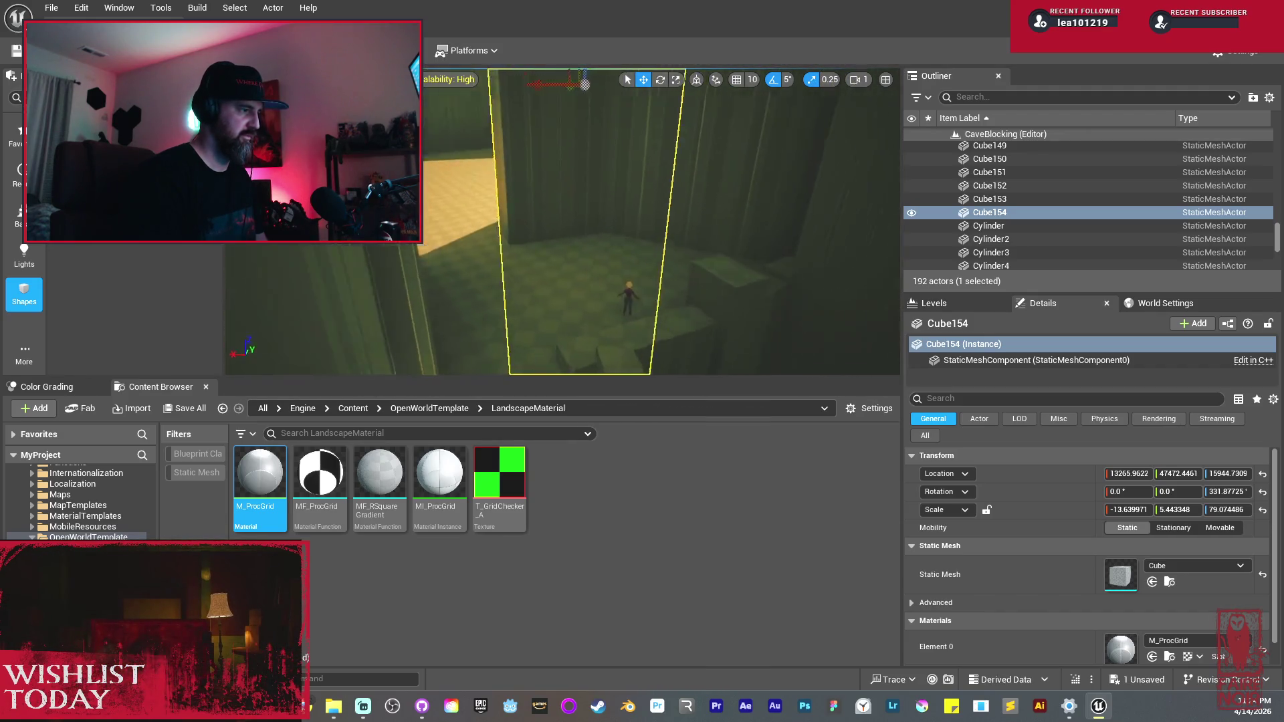
key(a)
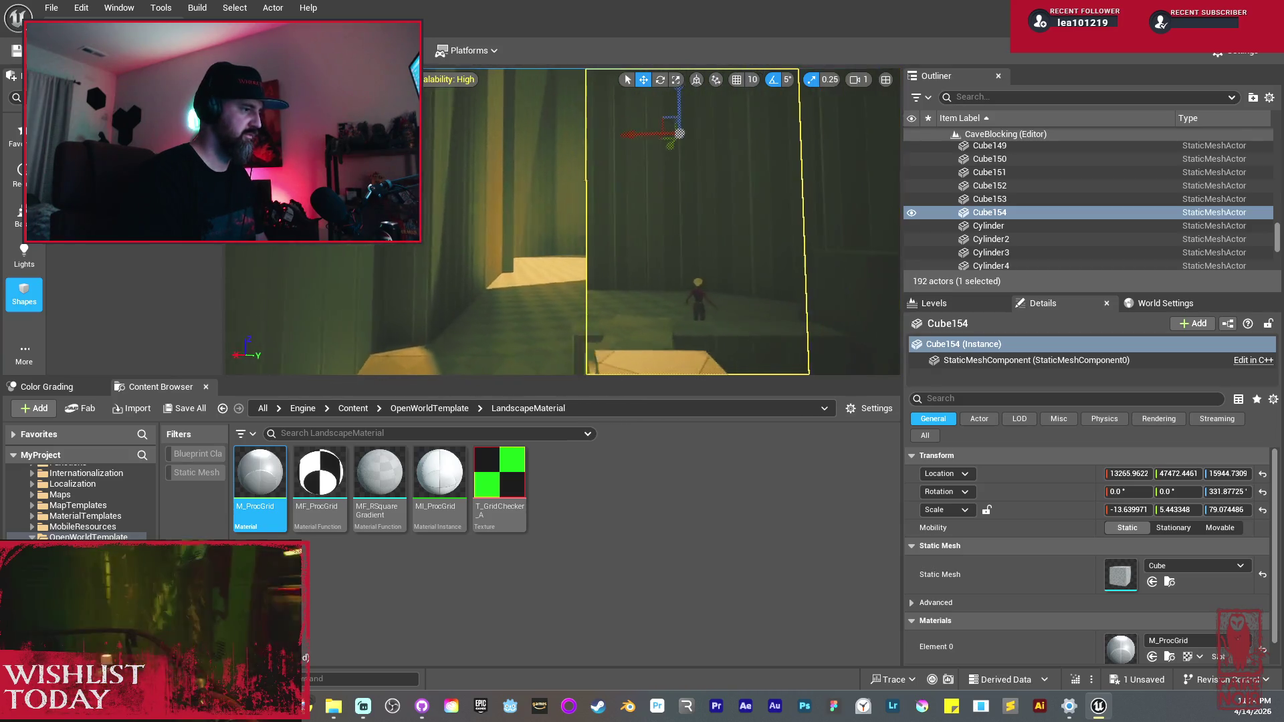
key(a)
key(w)
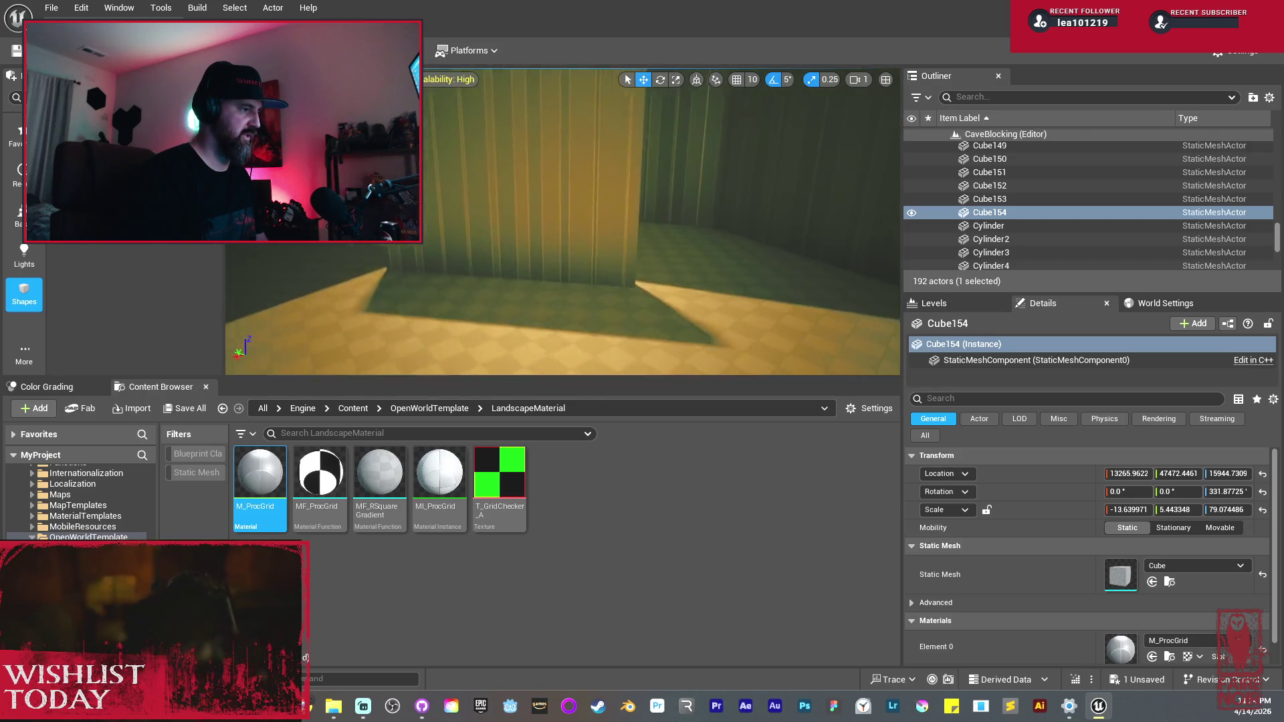
Step: Make the first angled wall taller, toward Z scale 21.75, and shift it sideways
click(595, 227)
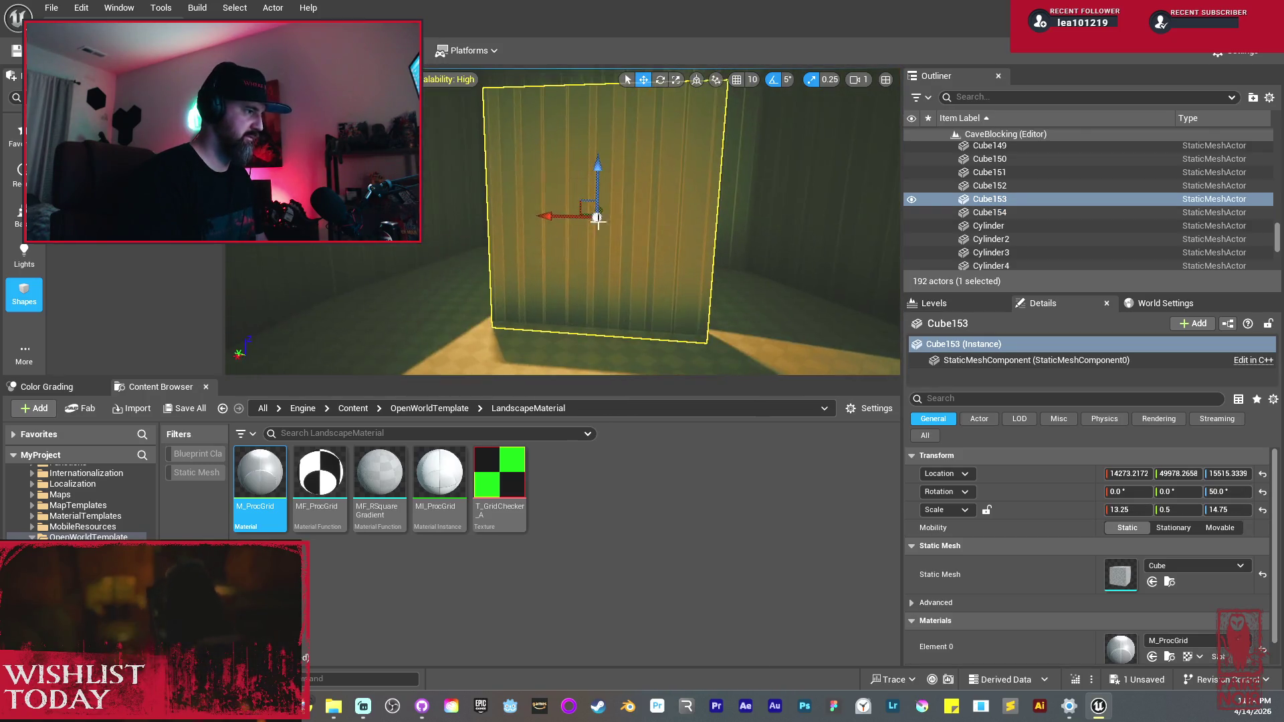
key(w)
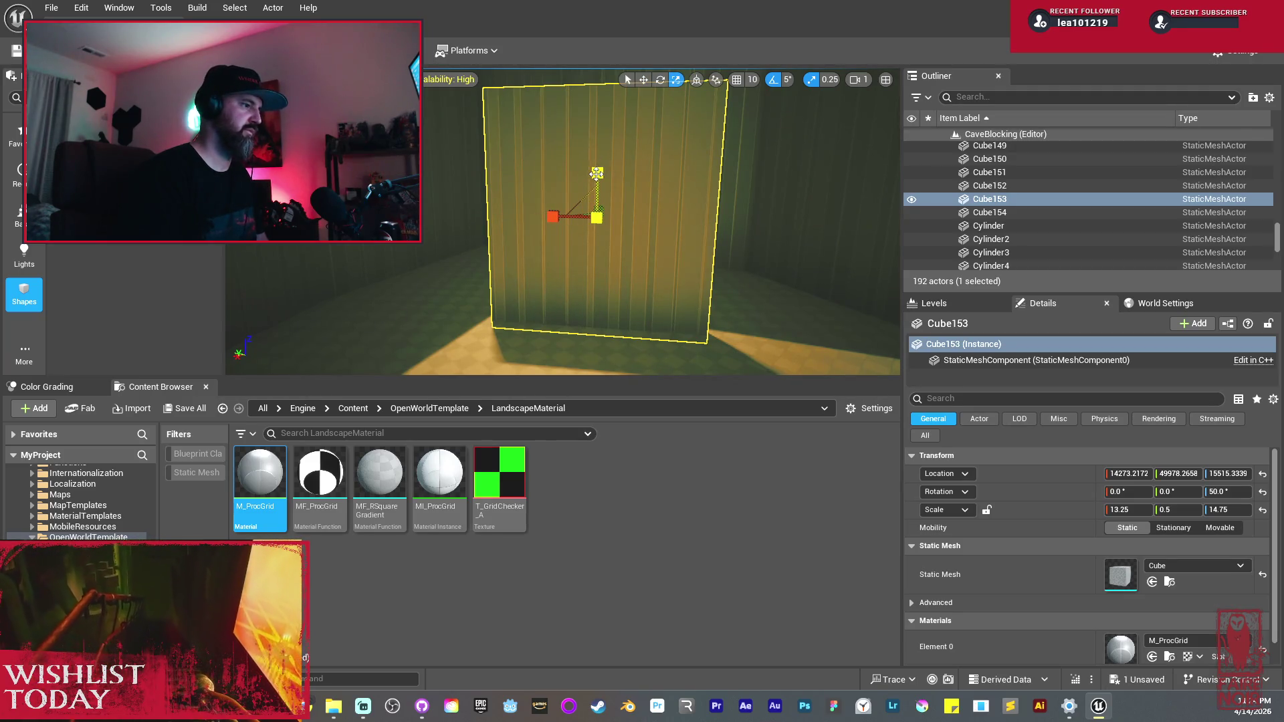
drag(596, 173, 596, 154)
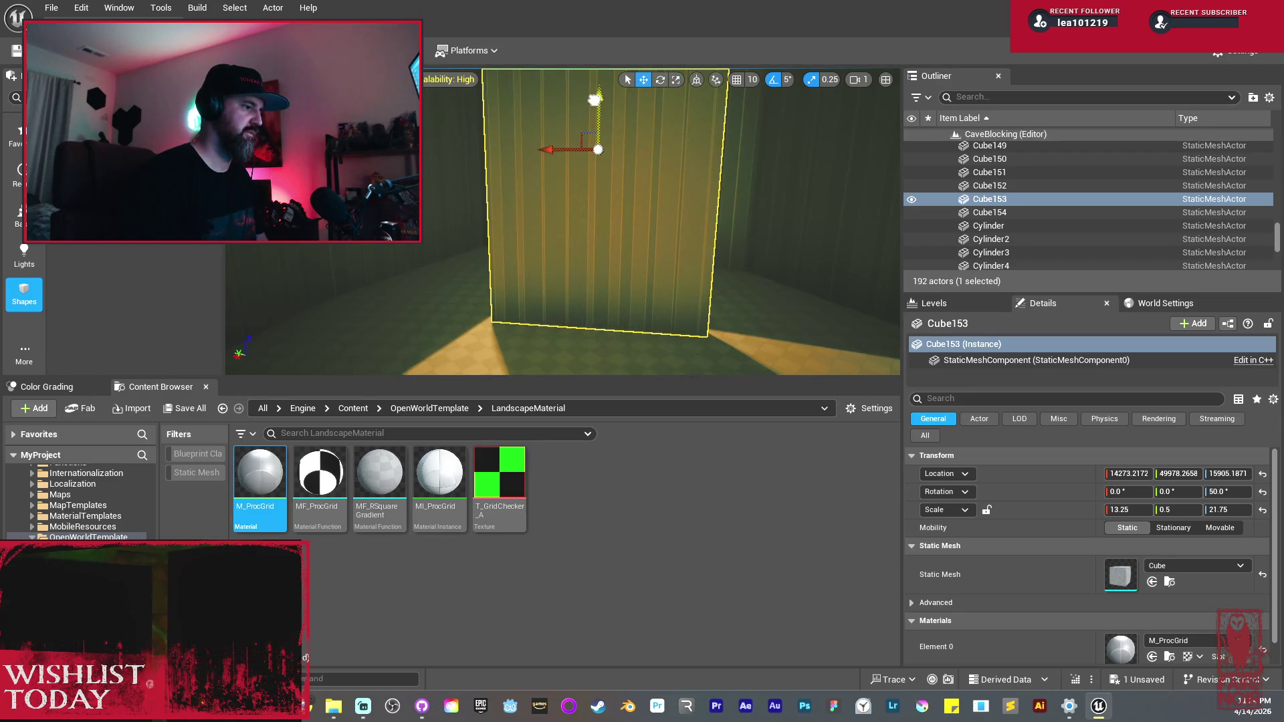
mouse_move(581, 150)
mouse_down()
mouse_move(489, 150)
mouse_move(461, 166)
mouse_move(713, 238)
mouse_move(678, 246)
mouse_up()
click(536, 228)
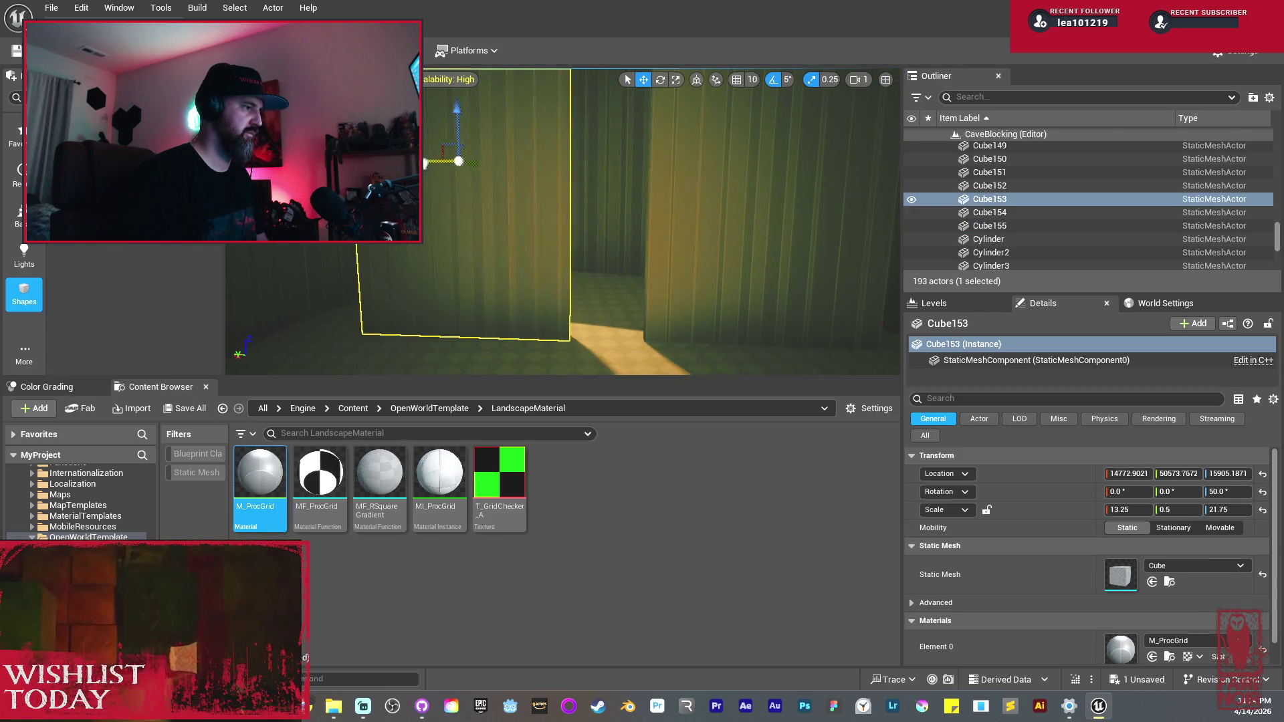
mouse_move(478, 221)
mouse_down()
mouse_move(391, 222)
mouse_move(475, 222)
mouse_up()
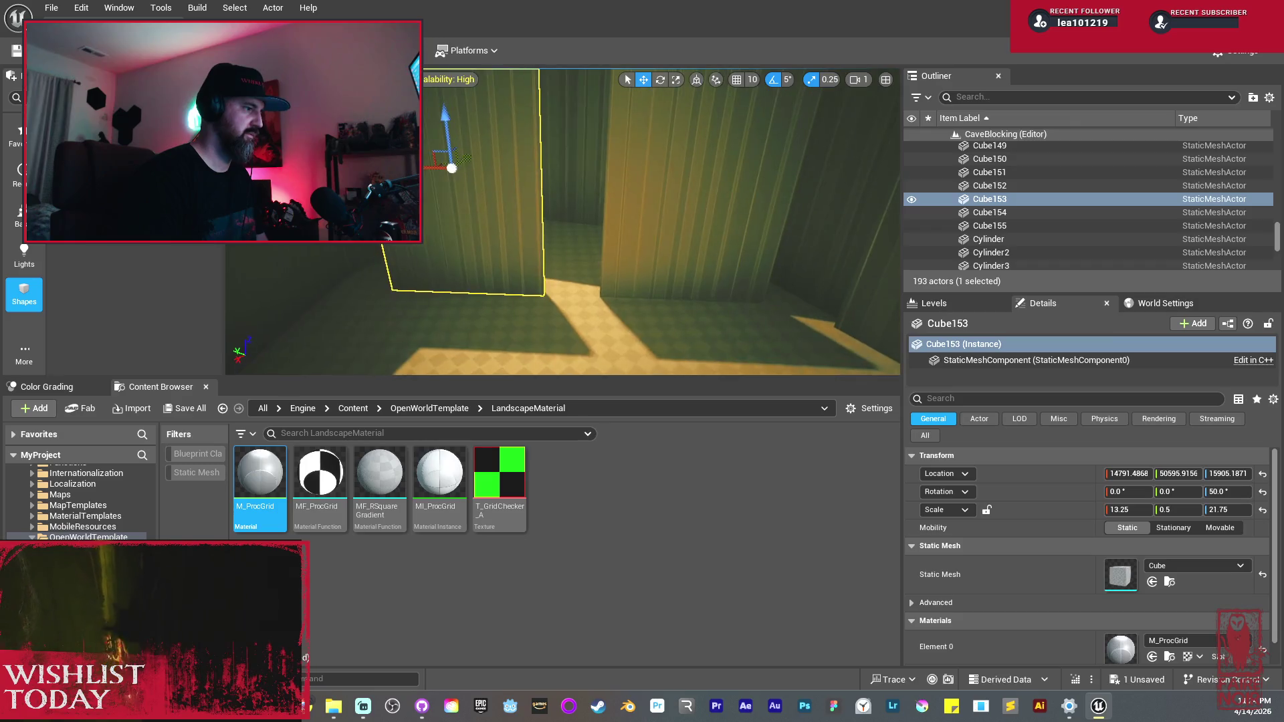
Step: Delete the extra duplicated wall, then narrow the angled wall to X scale 10.75 and nudge it into place
key(Delete)
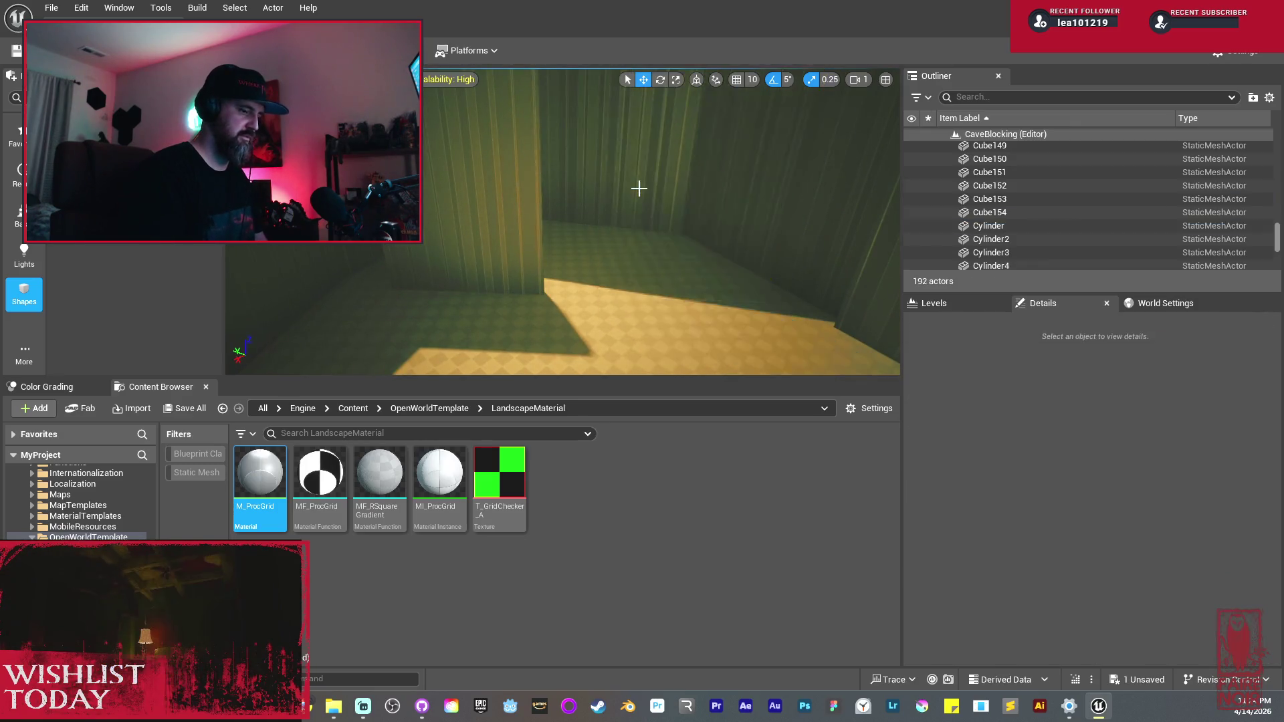
click(446, 175)
key(r)
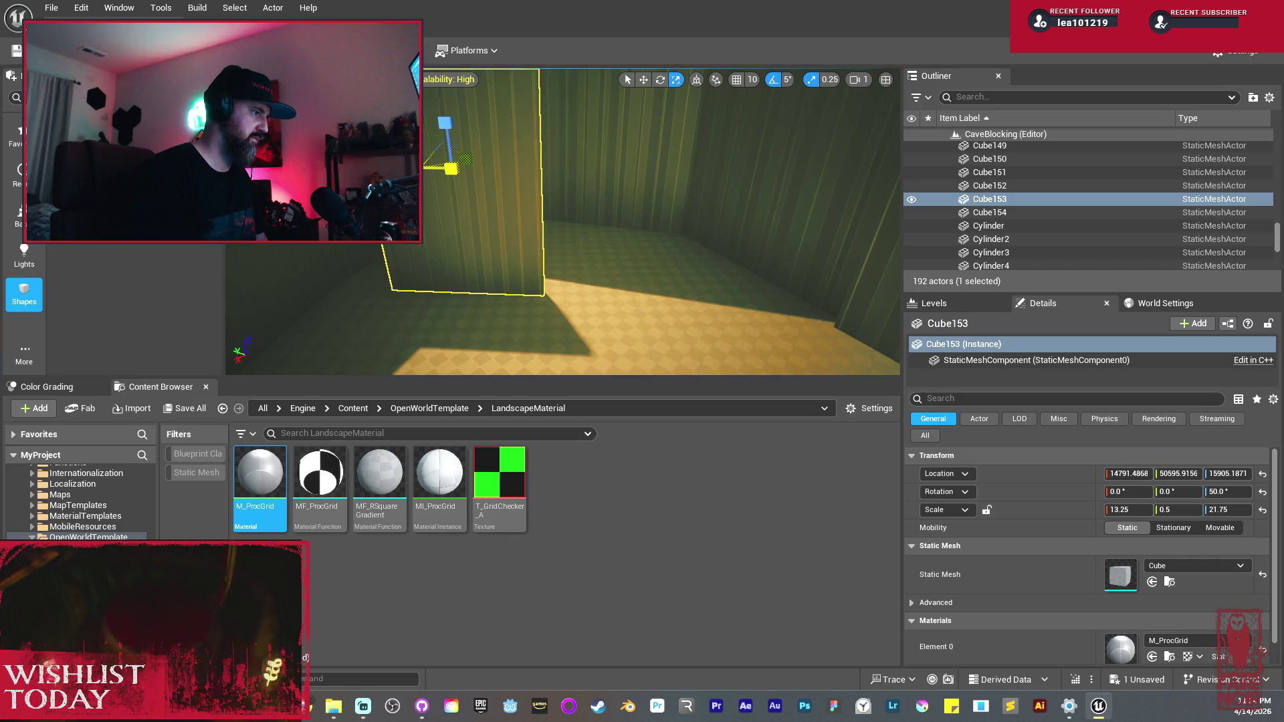
drag(434, 166, 428, 167)
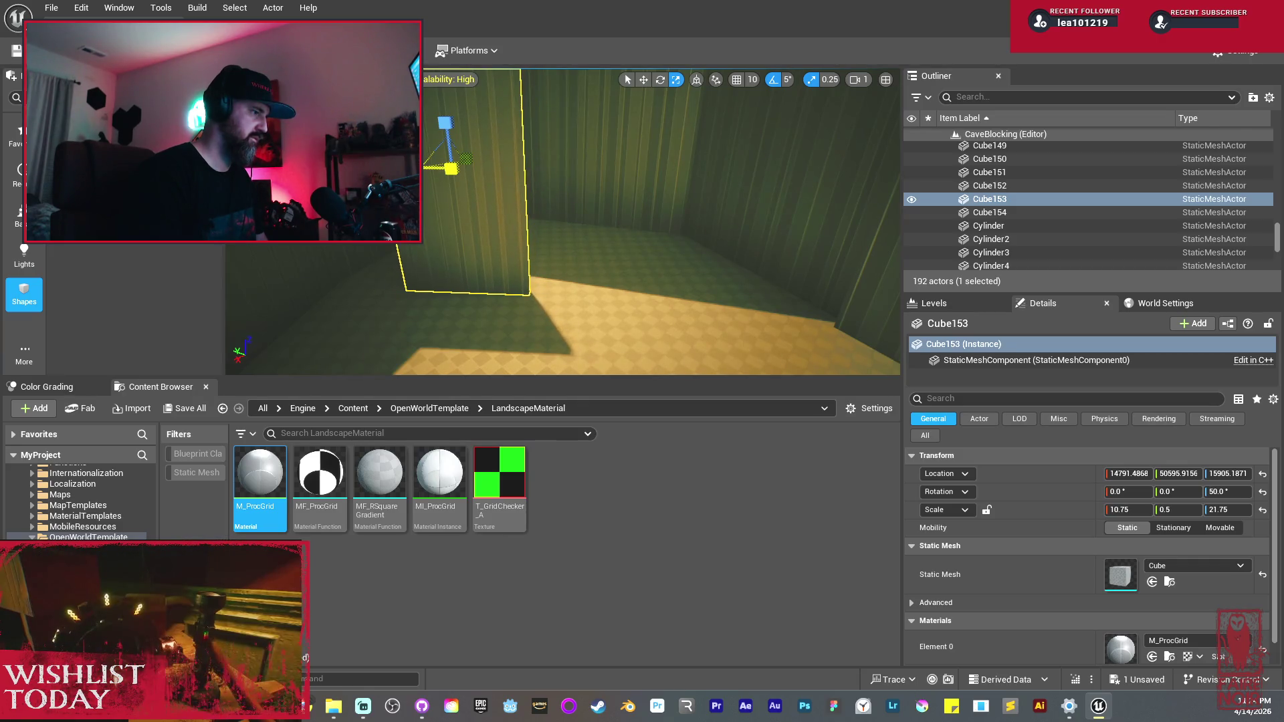
key(w)
drag(438, 179, 453, 178)
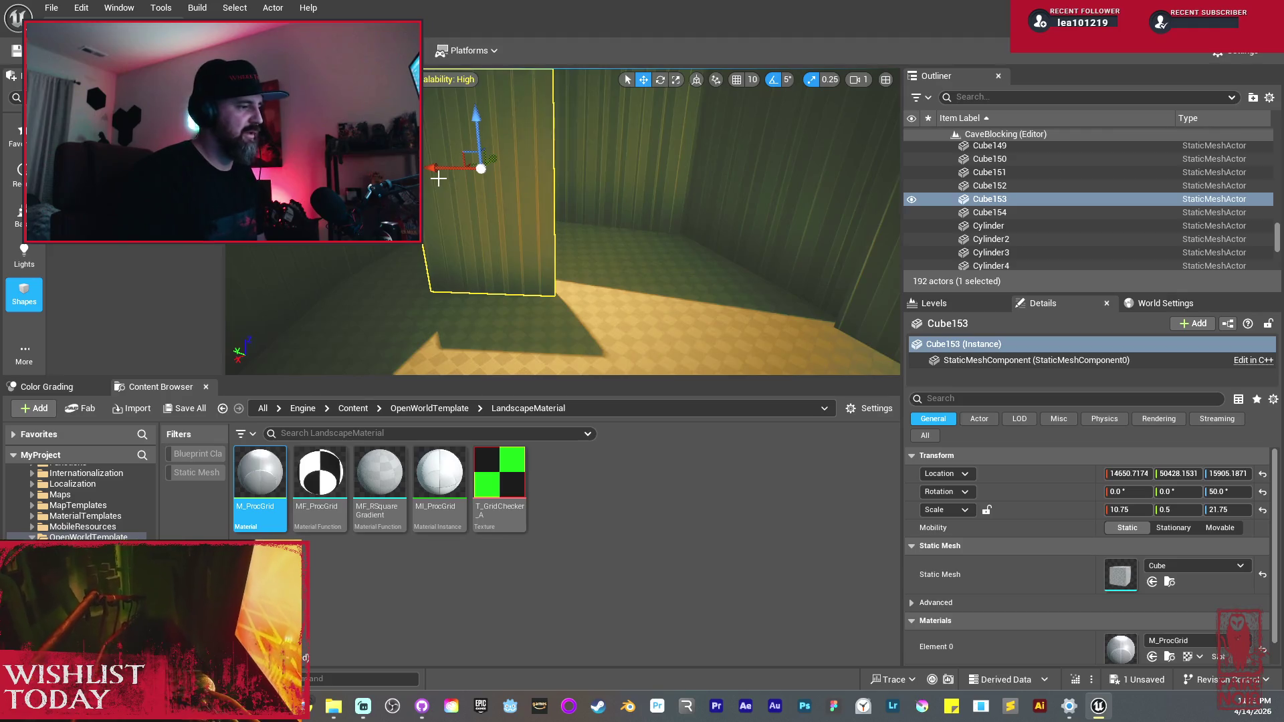
drag(568, 218, 567, 218)
drag(443, 302, 444, 302)
mouse_move(543, 188)
mouse_down()
mouse_move(498, 187)
mouse_move(526, 179)
mouse_move(668, 207)
mouse_move(760, 244)
mouse_up()
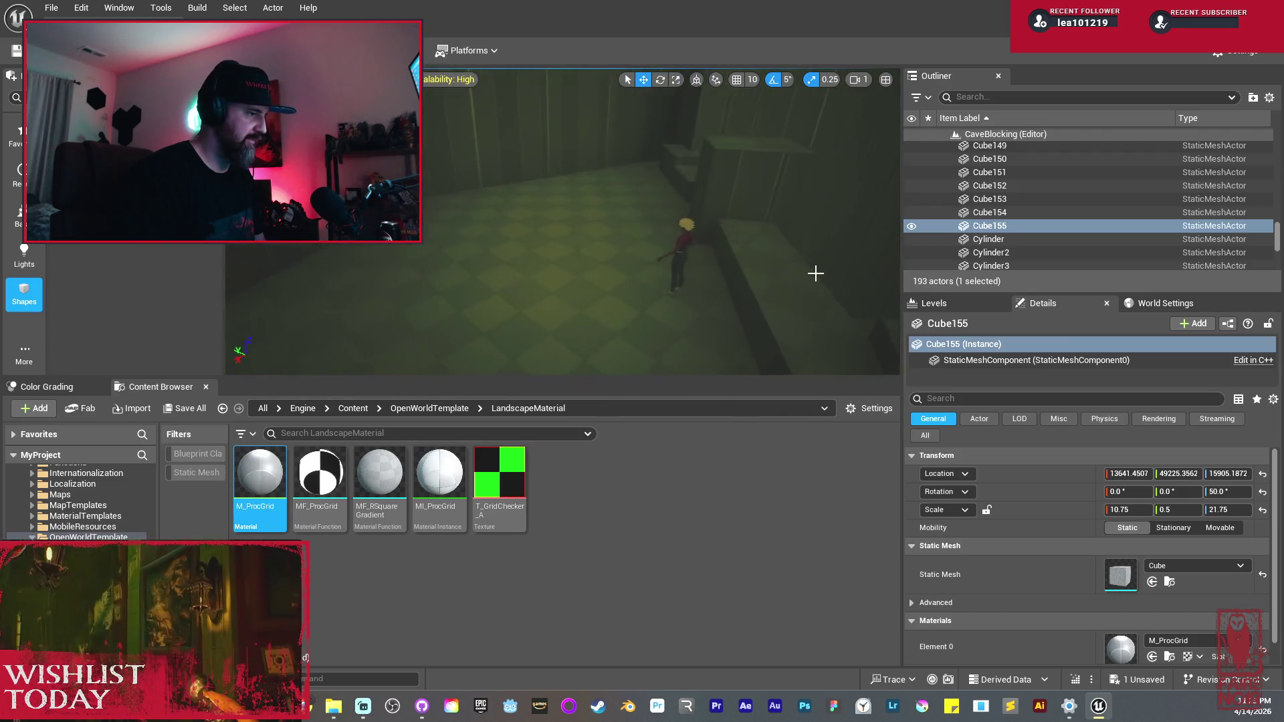
Step: Move the Nia3 figure to 14495.05, 49358.68, 14829.43 inside the new walled passage
click(644, 280)
mouse_move(645, 280)
mouse_down()
mouse_move(655, 318)
mouse_move(632, 271)
mouse_move(699, 299)
mouse_move(602, 310)
mouse_move(533, 225)
mouse_move(602, 292)
mouse_up()
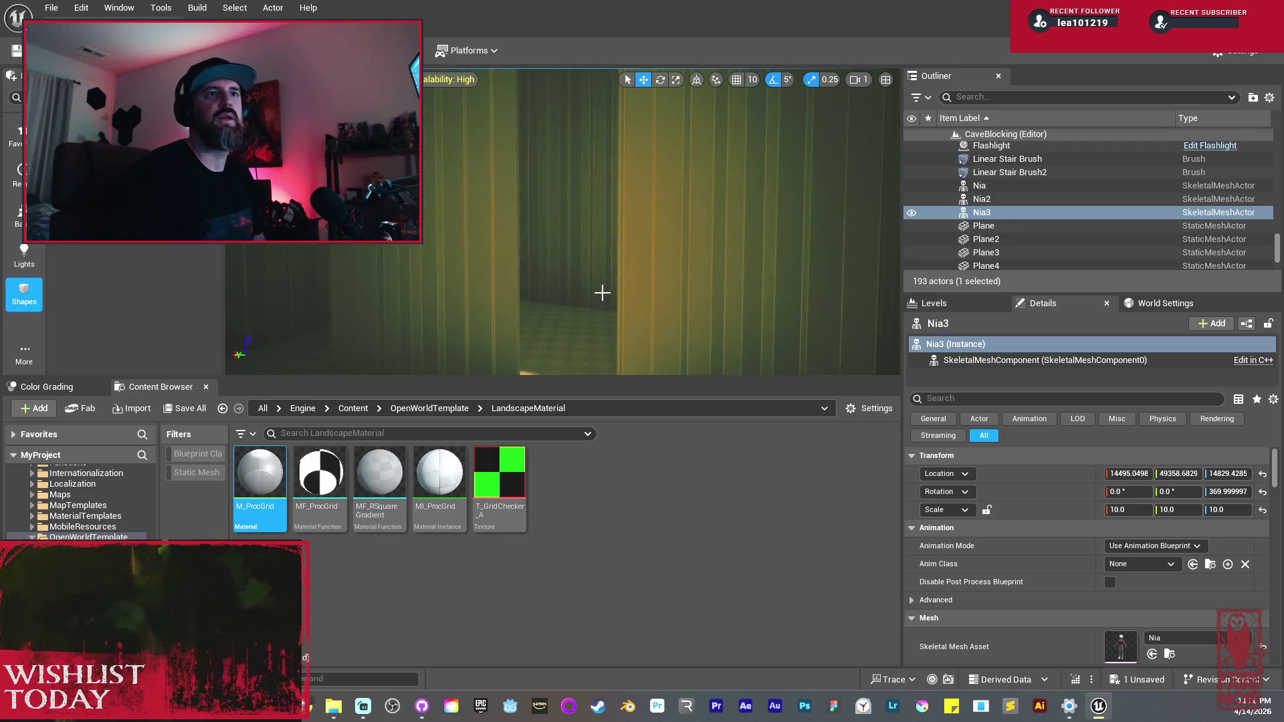
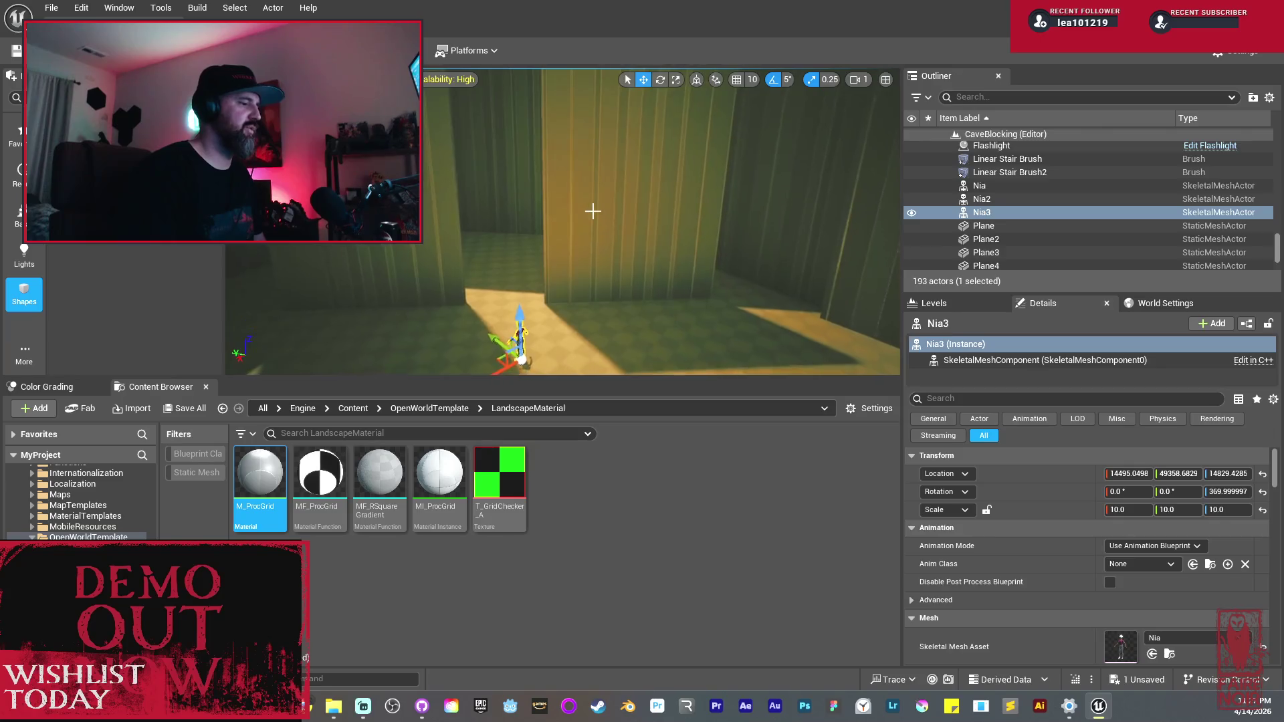
Step: Duplicate wall panel Cube155 and slide the copy sideways toward the doorway
click(592, 220)
alt+drag(631, 218, 476, 227)
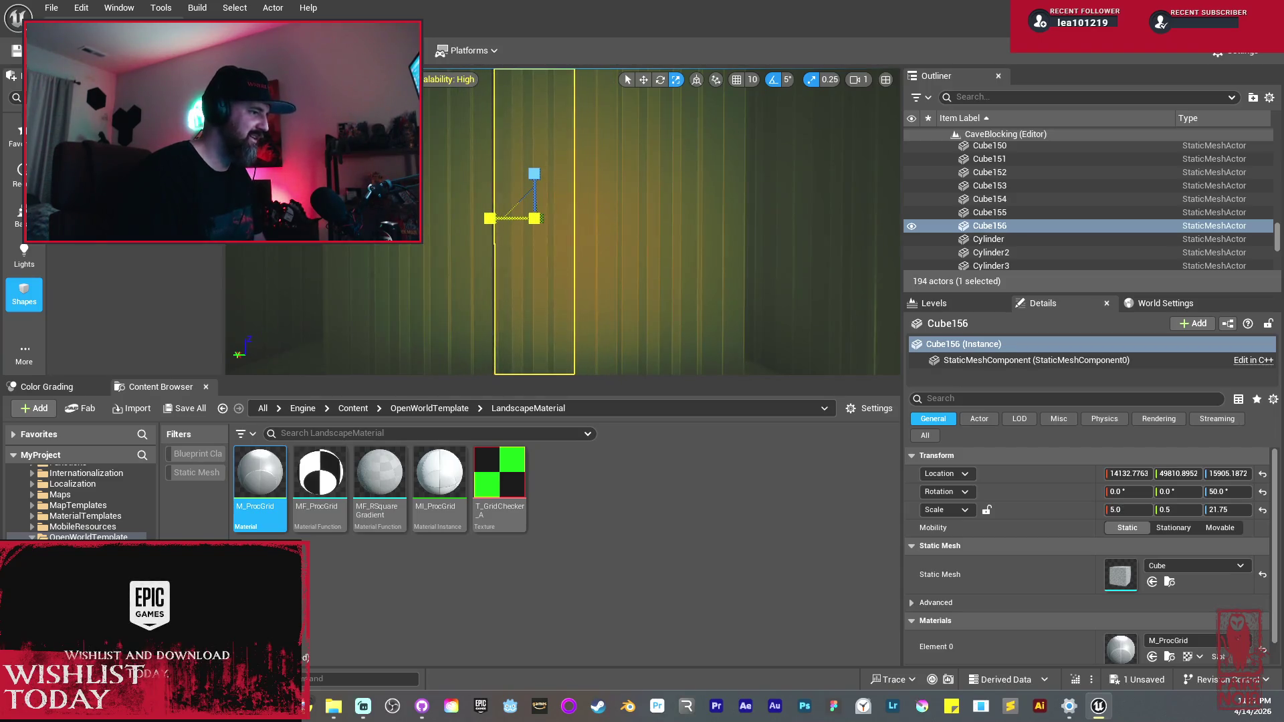
scroll(562, 220, up, 5)
key(w)
scroll(551, 147, down, 3)
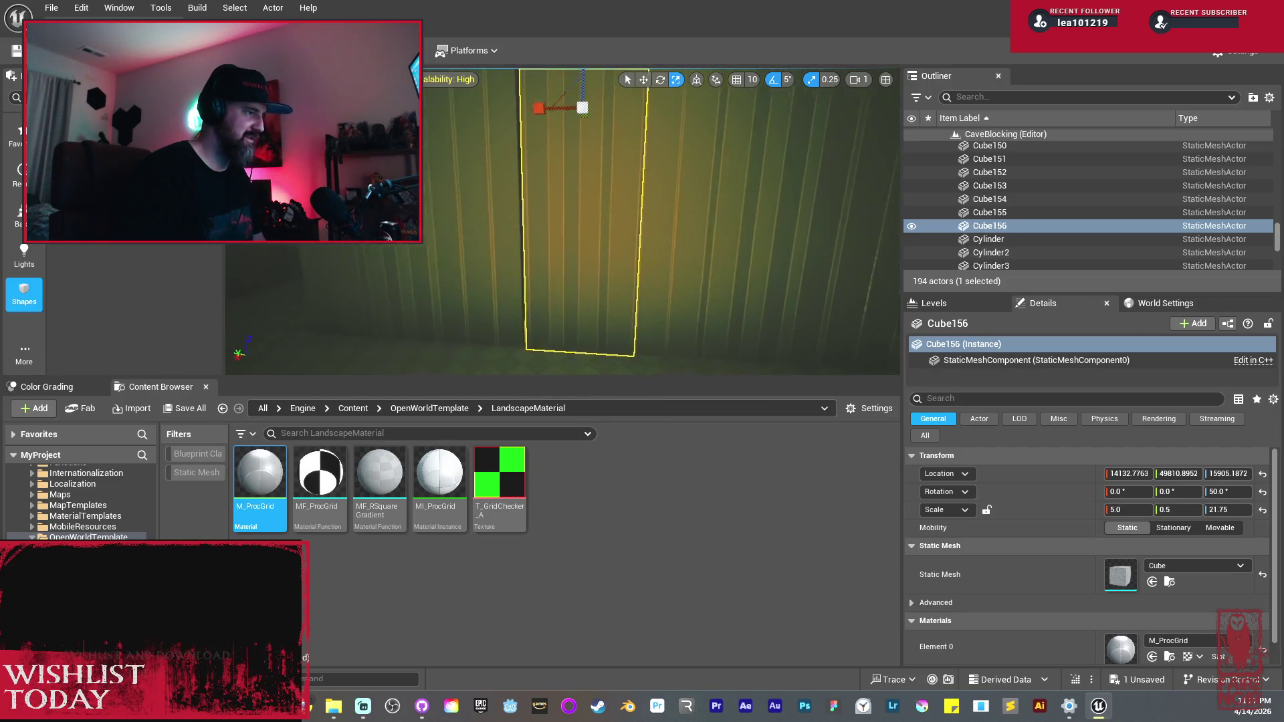
drag(539, 121, 533, 121)
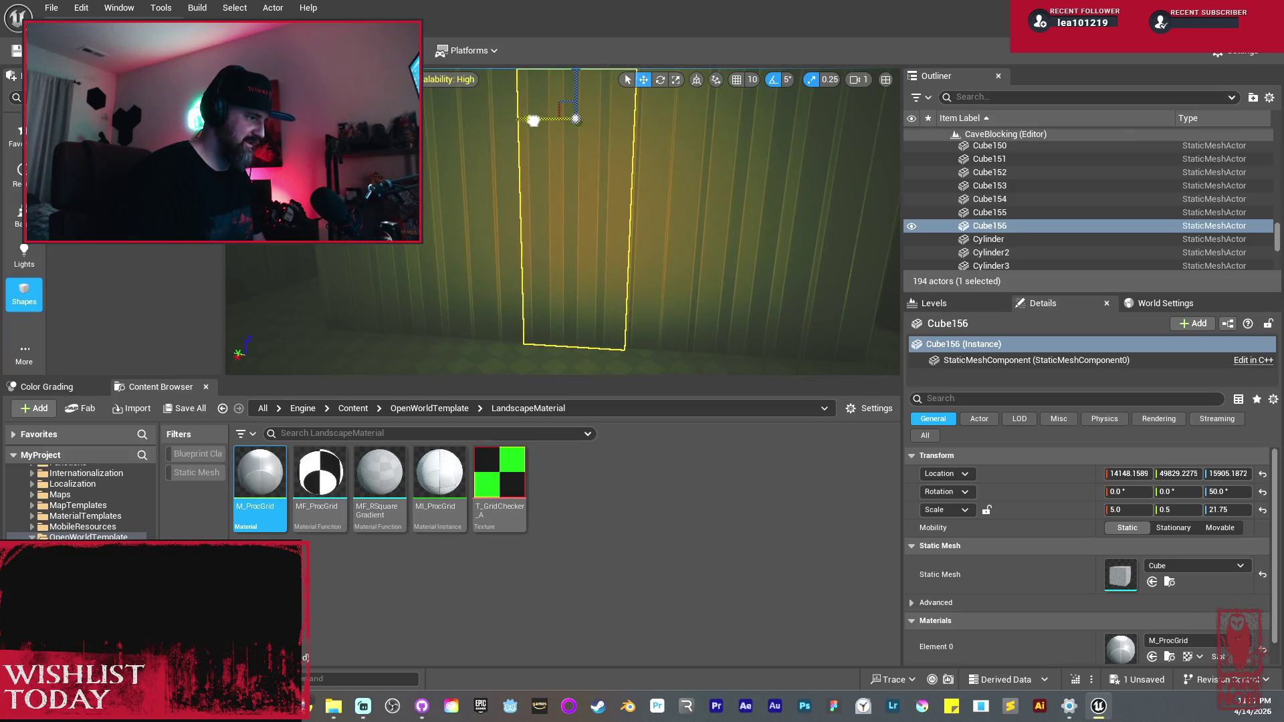
scroll(561, 221, down, 3)
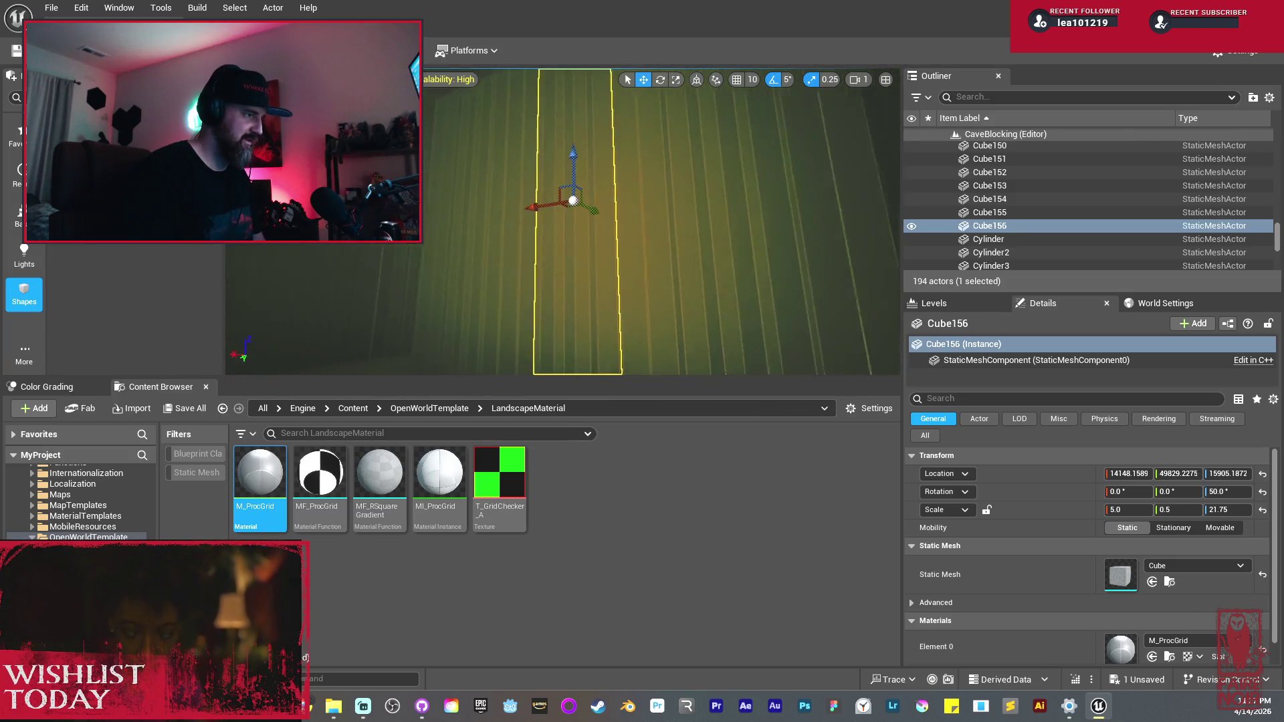
Step: Scale the copy to 5.0 × 0.5 × 16 and position it above the doorway
key(r)
mouse_move(571, 159)
mouse_down()
mouse_move(564, 99)
mouse_move(604, 109)
mouse_move(608, 98)
mouse_up()
key(w)
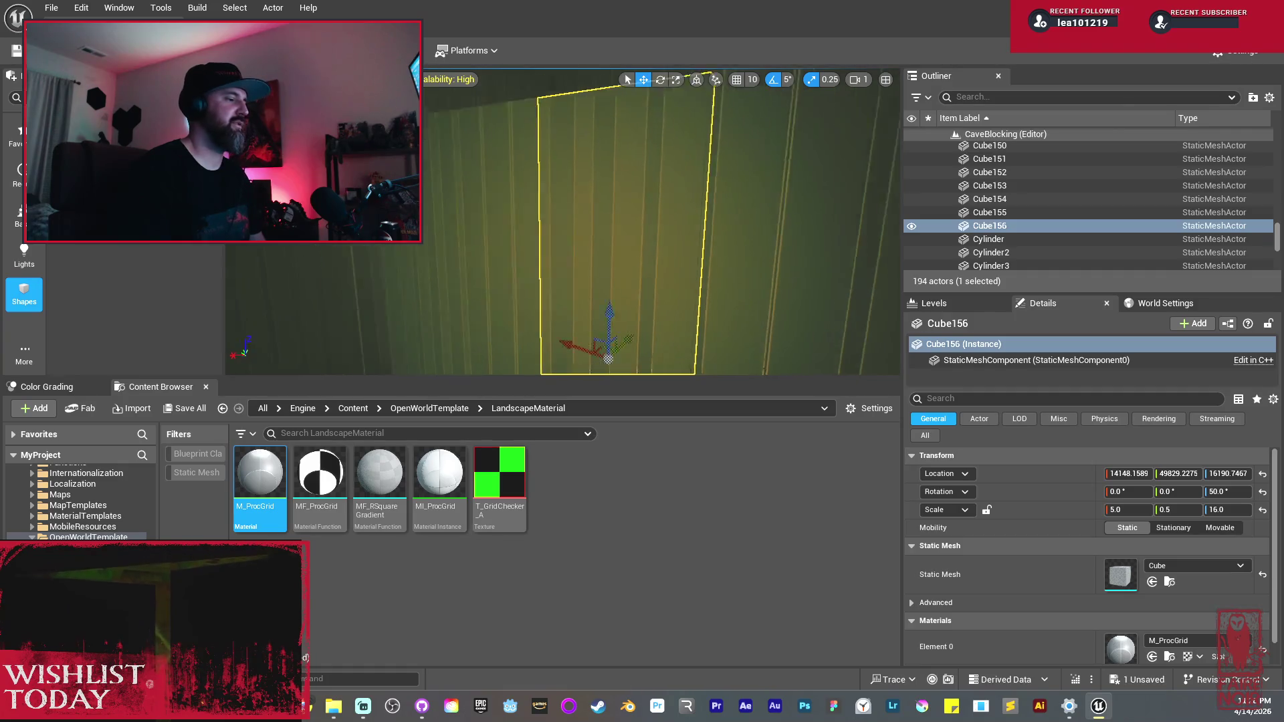
key(s)
key(s)
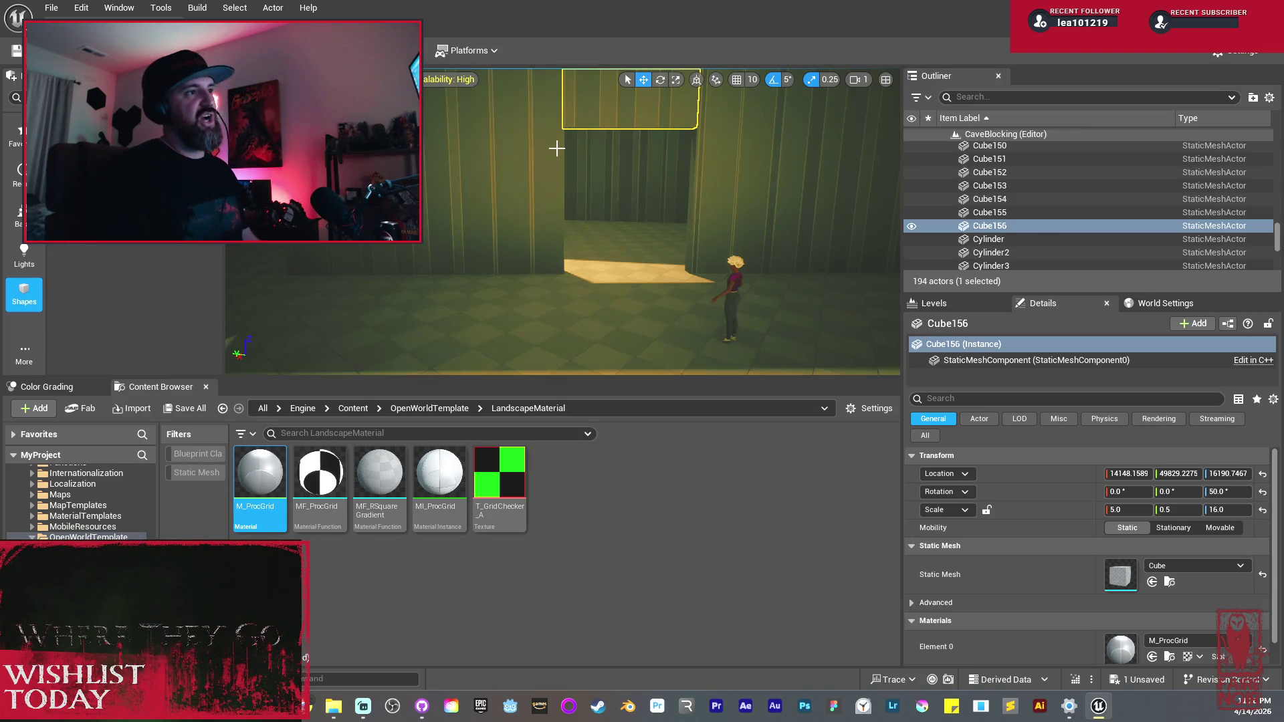
drag(698, 176, 698, 176)
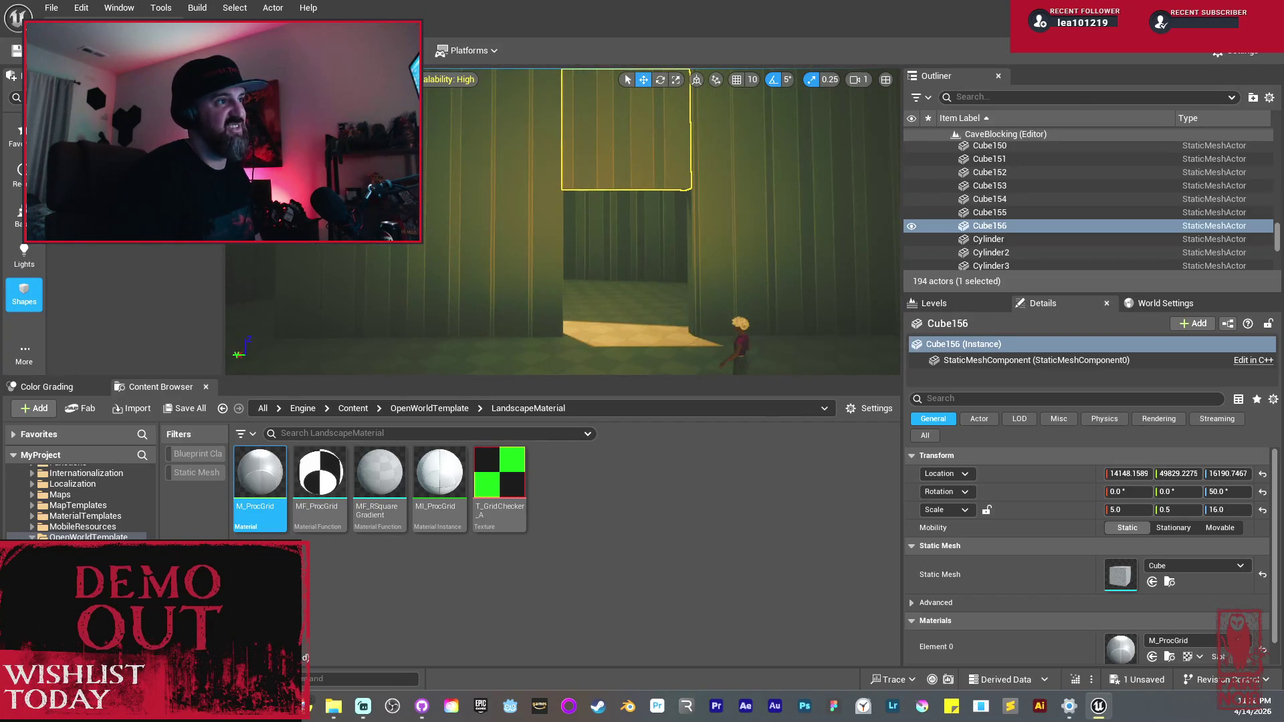
Step: Duplicate wall Cube153, rotate the copy to 140°, and set it at an angle off the wall
drag(698, 176, 698, 176)
click(535, 201)
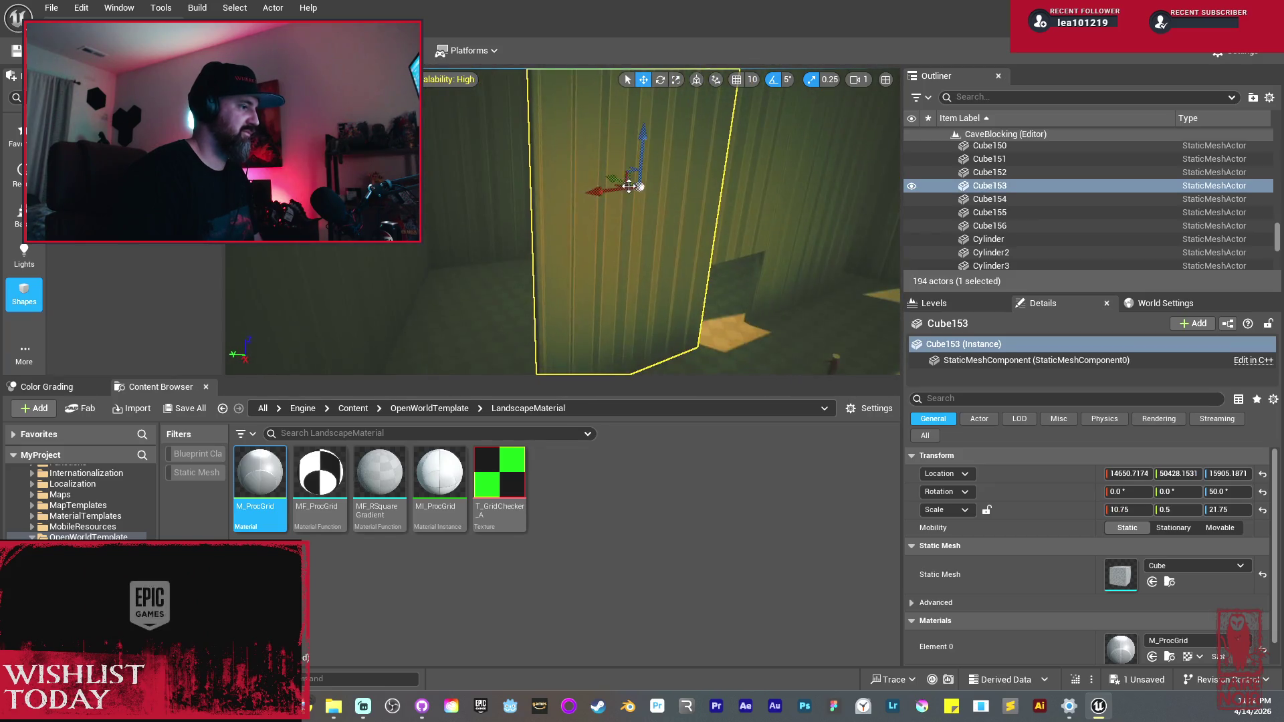
mouse_move(581, 196)
mouse_down()
mouse_move(510, 203)
mouse_move(528, 225)
mouse_move(478, 225)
mouse_move(573, 238)
mouse_up()
key(e)
key(w)
drag(520, 186, 495, 164)
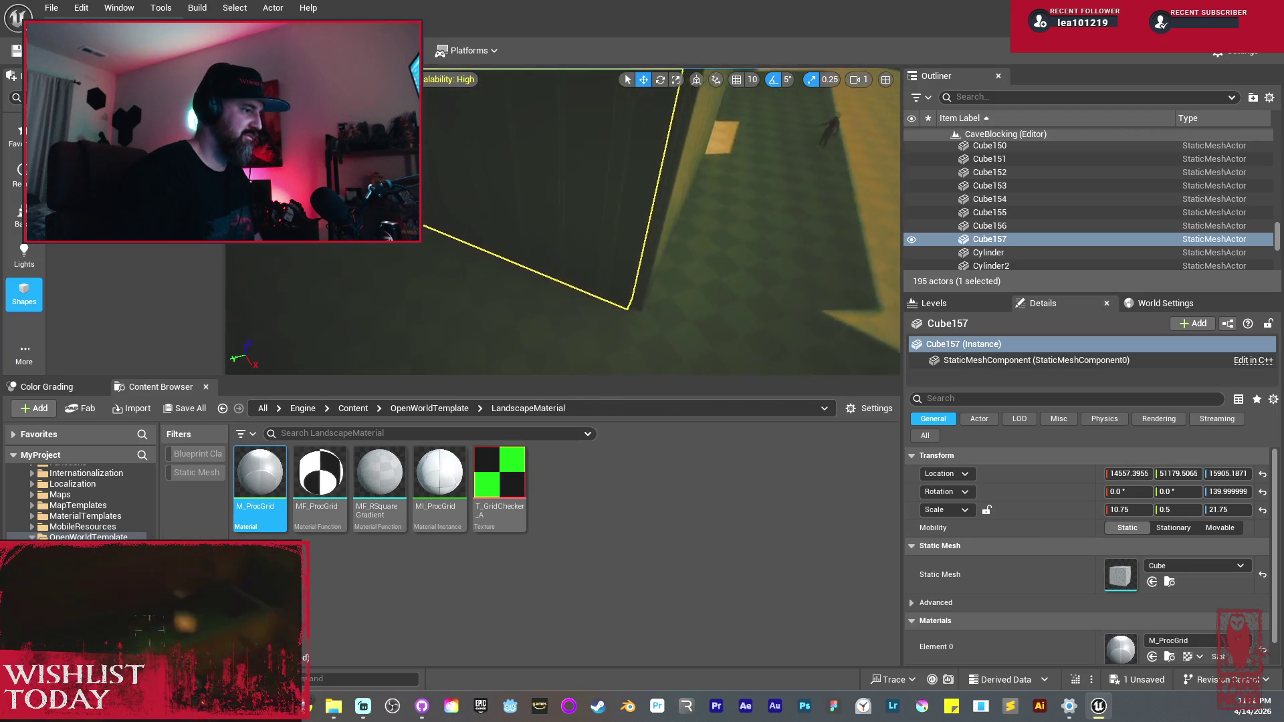
drag(495, 165, 471, 168)
Step: Stretch the angled wall Cube157 to an X scale of about 31.75
drag(569, 232, 599, 217)
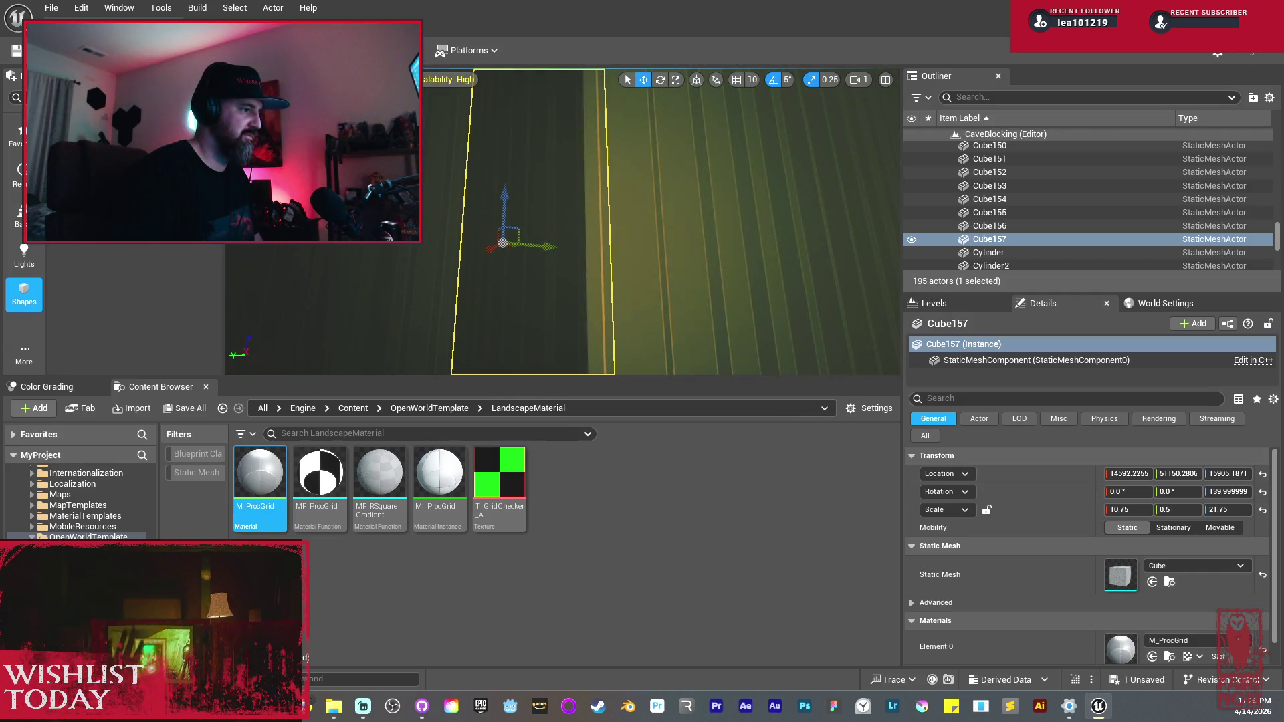
key(r)
mouse_move(594, 198)
mouse_down()
mouse_move(529, 200)
mouse_move(555, 216)
mouse_move(515, 216)
mouse_move(522, 265)
mouse_move(717, 158)
mouse_move(696, 174)
mouse_up()
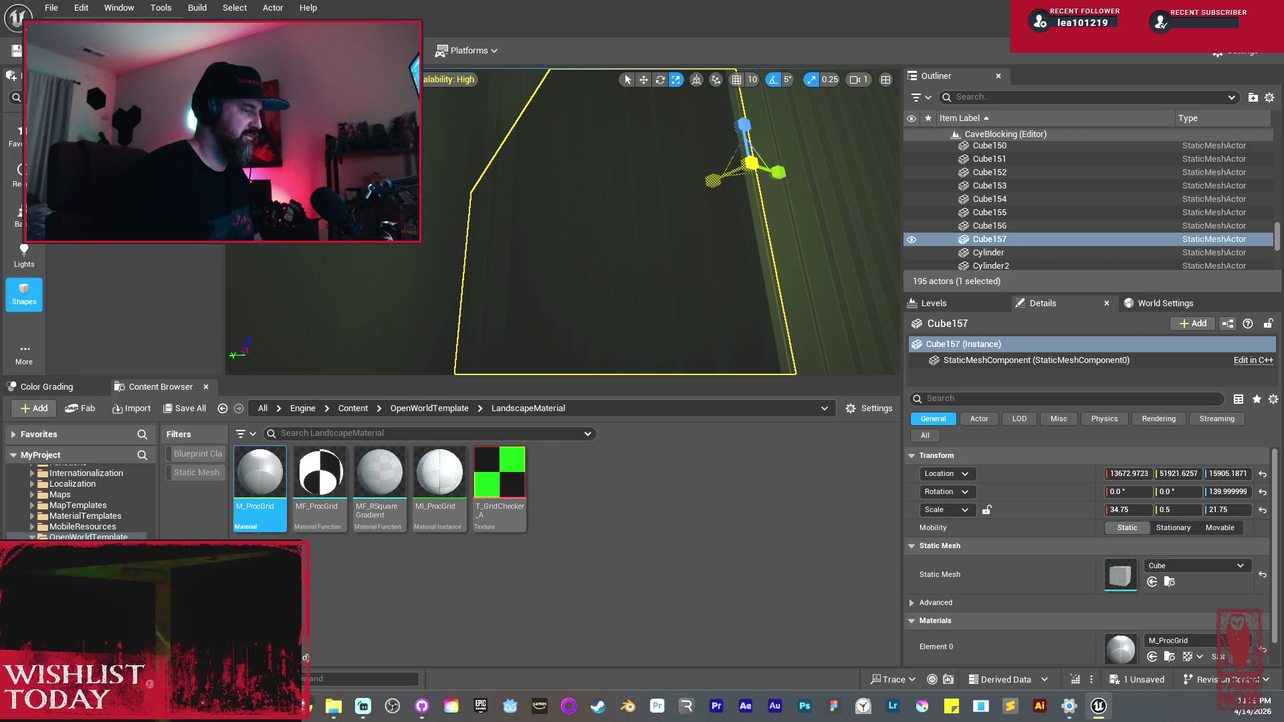
mouse_move(713, 180)
mouse_down()
mouse_move(658, 211)
mouse_move(498, 218)
mouse_up()
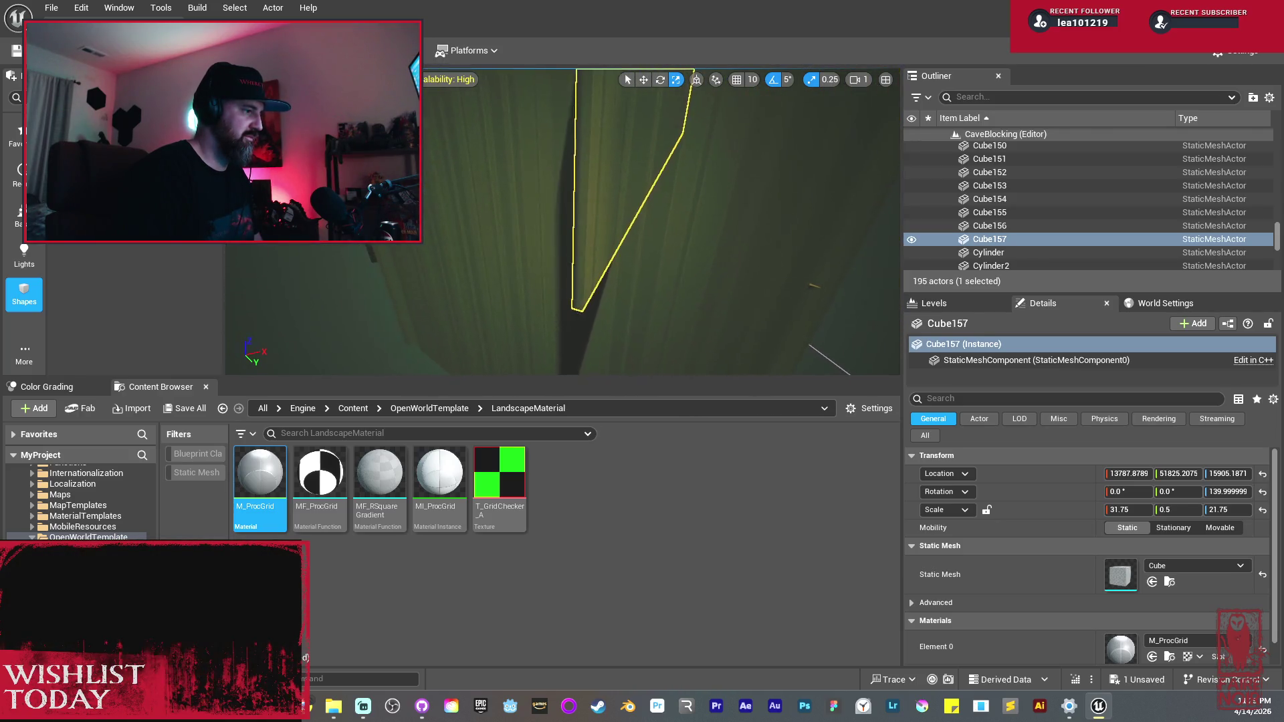
Step: Slide wall block Cube152 sideways along its Y axis
click(497, 217)
key(f)
key(w)
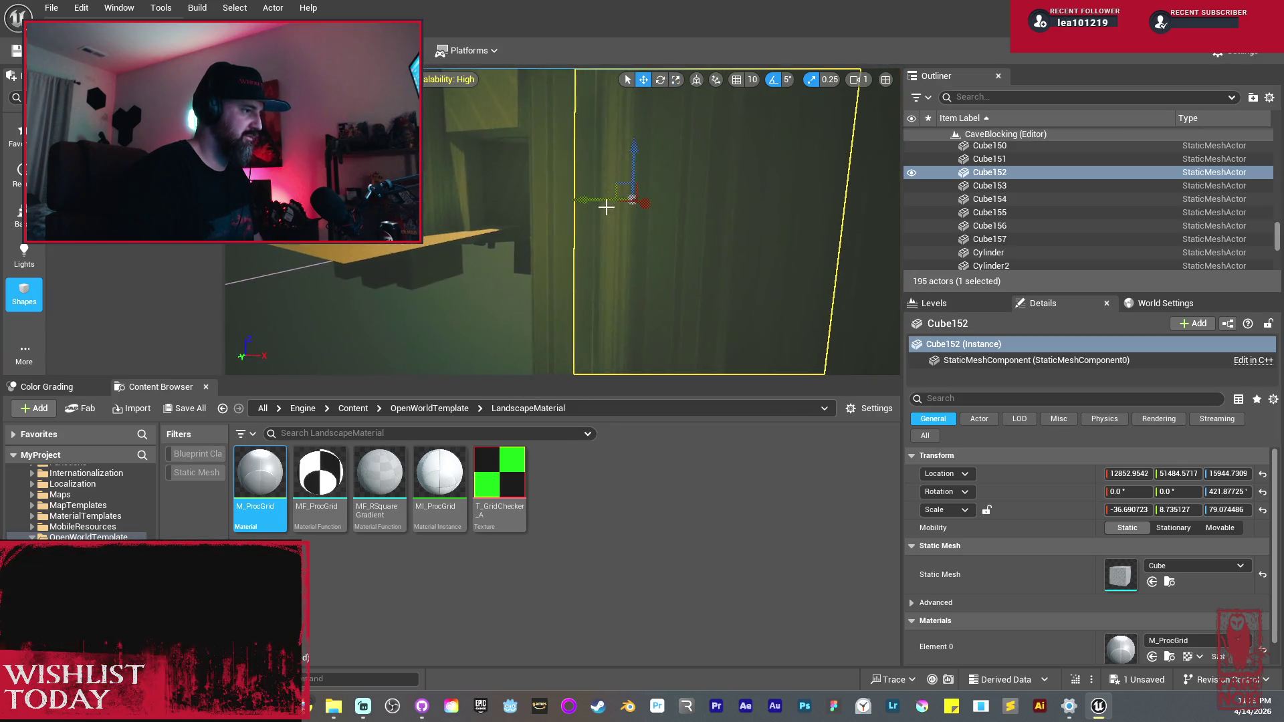
mouse_move(593, 201)
mouse_down()
mouse_move(515, 195)
mouse_move(602, 234)
mouse_move(561, 235)
mouse_up()
Step: Widen neighbouring block Cube151 along X to close the gap
drag(671, 216, 672, 215)
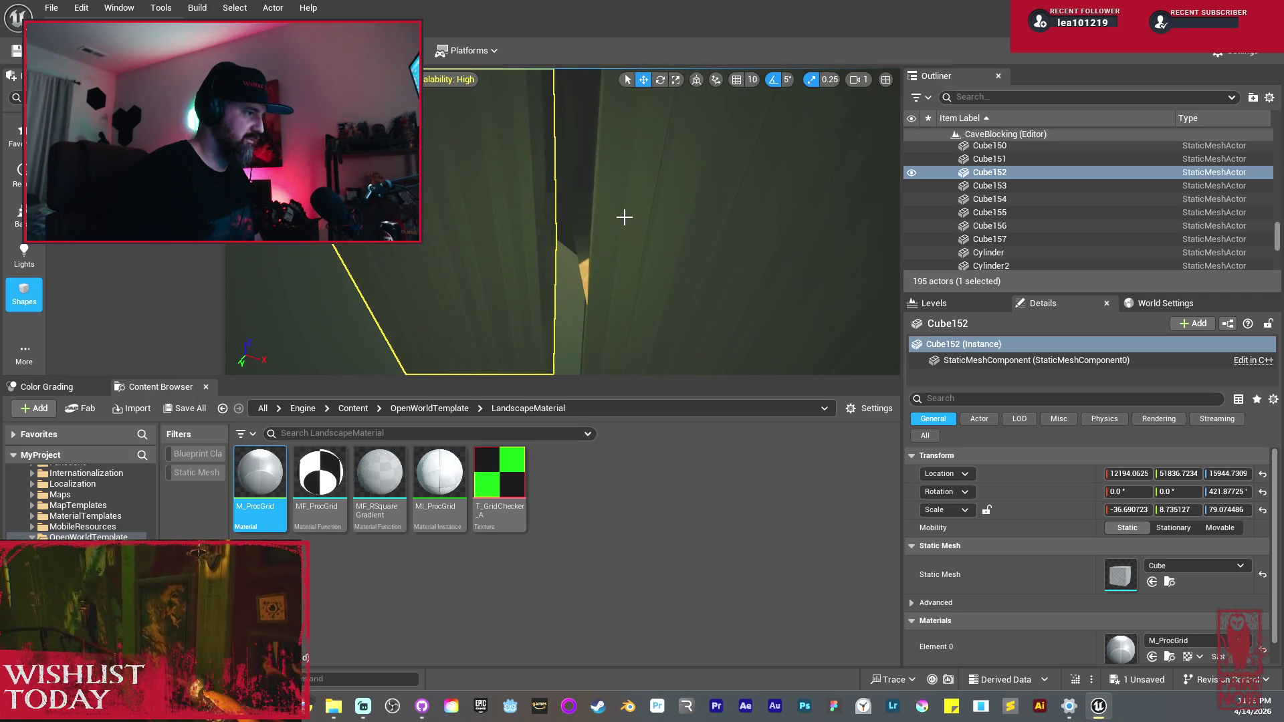
mouse_move(619, 221)
mouse_down()
mouse_move(642, 221)
mouse_move(513, 228)
mouse_up()
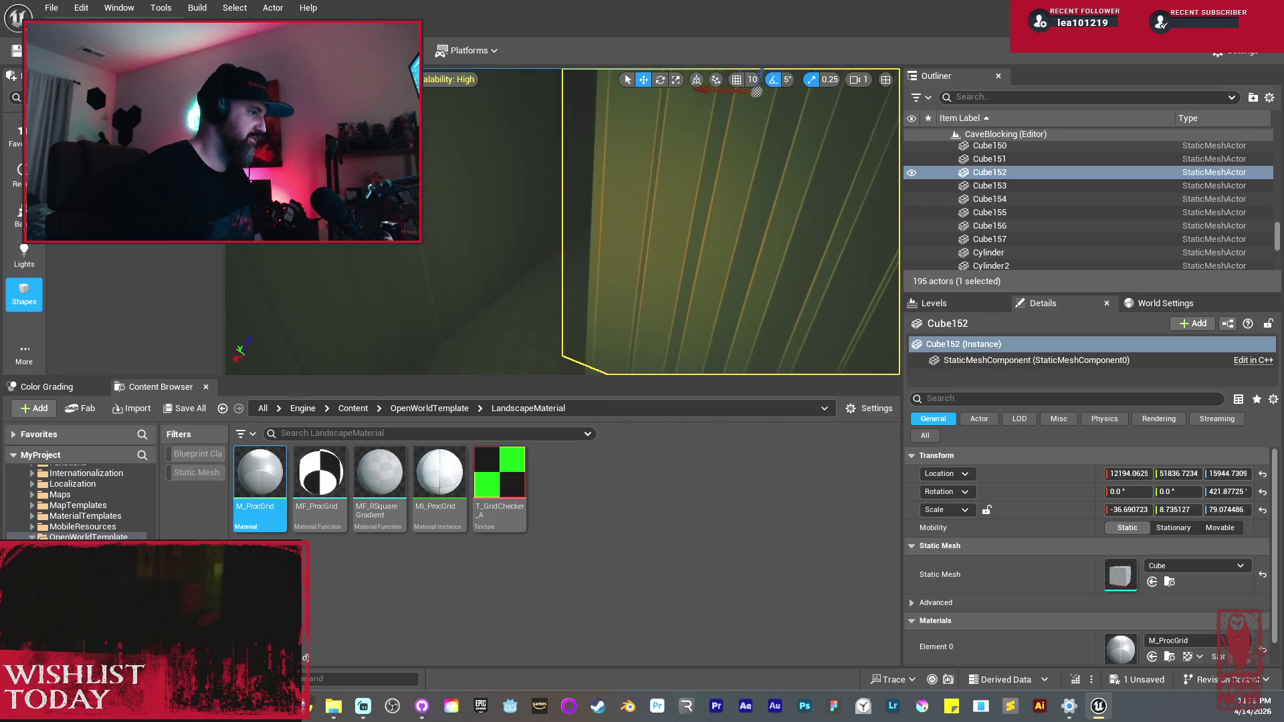
click(488, 172)
key(r)
mouse_move(503, 172)
mouse_down()
mouse_move(562, 181)
mouse_move(579, 212)
mouse_up()
key(w)
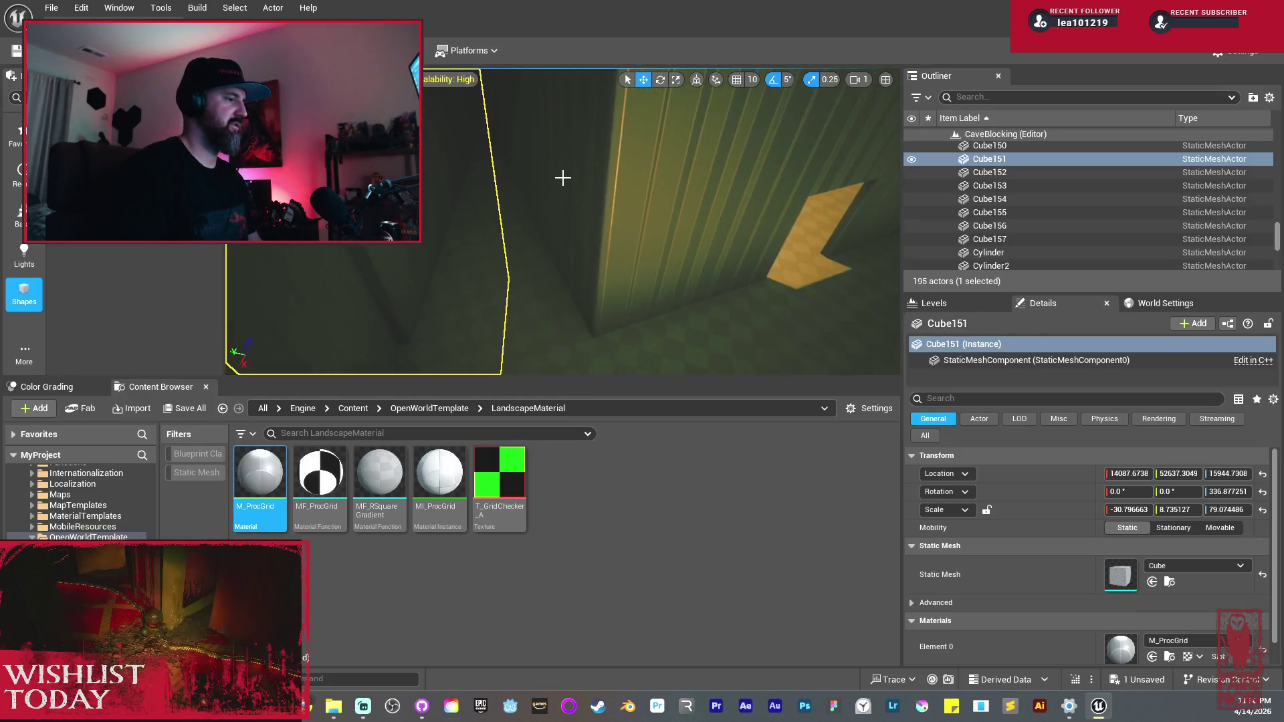
Step: Alt-drag Cube157 sideways into the offset copy Cube158, then select and inspect wall Cube147
click(575, 198)
mouse_move(610, 160)
mouse_down()
mouse_move(655, 174)
mouse_move(604, 159)
mouse_move(565, 175)
mouse_move(605, 168)
mouse_move(597, 185)
mouse_move(555, 168)
mouse_up()
click(594, 186)
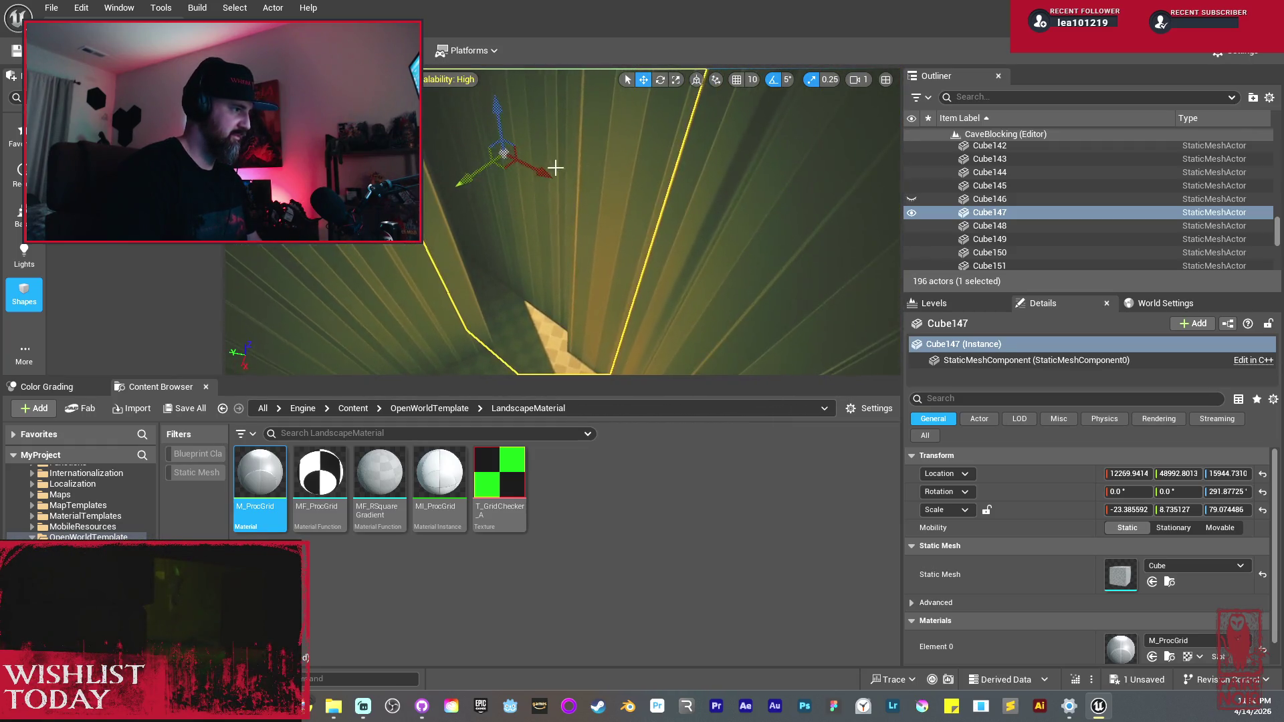
mouse_move(614, 220)
mouse_down()
mouse_move(619, 264)
mouse_move(729, 271)
mouse_move(702, 214)
mouse_move(733, 214)
mouse_up()
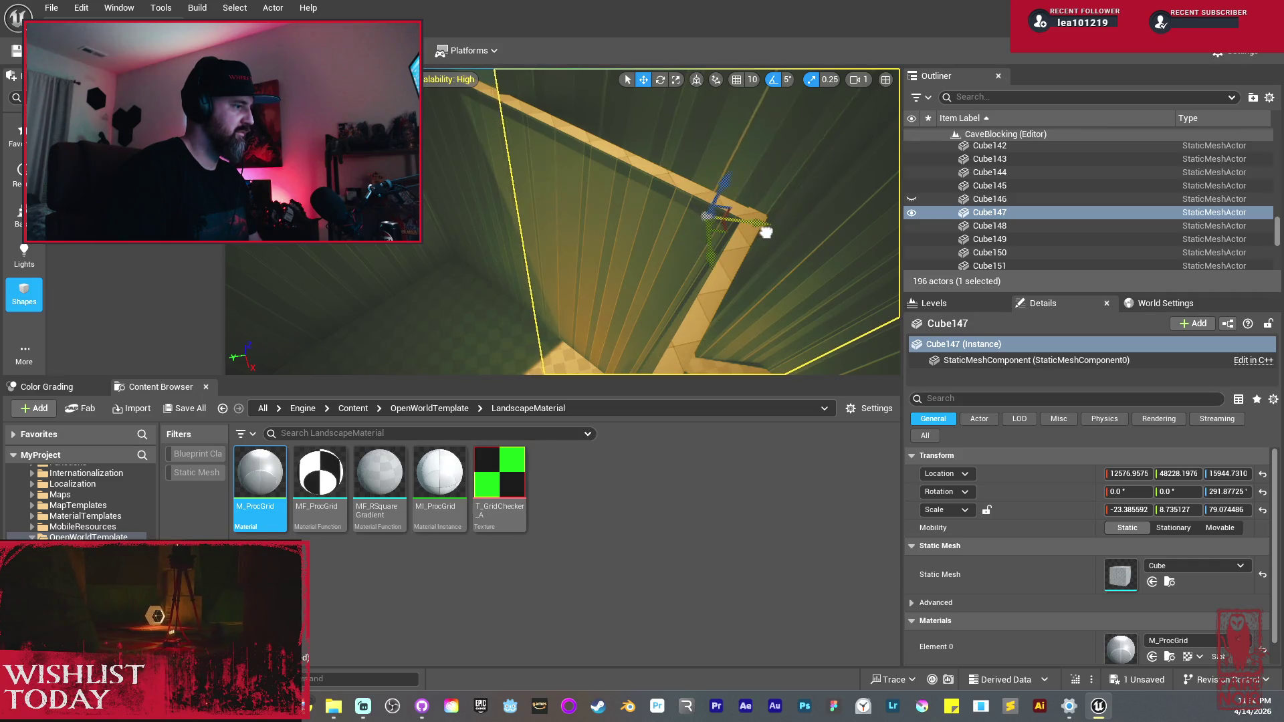
mouse_move(748, 238)
mouse_down()
mouse_move(698, 226)
mouse_move(719, 249)
mouse_up()
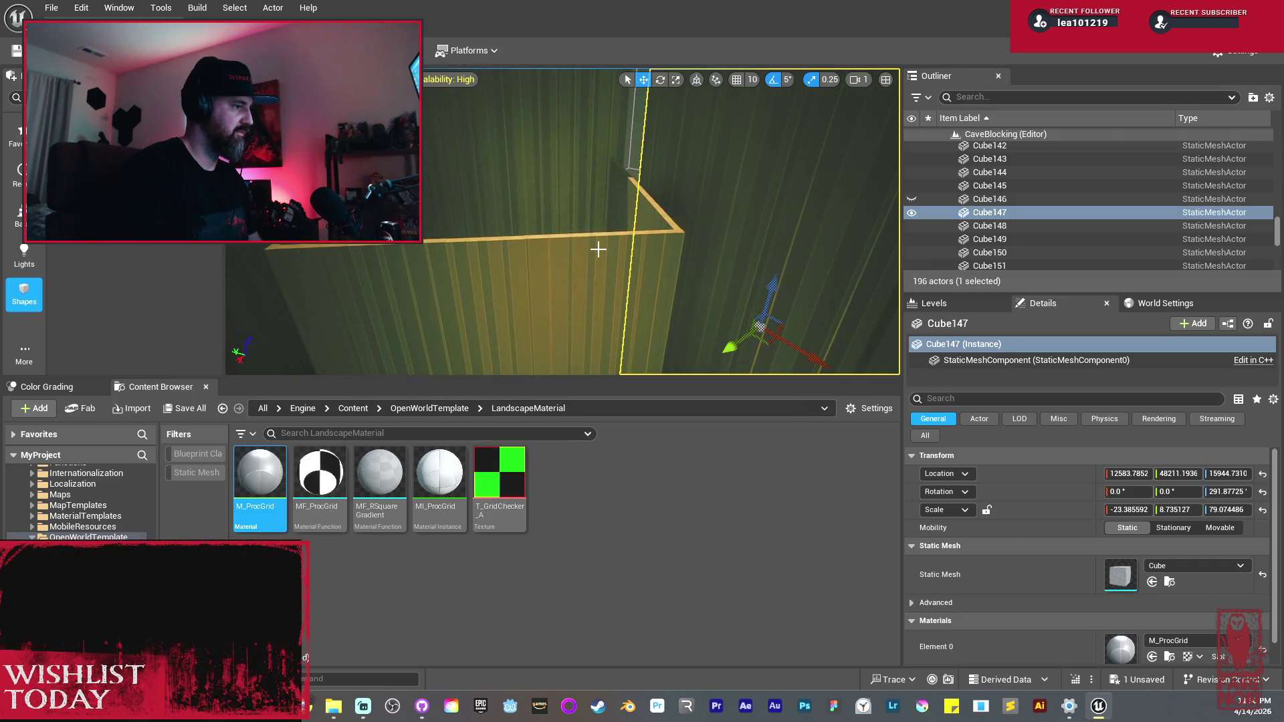
drag(632, 255, 618, 248)
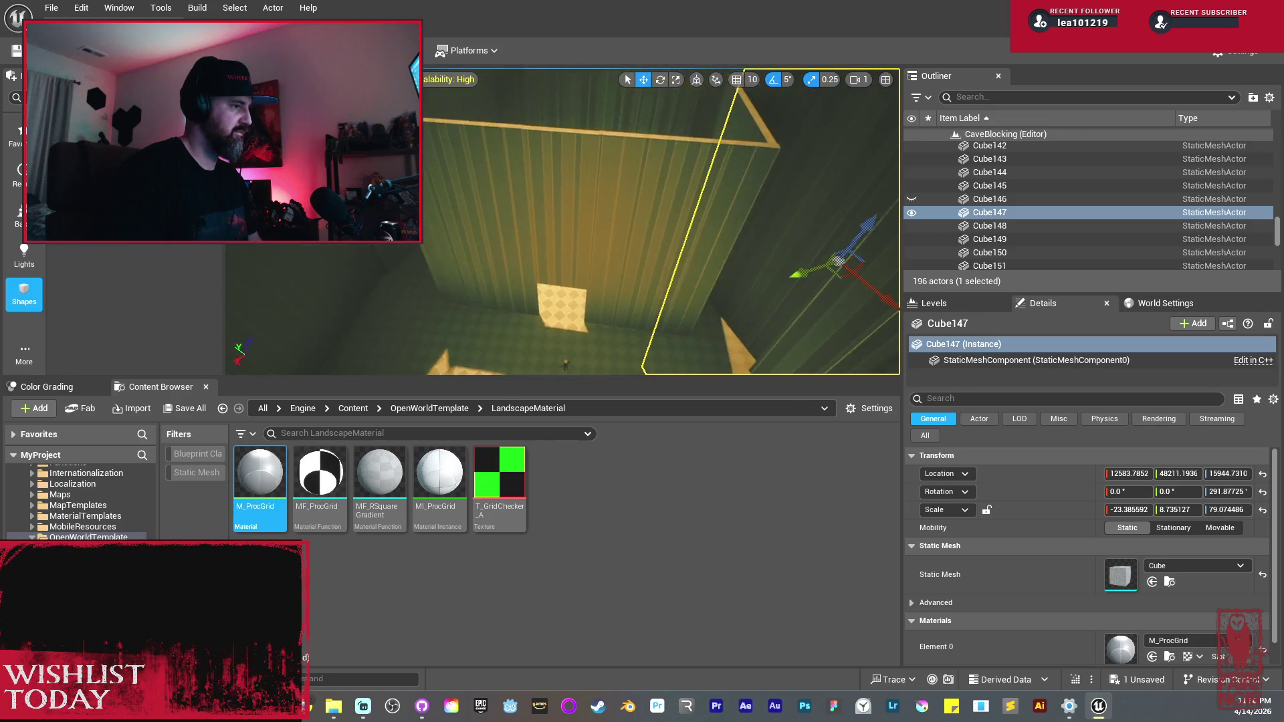
click(650, 217)
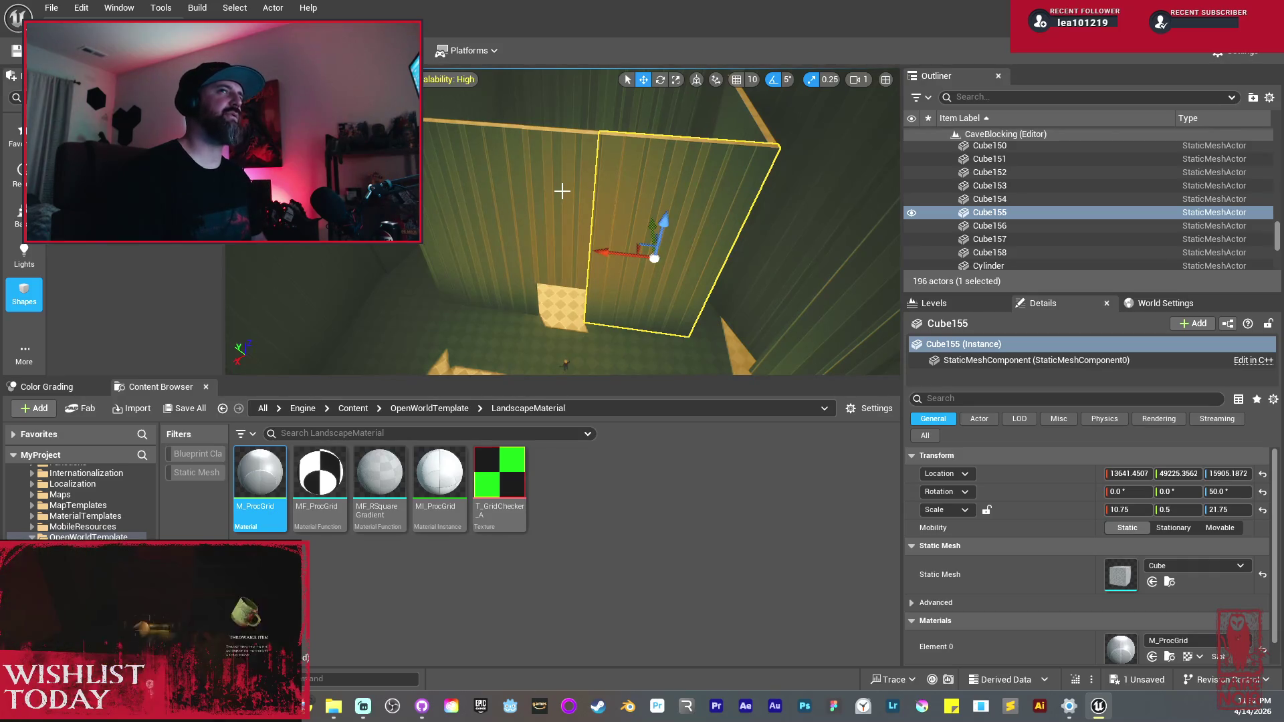
click(540, 141)
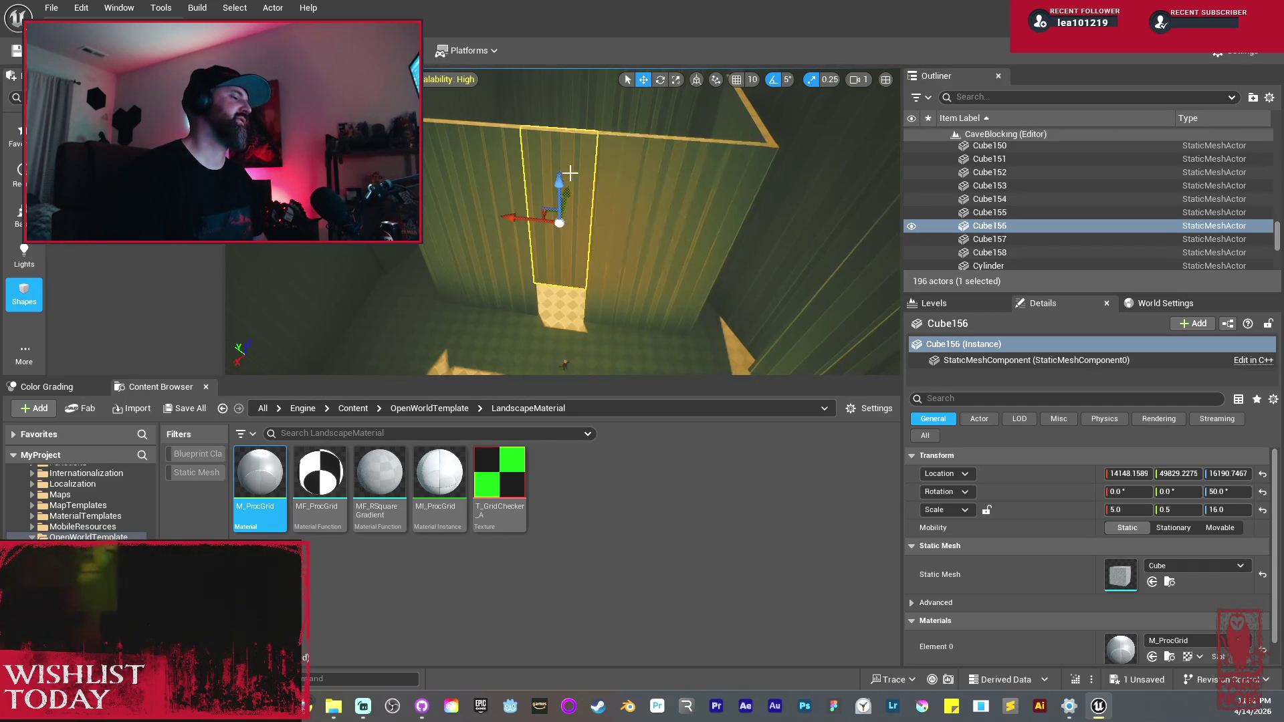
Step: Duplicate the wall panel, rotate the copy flat, and raise it onto the cave wall
key(f)
mouse_move(563, 206)
mouse_down()
mouse_move(602, 182)
mouse_move(525, 217)
mouse_up()
key(e)
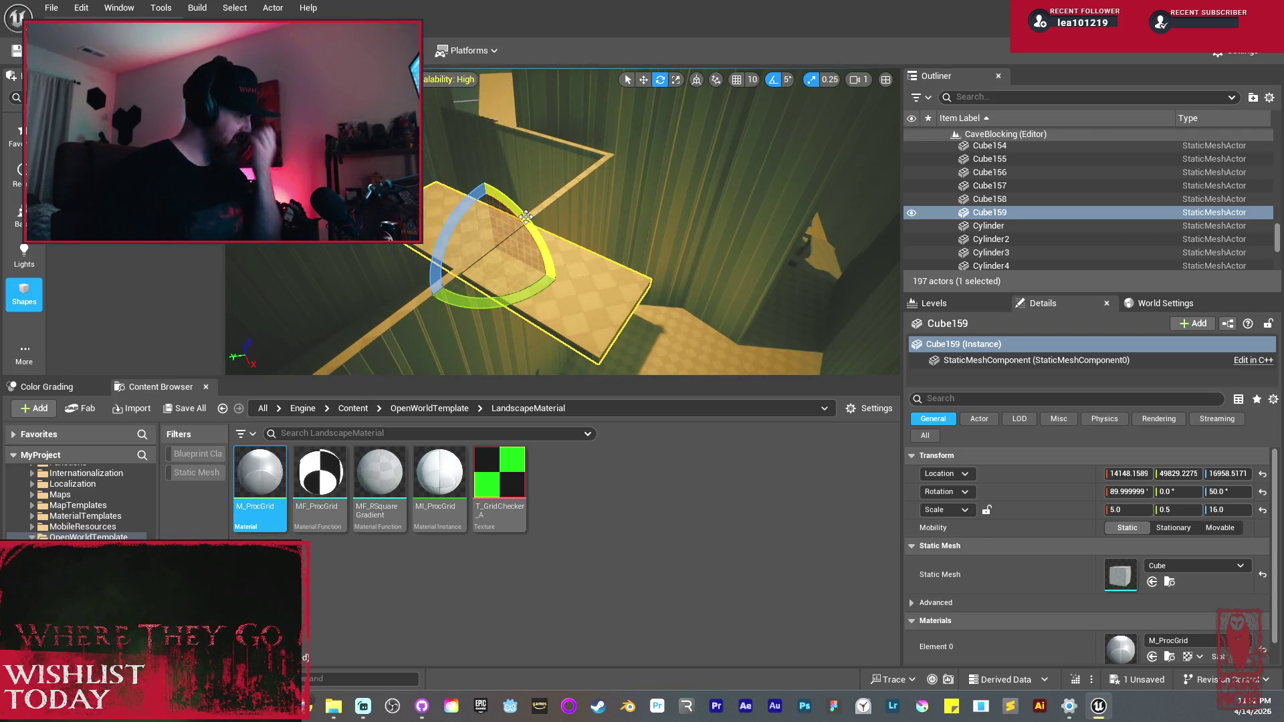
key(w)
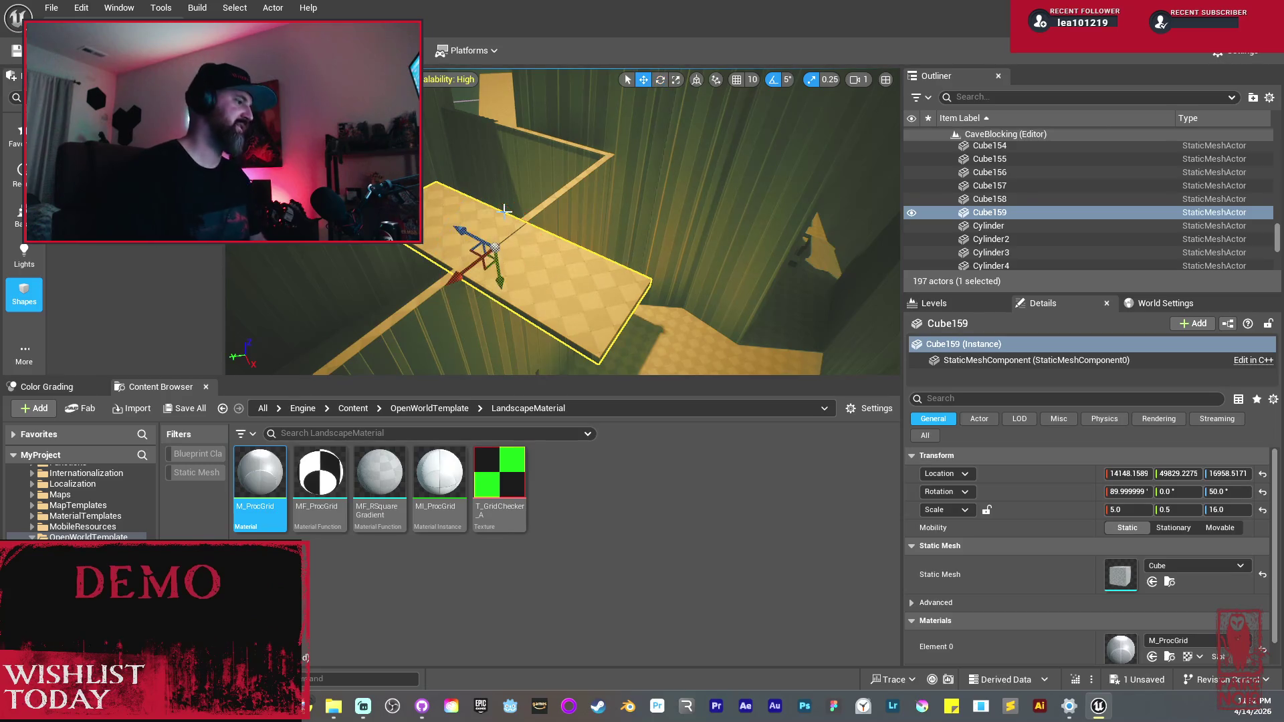
mouse_move(503, 282)
mouse_down()
mouse_move(495, 271)
mouse_move(512, 252)
mouse_move(516, 272)
mouse_move(461, 207)
mouse_move(433, 196)
mouse_up()
key(f)
mouse_move(480, 266)
mouse_down()
mouse_move(544, 263)
mouse_move(515, 223)
mouse_move(548, 223)
mouse_move(448, 224)
mouse_move(521, 229)
mouse_move(588, 262)
mouse_up()
Step: Scale slab Cube159 to 26.5 × 0.5 × 26.25
key(r)
key(r)
key(w)
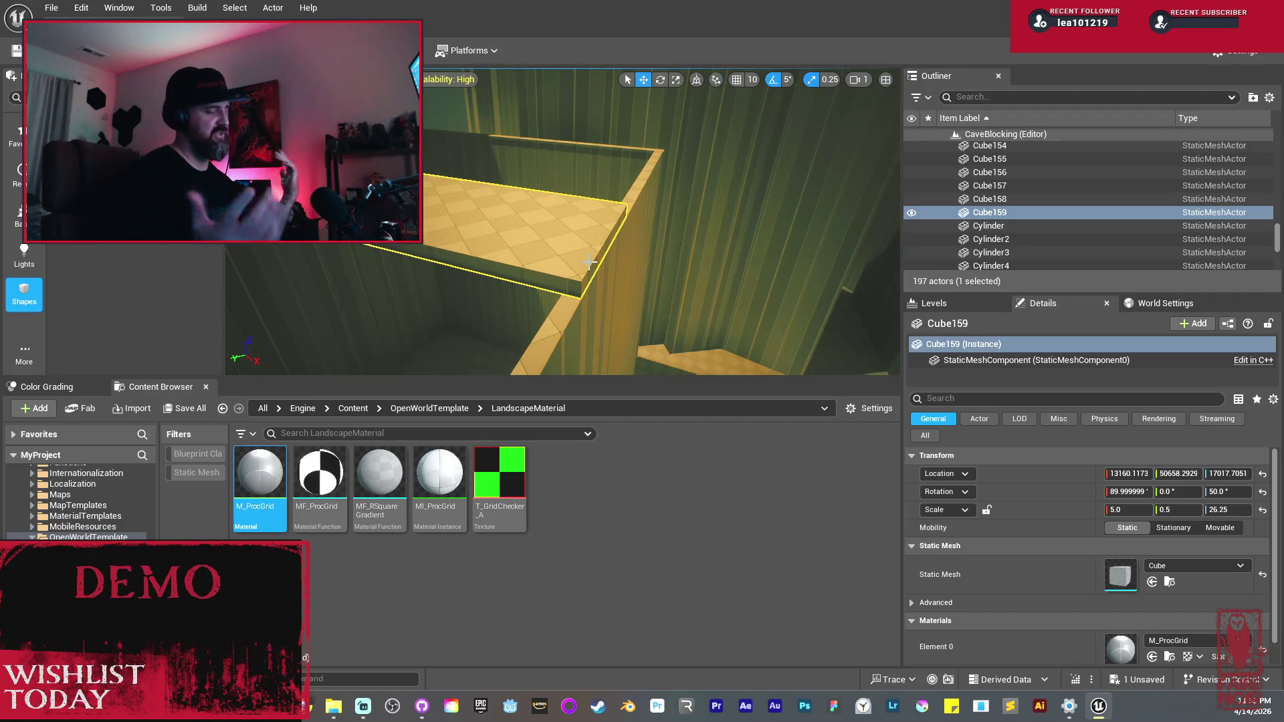
key(f)
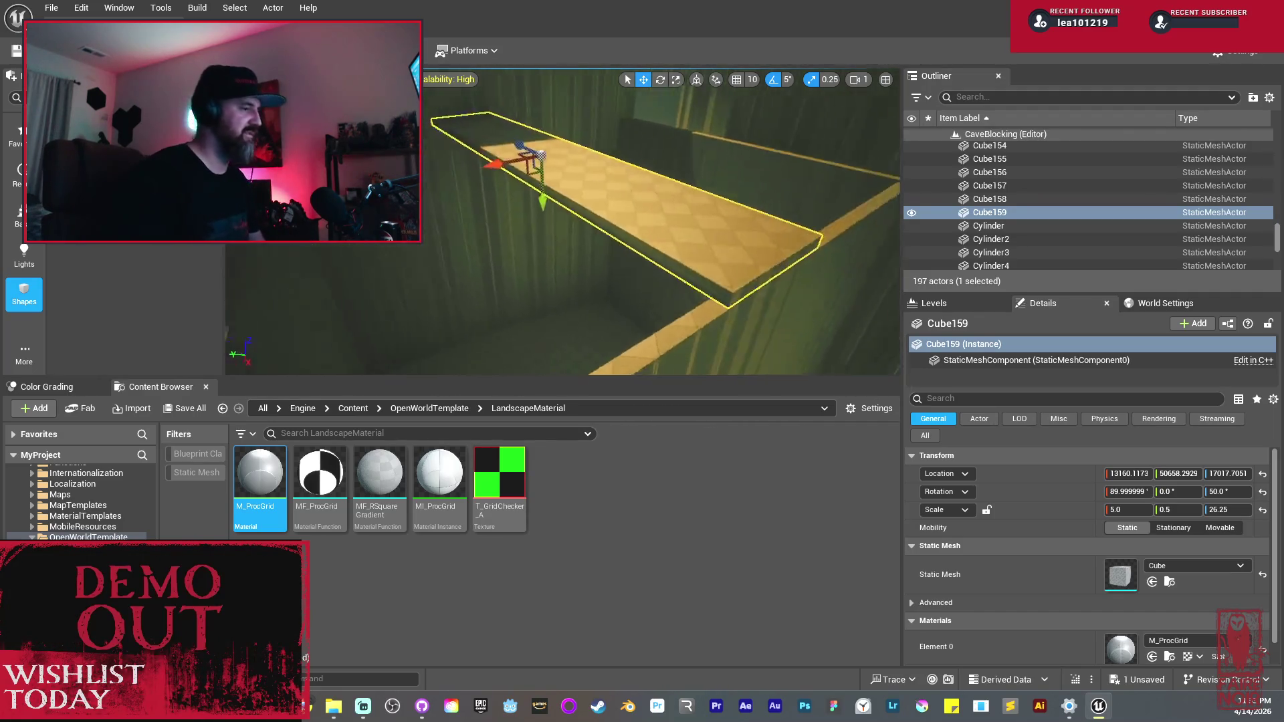
key(r)
drag(553, 206, 468, 212)
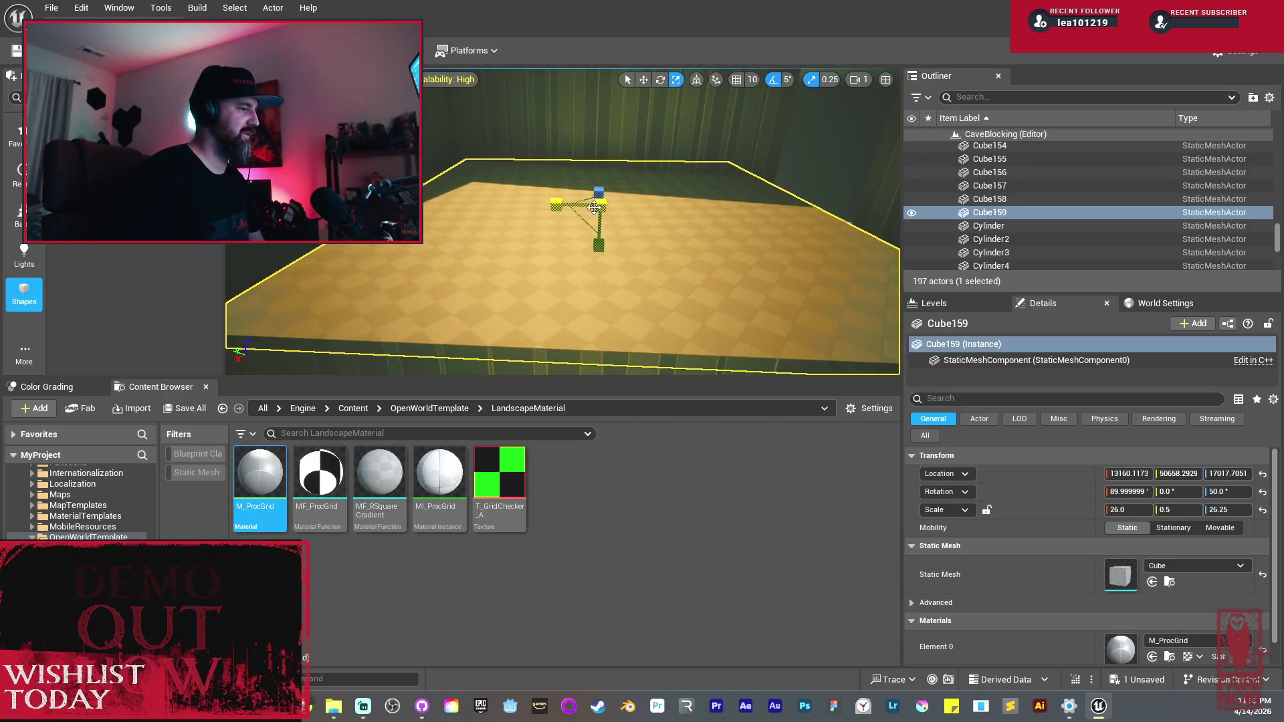
drag(588, 207, 696, 207)
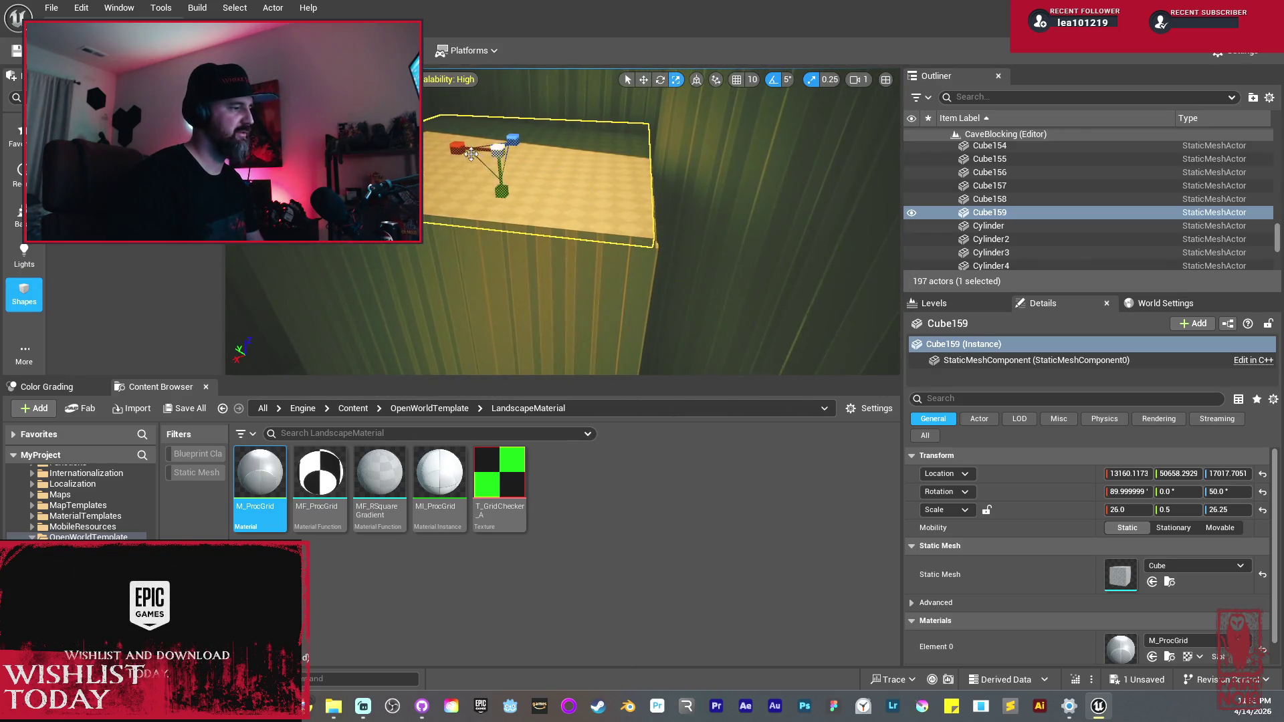
drag(466, 146, 467, 146)
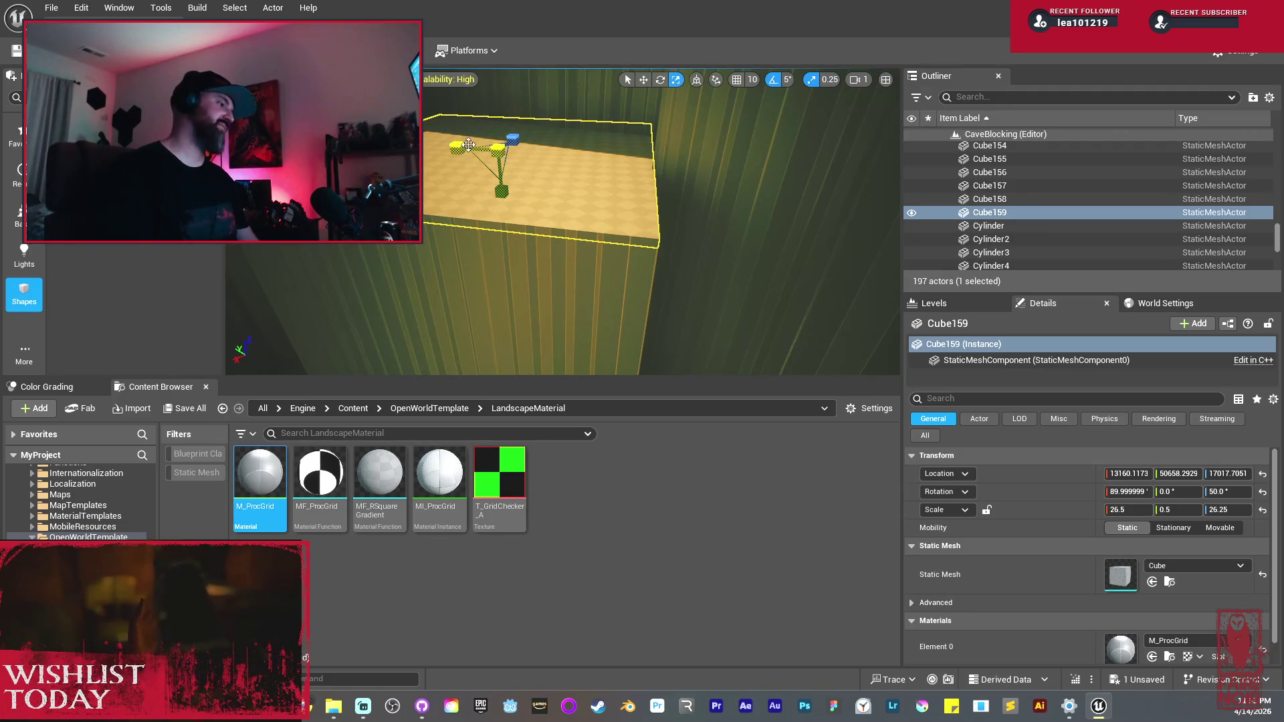
mouse_move(662, 221)
mouse_down()
mouse_move(649, 191)
mouse_move(680, 221)
mouse_up()
drag(523, 149, 522, 148)
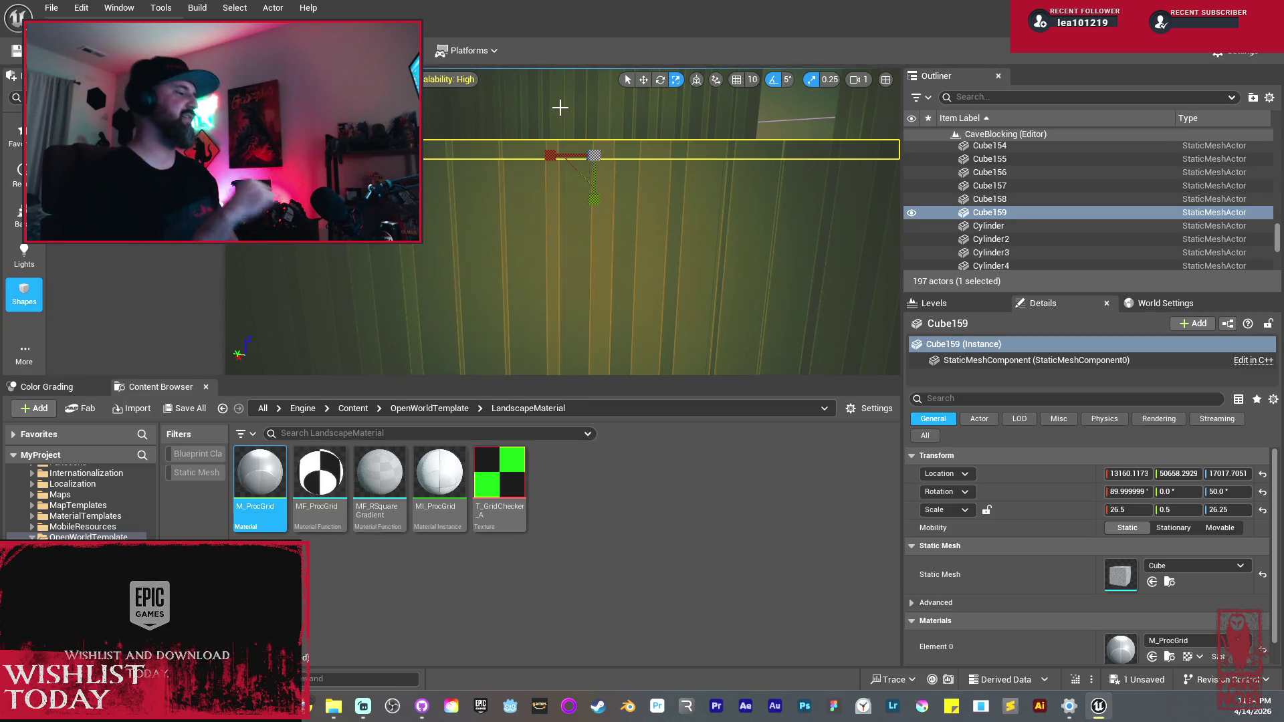
Step: Pull back for a room overview and Alt-drag the slab into copy Cube160
drag(502, 219, 481, 246)
key(w)
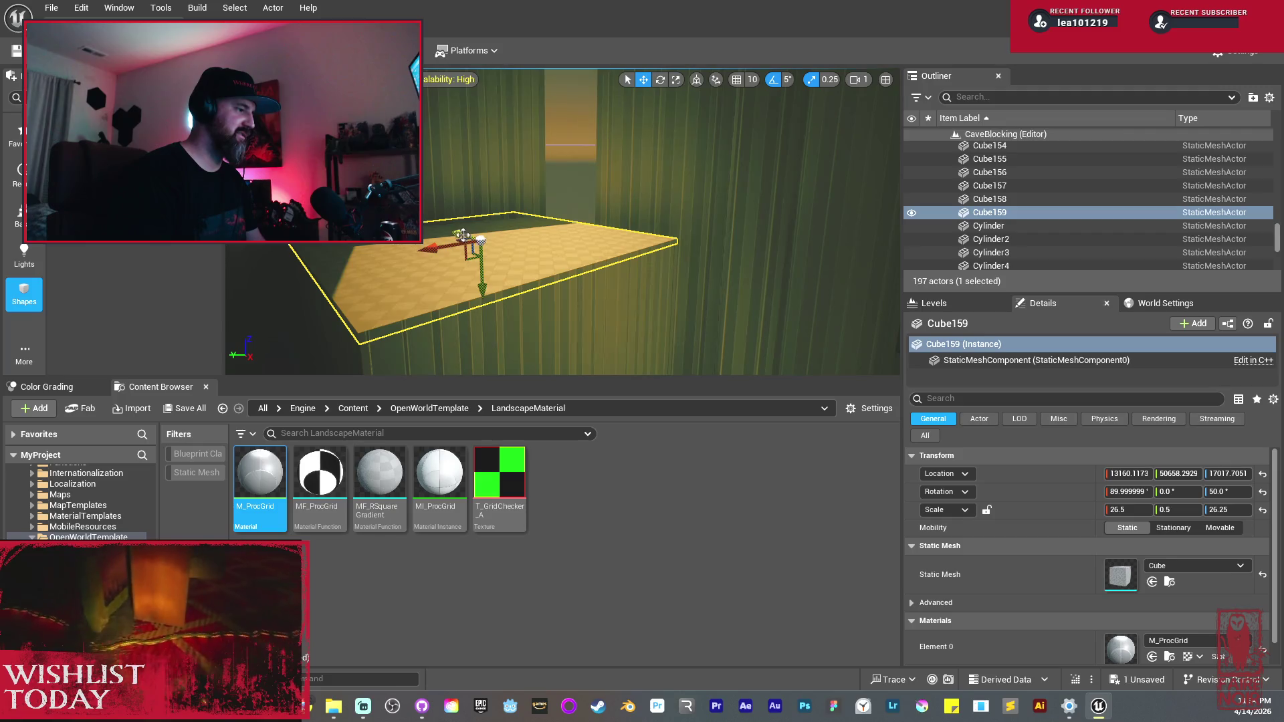
drag(484, 246, 506, 248)
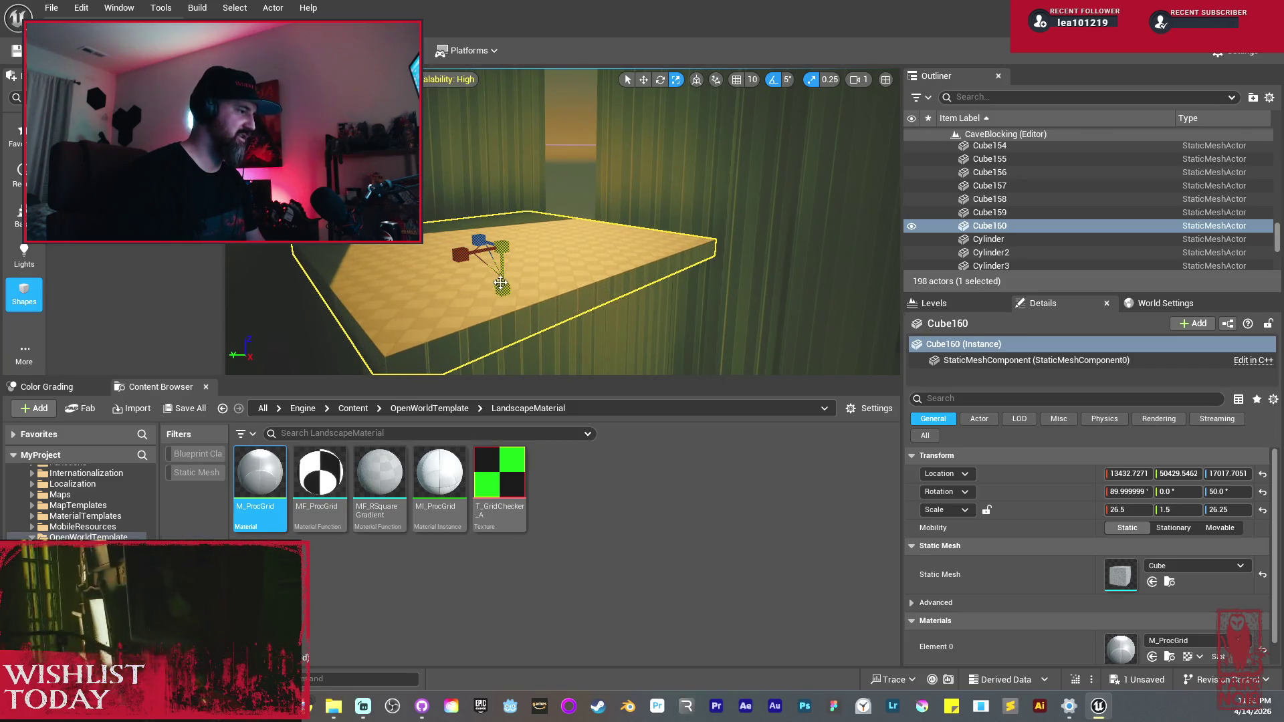
Step: Reshape Cube160 into a 28 × 1.5 × 3.75 ledge and lower it along the wall
drag(476, 235, 476, 266)
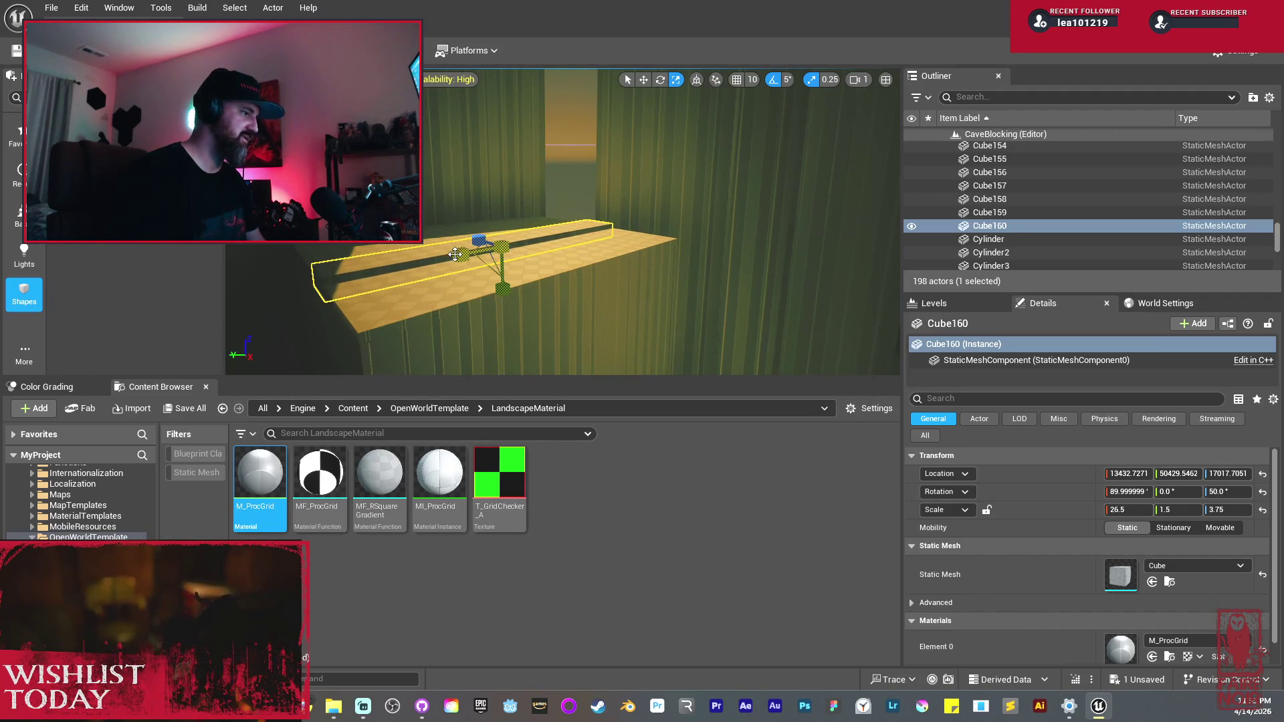
mouse_move(476, 266)
mouse_down()
mouse_move(578, 285)
mouse_move(576, 270)
mouse_move(619, 304)
mouse_up()
key(w)
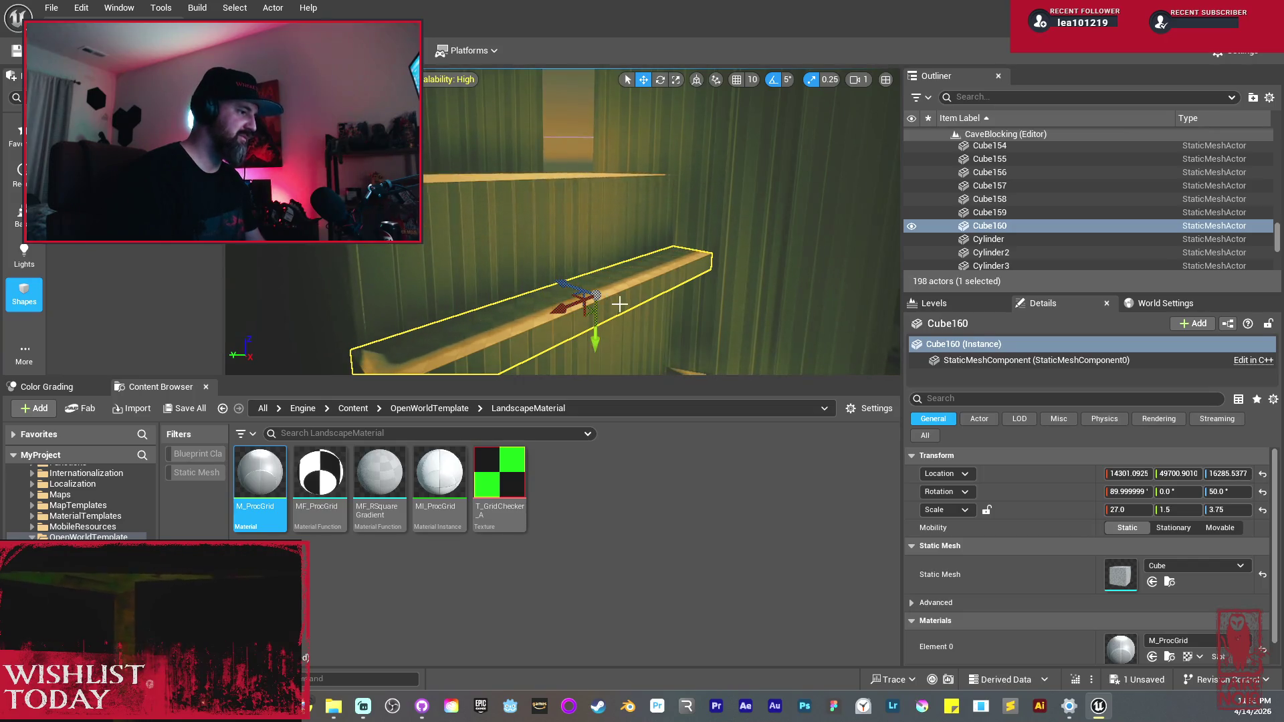
mouse_move(585, 230)
mouse_down()
mouse_move(582, 323)
mouse_move(545, 283)
mouse_up()
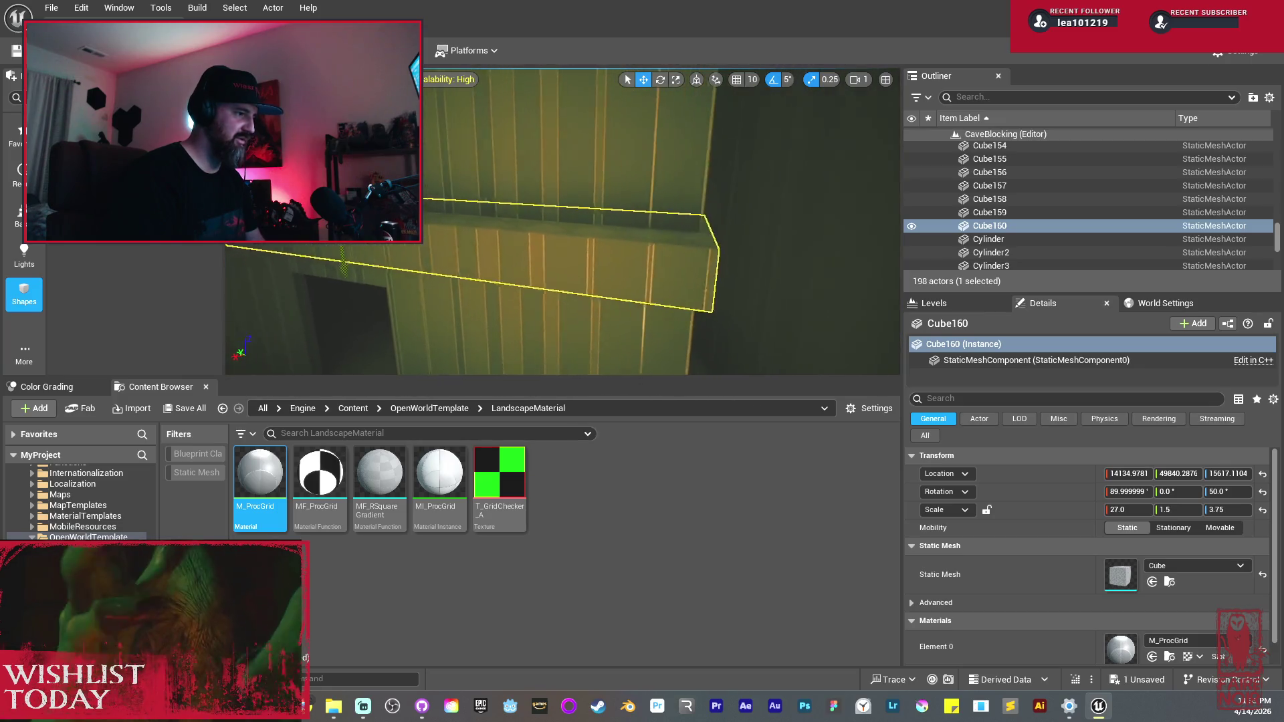
key(r)
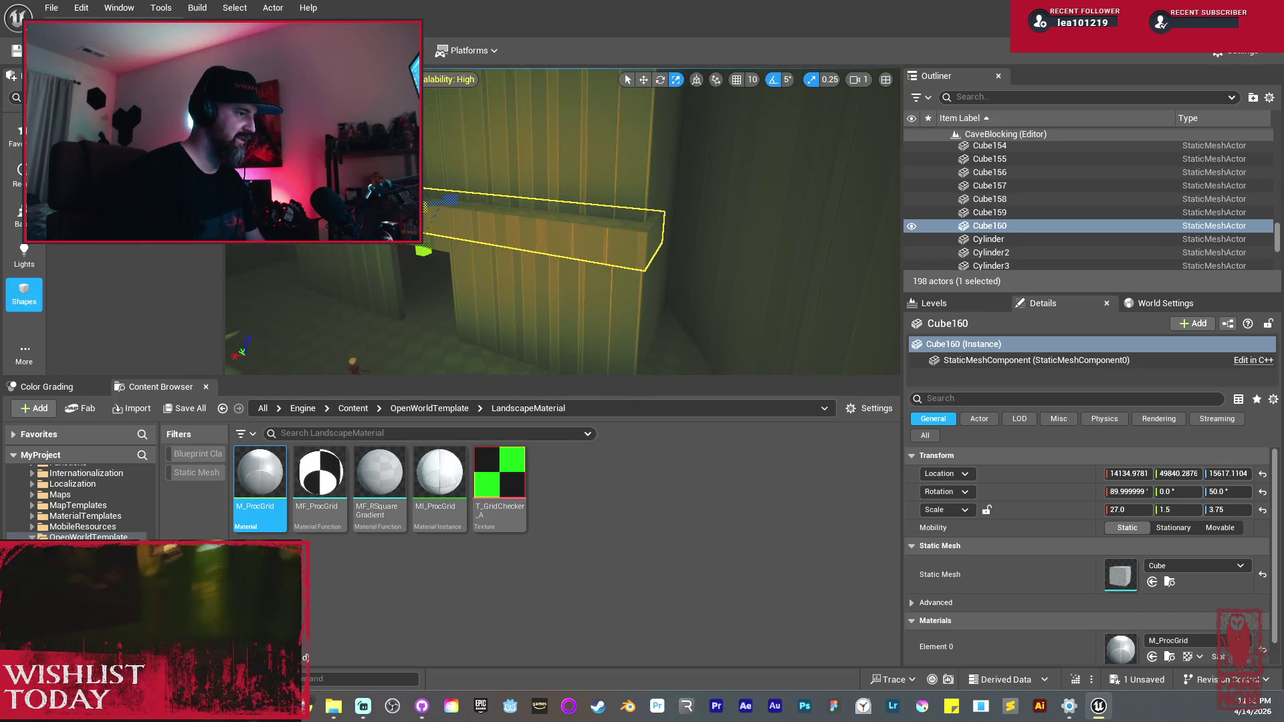
drag(442, 199, 449, 201)
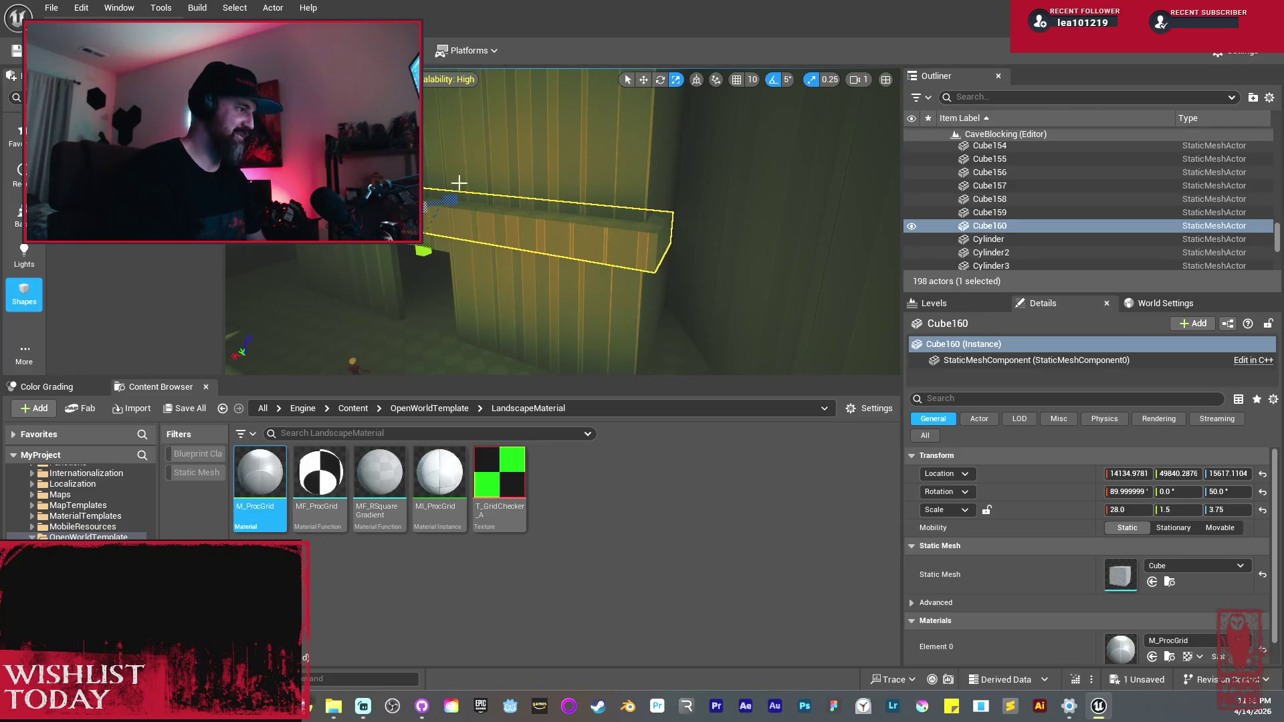
Step: Raise the Cube160 ledge slightly to Location Z 15697.7784
key(w)
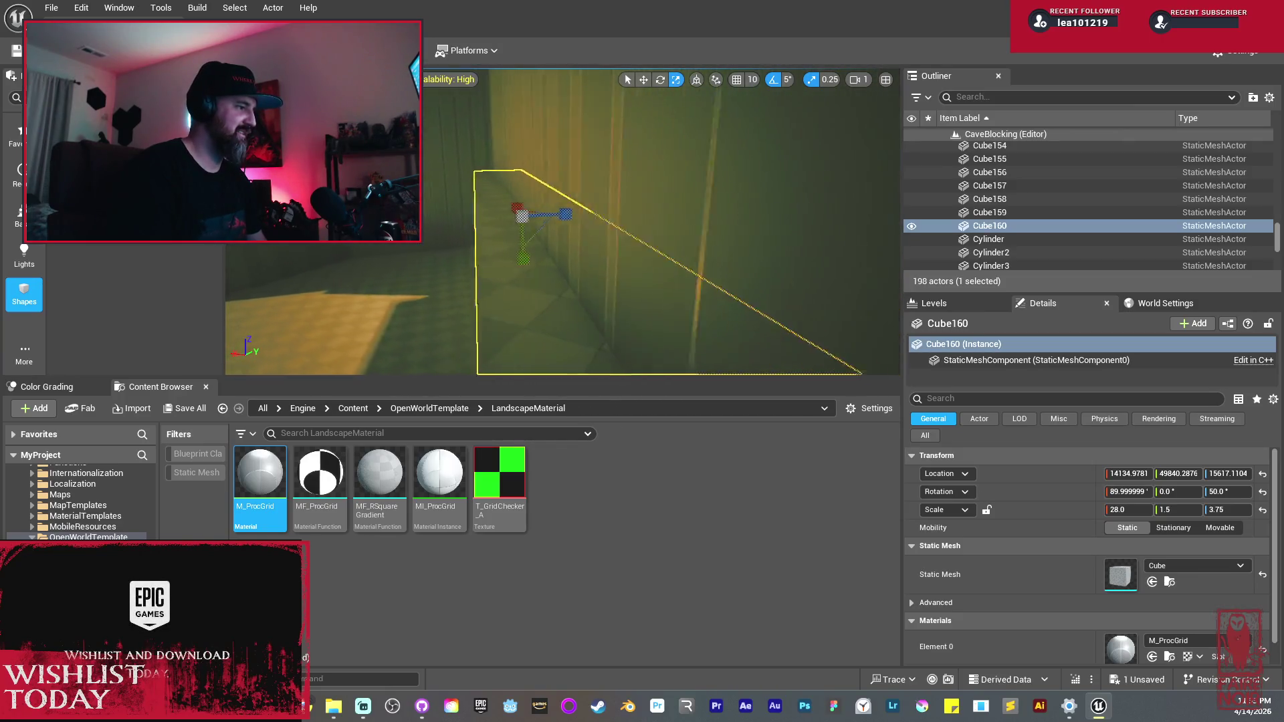
key(w)
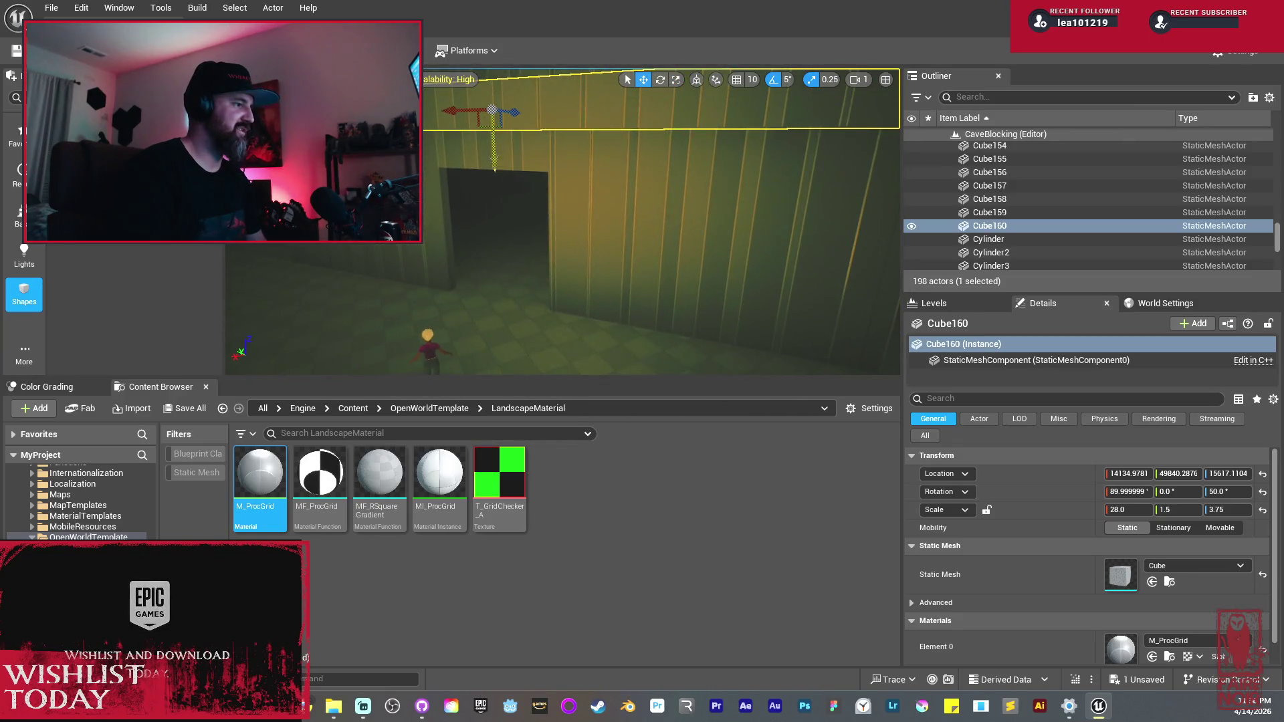
drag(495, 160, 502, 139)
Step: Fly through the wall into the dark room and place a PointLight there
key(w)
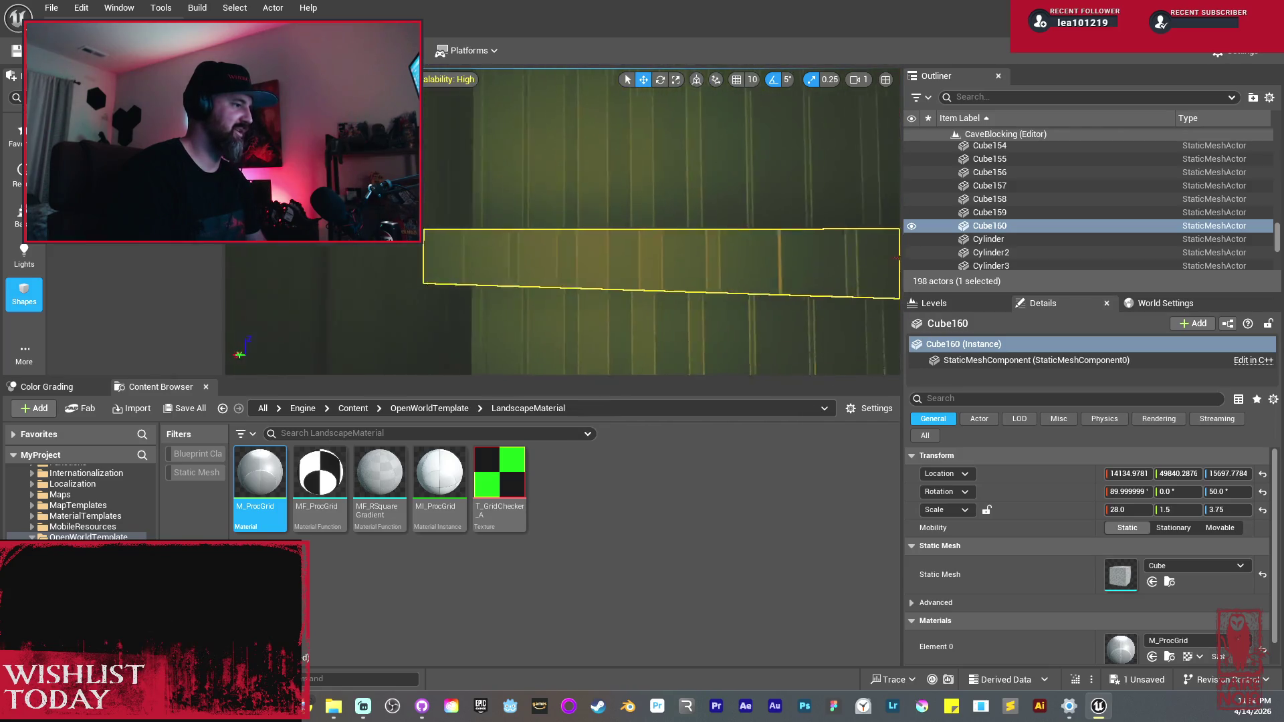
key(s)
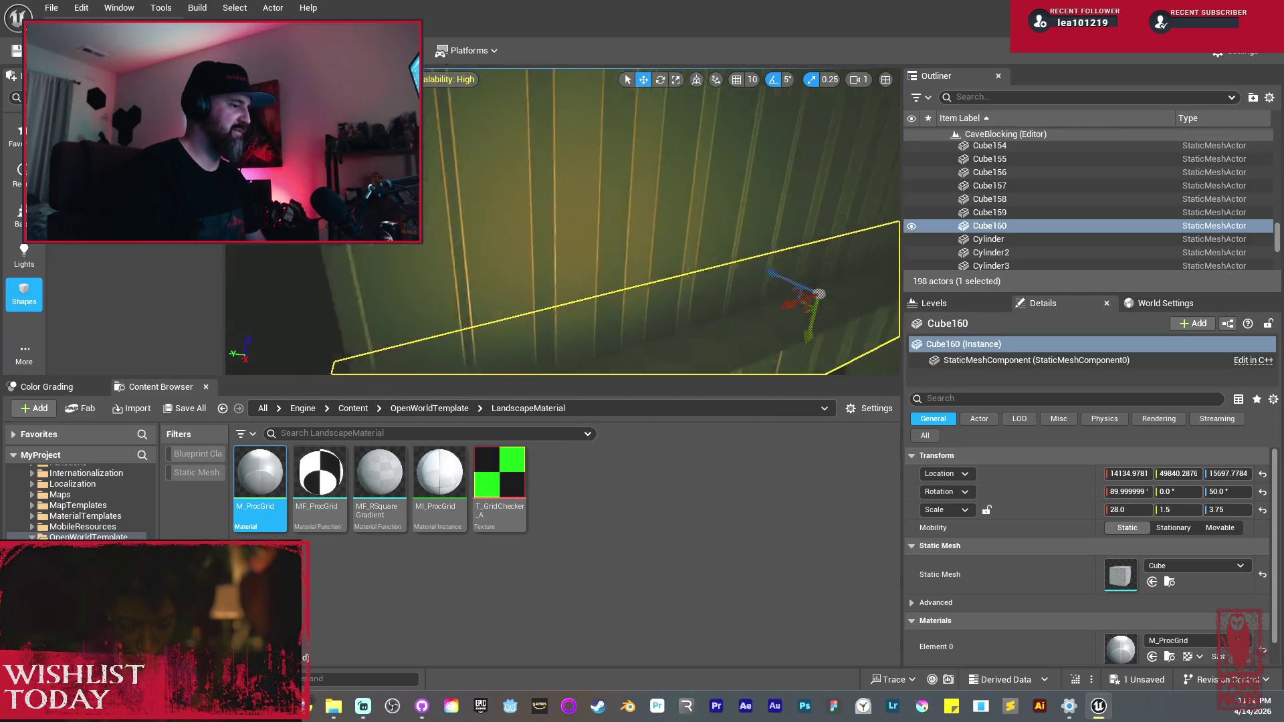
key(e)
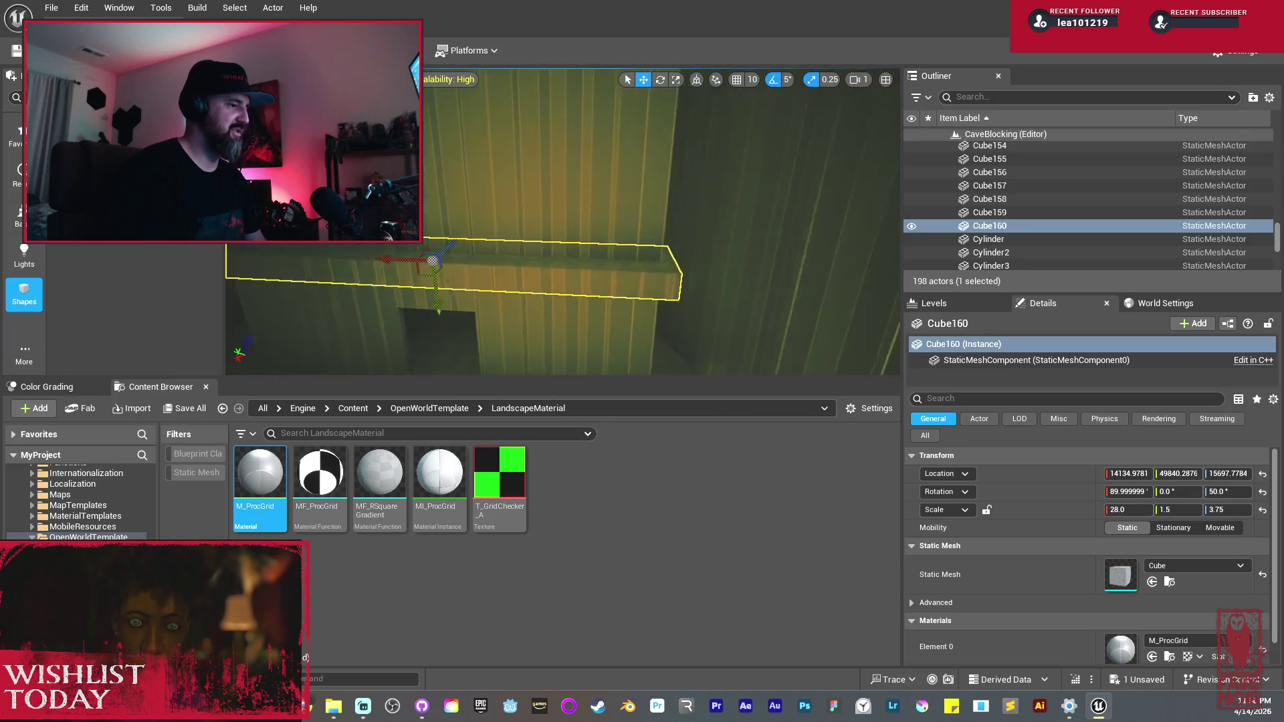
key(a)
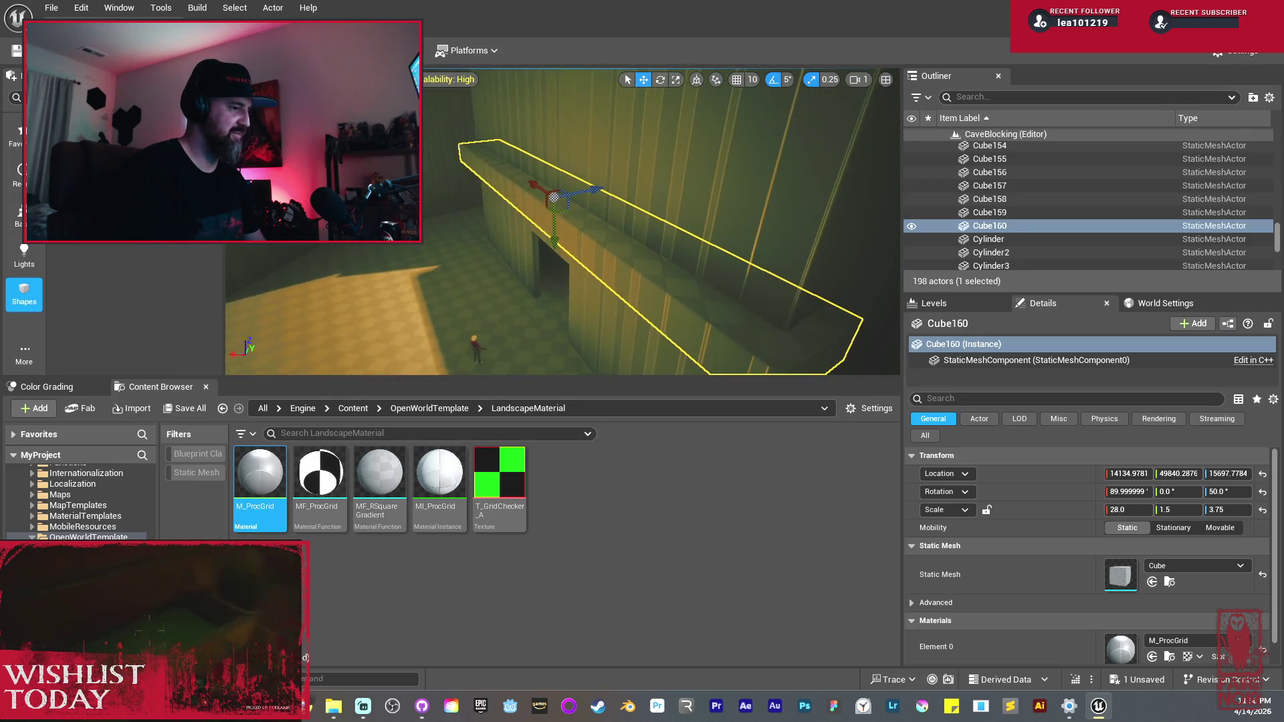
key(a)
key(w)
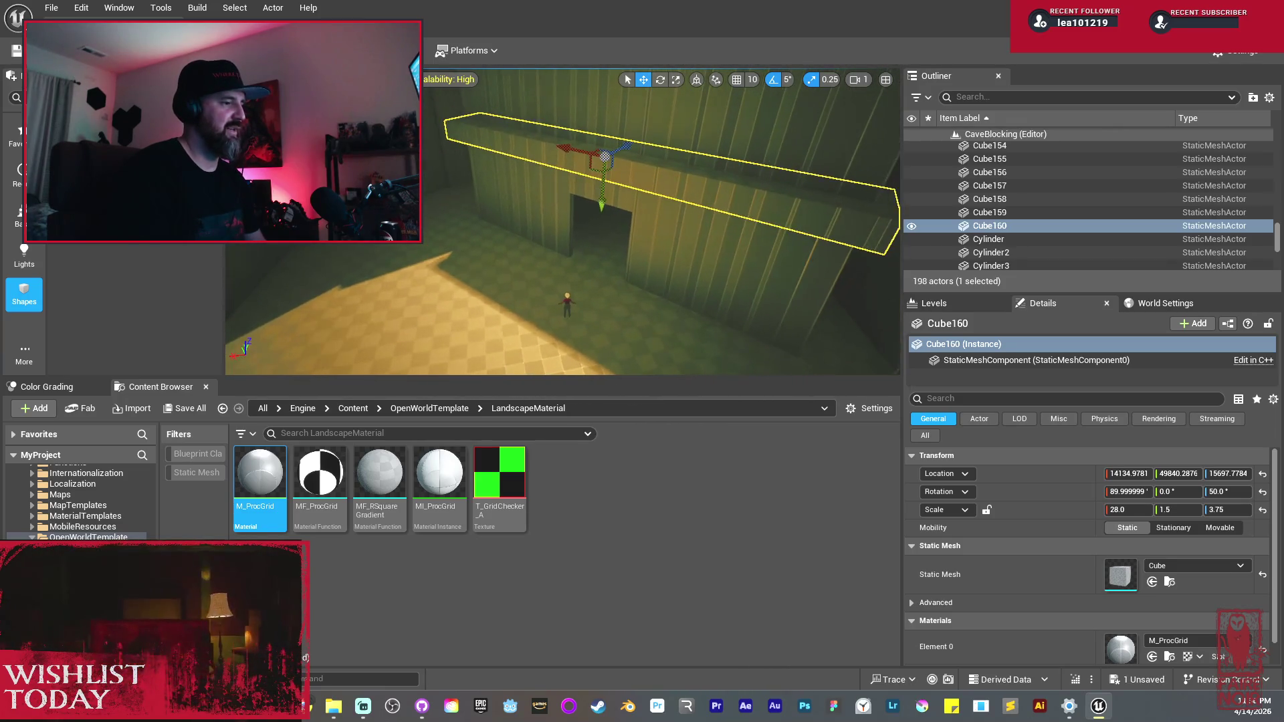
key(e)
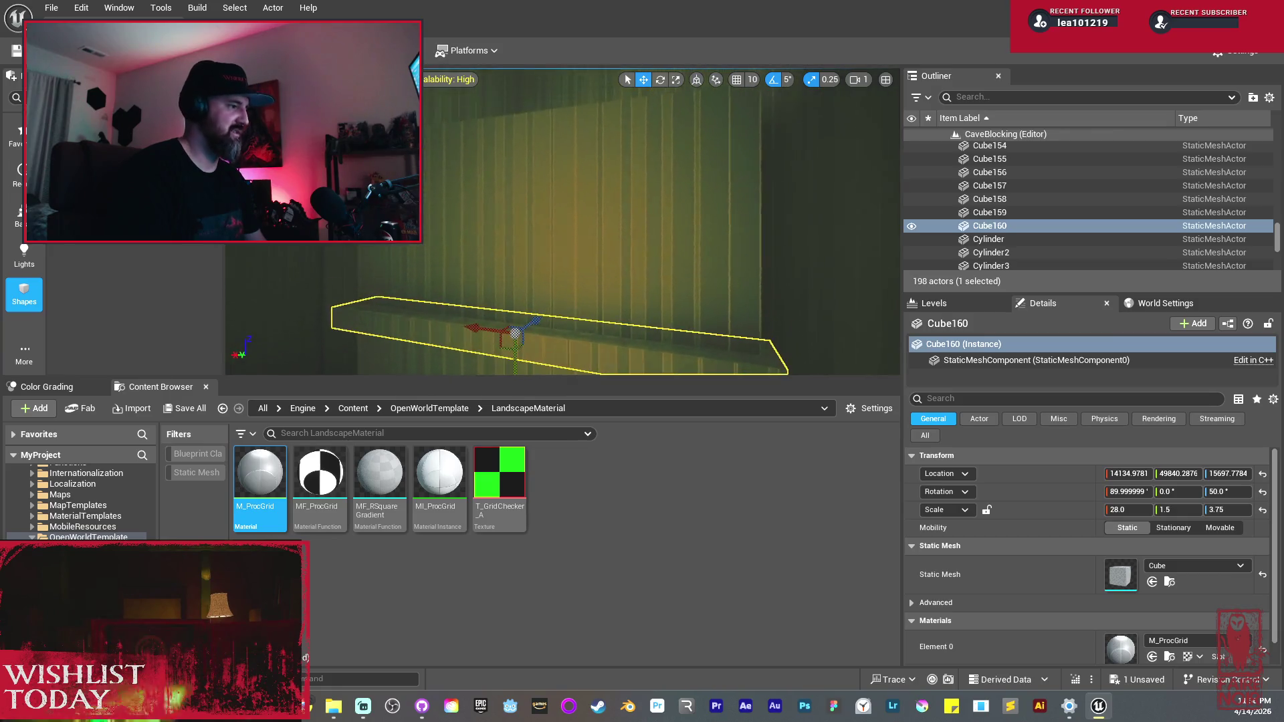
key(w)
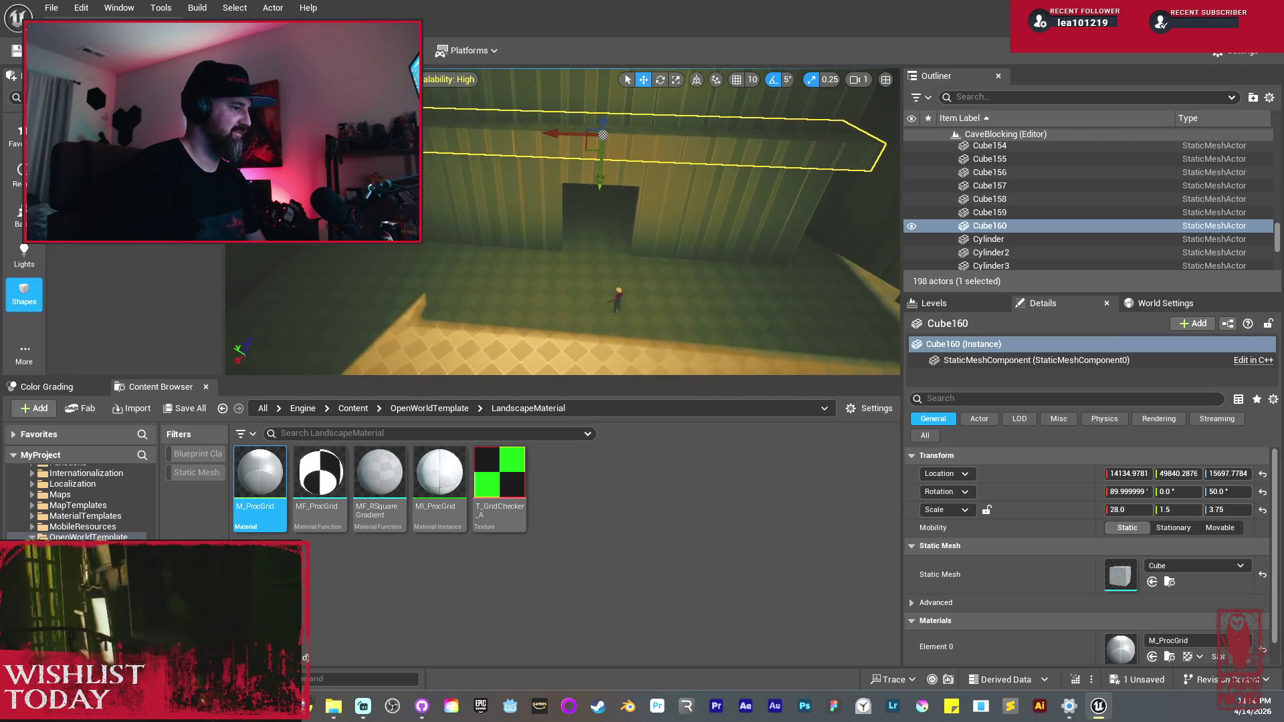
key(w)
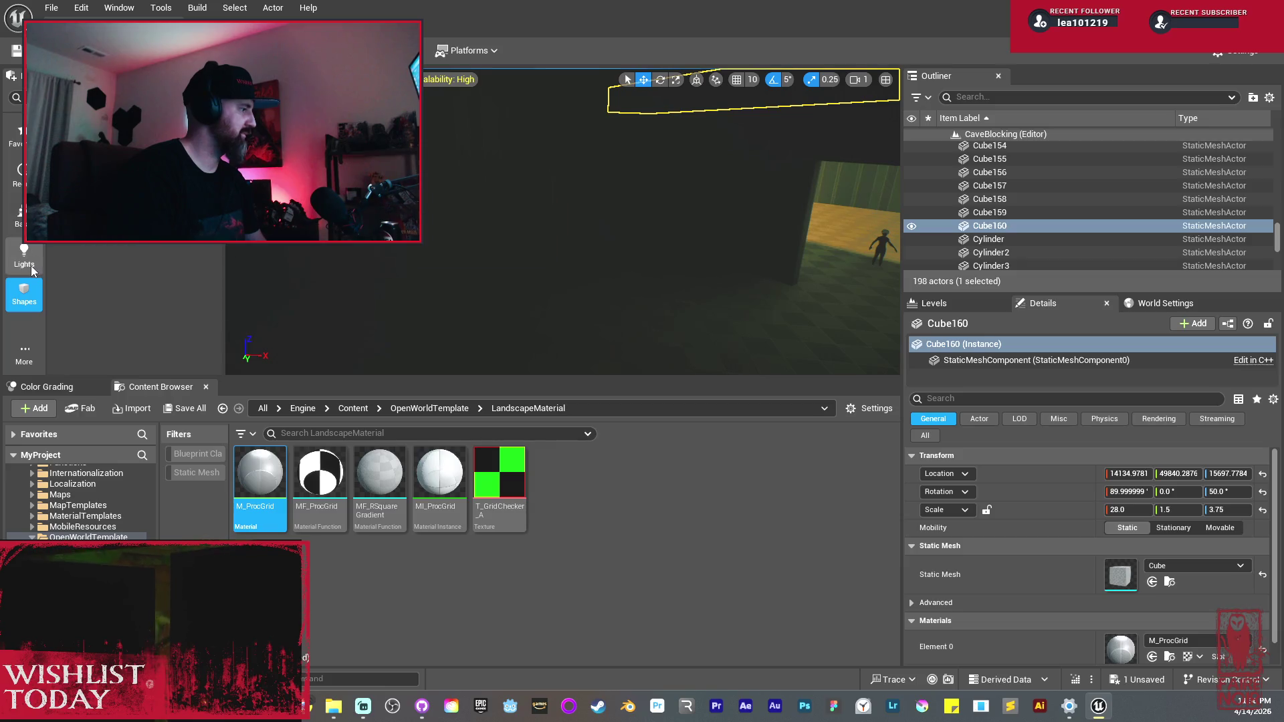
drag(133, 133, 562, 345)
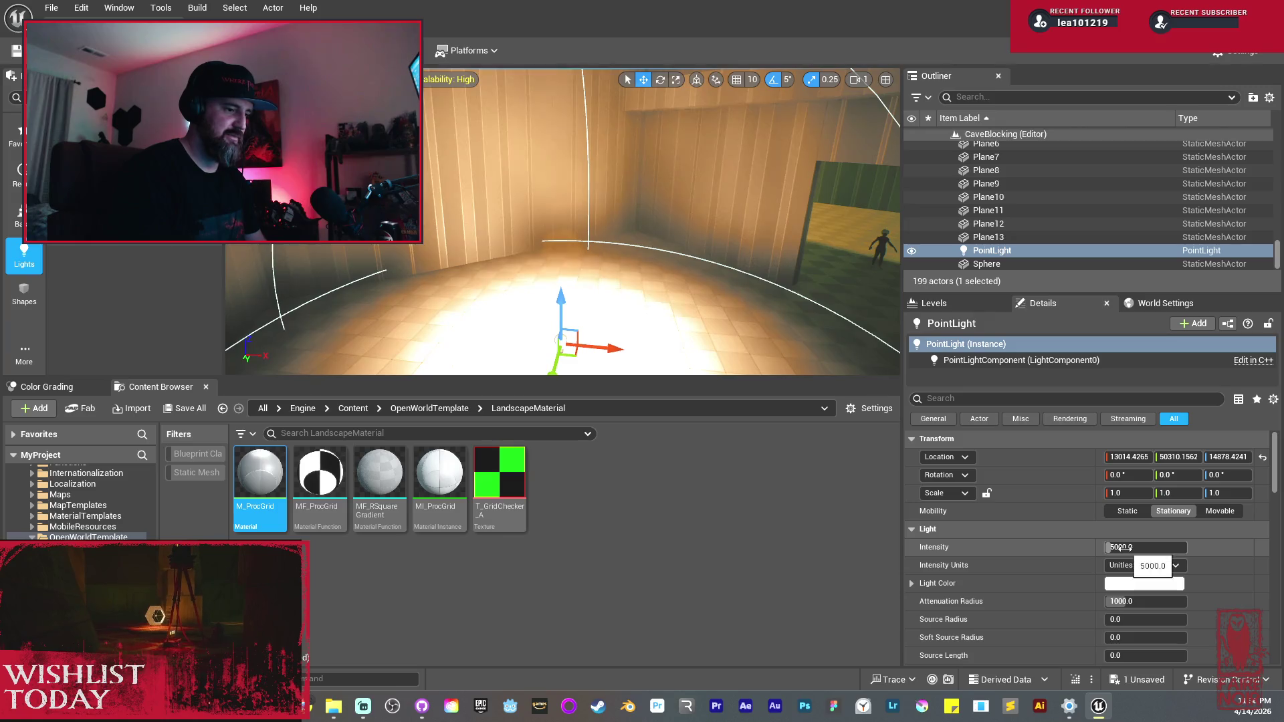
Step: Turn off the light's inverse squared falloff and set its intensity to 25
scroll(1221, 596, down, 1)
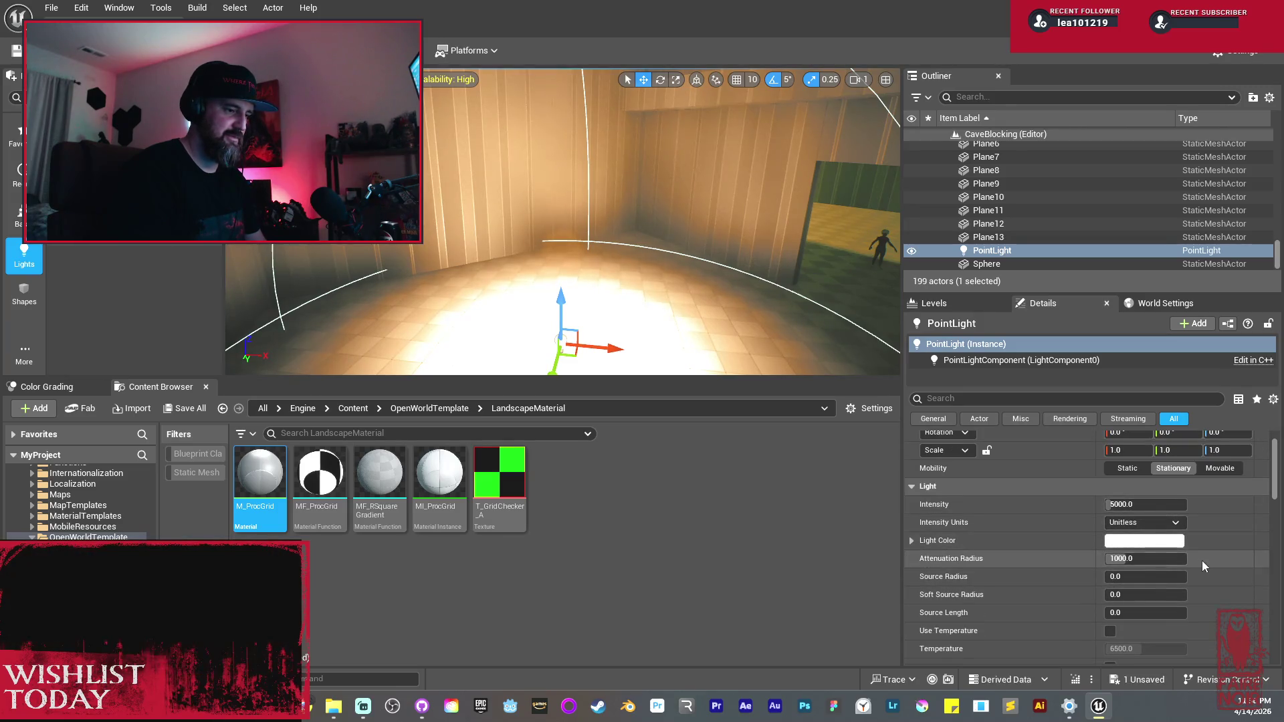
scroll(1212, 560, down, 4)
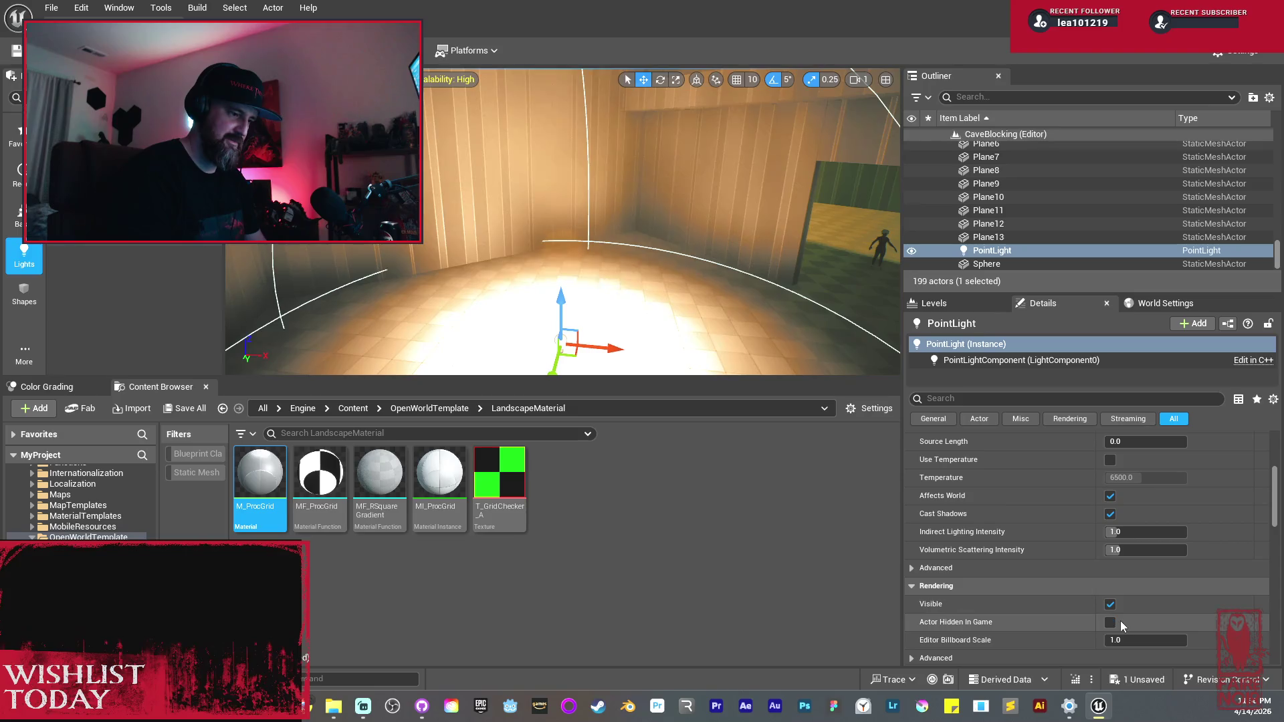
click(923, 568)
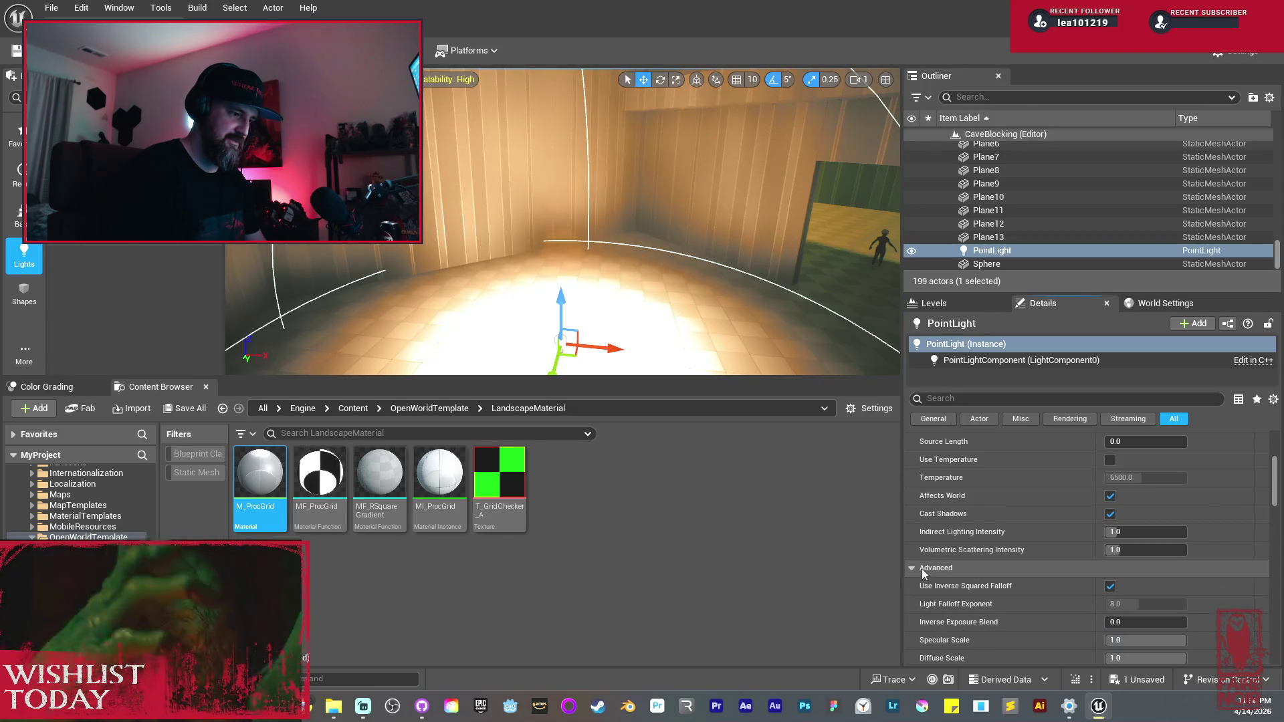
click(1110, 587)
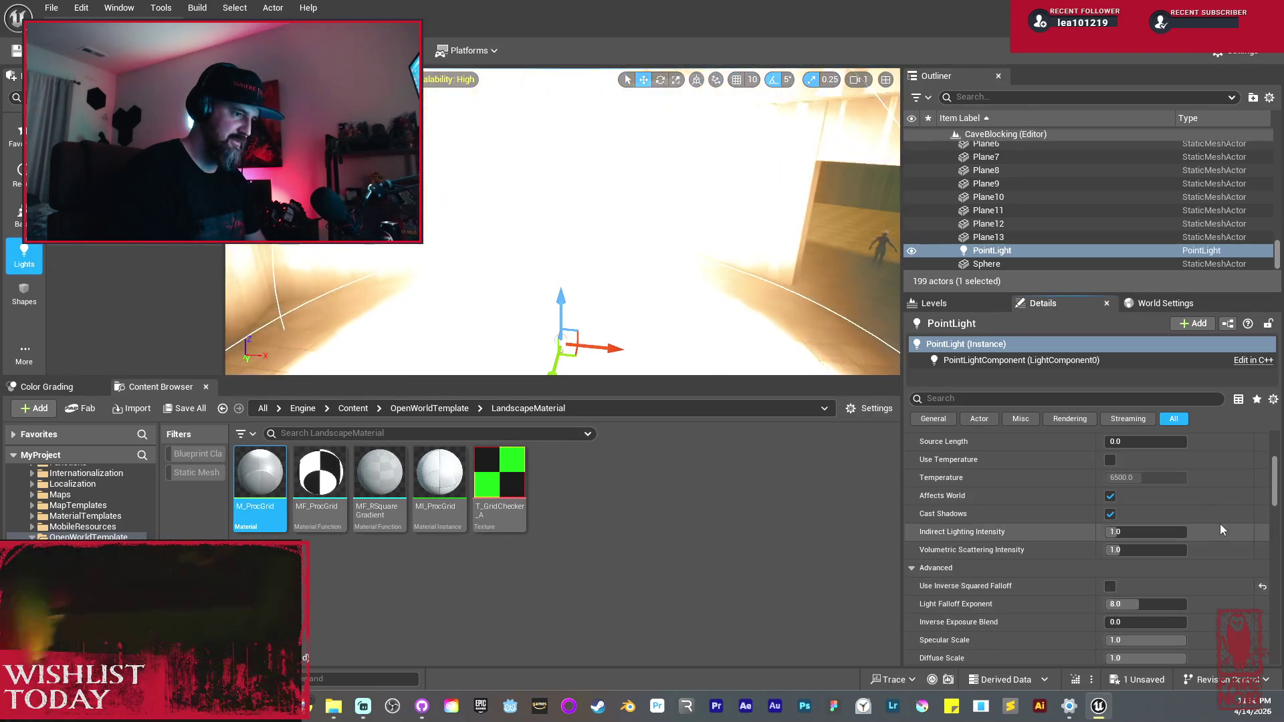
scroll(1112, 575, up, 4)
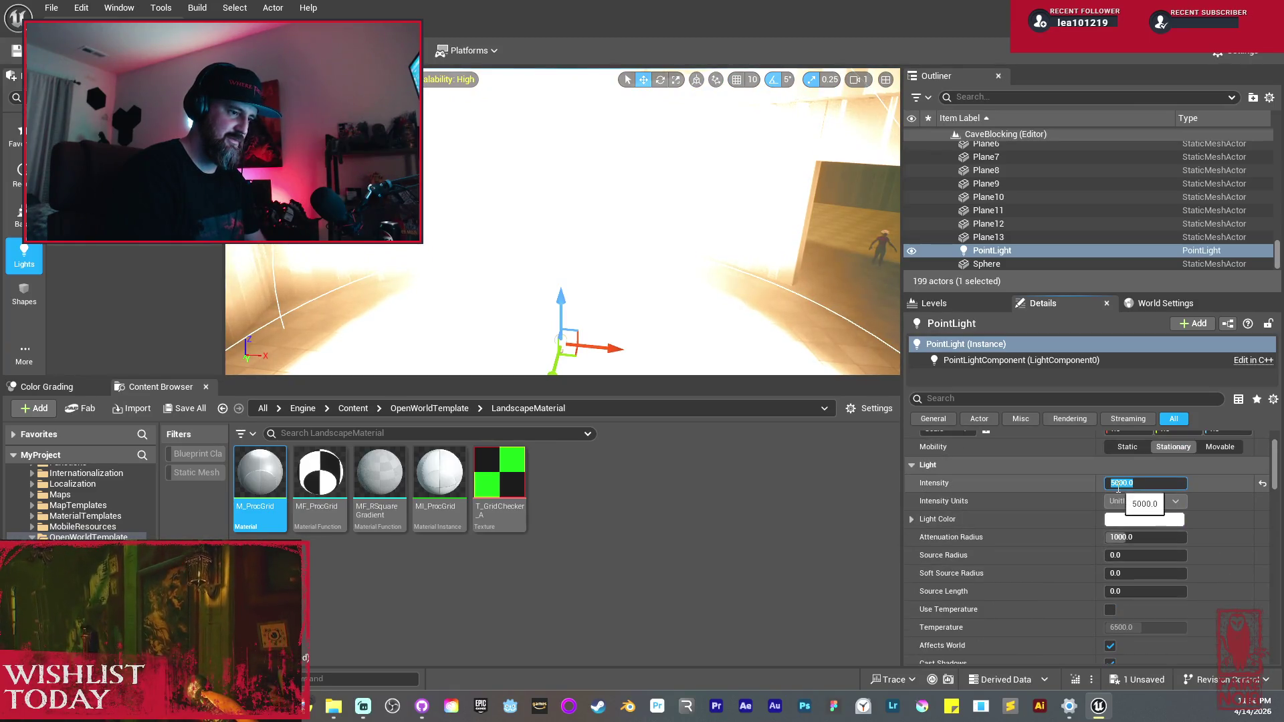
text(25)
key(Return)
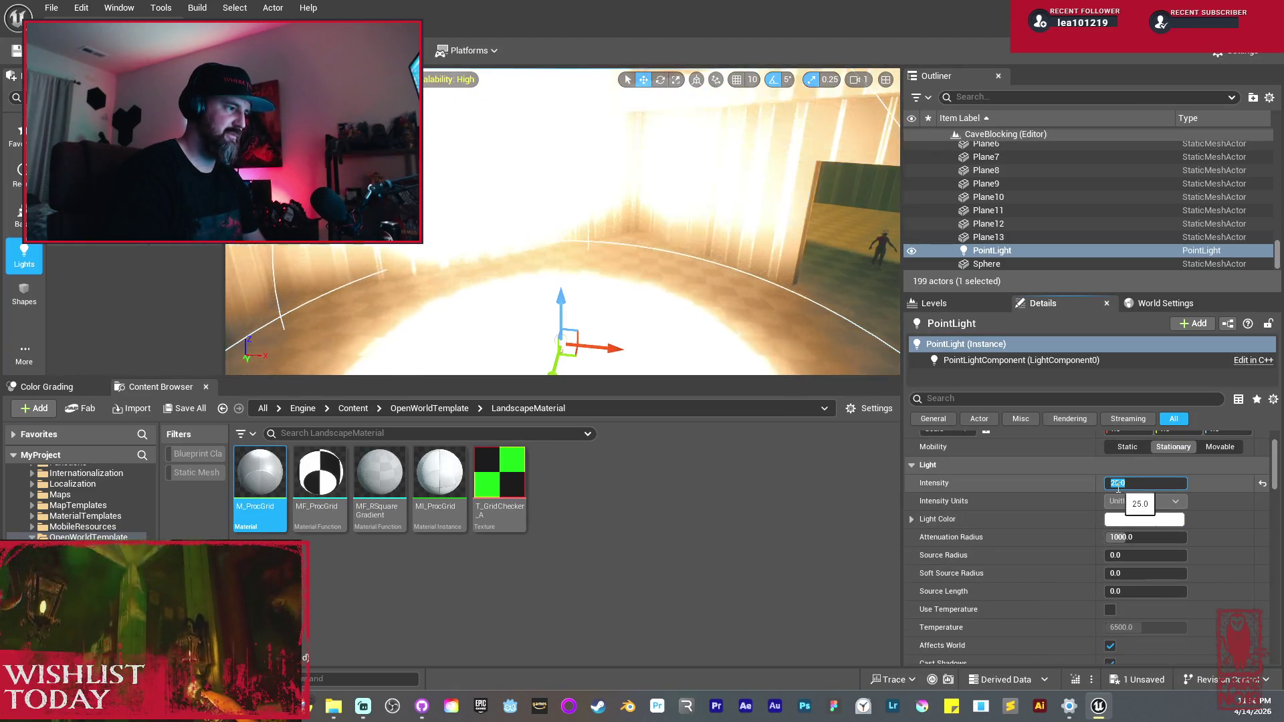
Step: Set attenuation radius to about 647, falloff exponent to about 9, and intensity to 5
drag(1115, 537, 1067, 537)
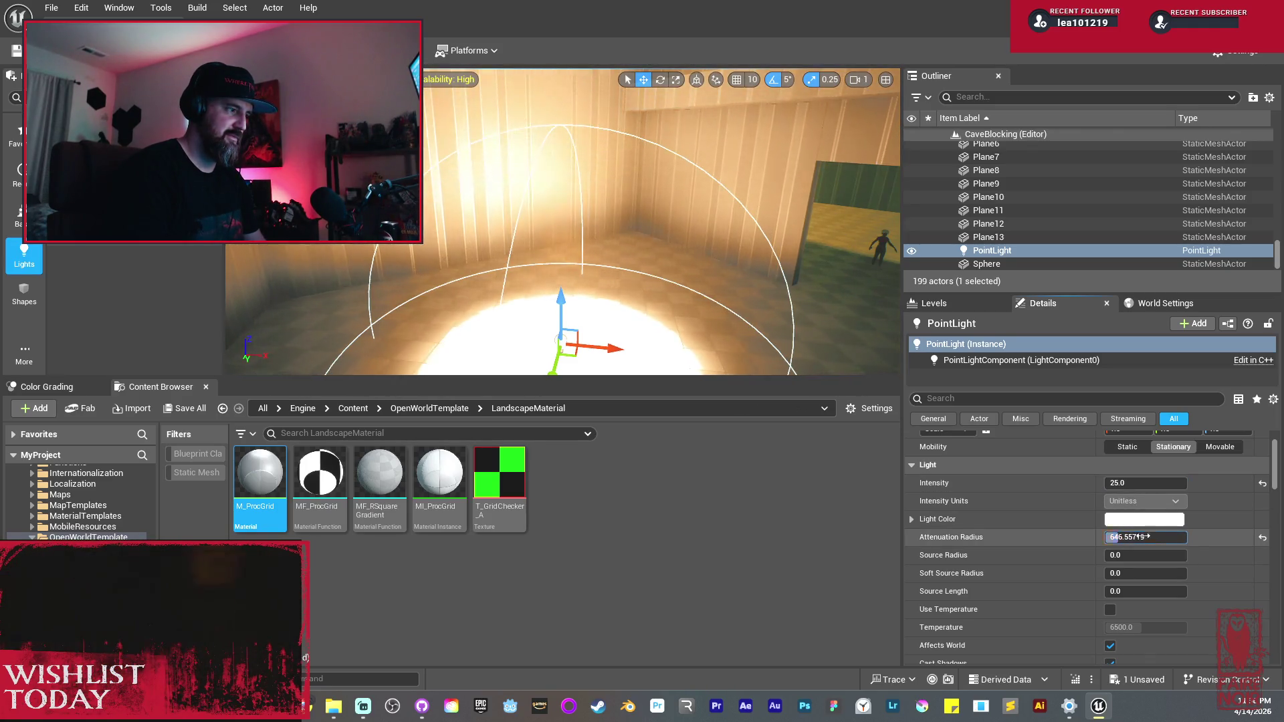
scroll(1214, 586, down, 4)
mouse_move(1146, 625)
mouse_down()
mouse_move(1163, 625)
mouse_move(1124, 643)
mouse_move(1150, 643)
mouse_up()
scroll(1188, 544, up, 5)
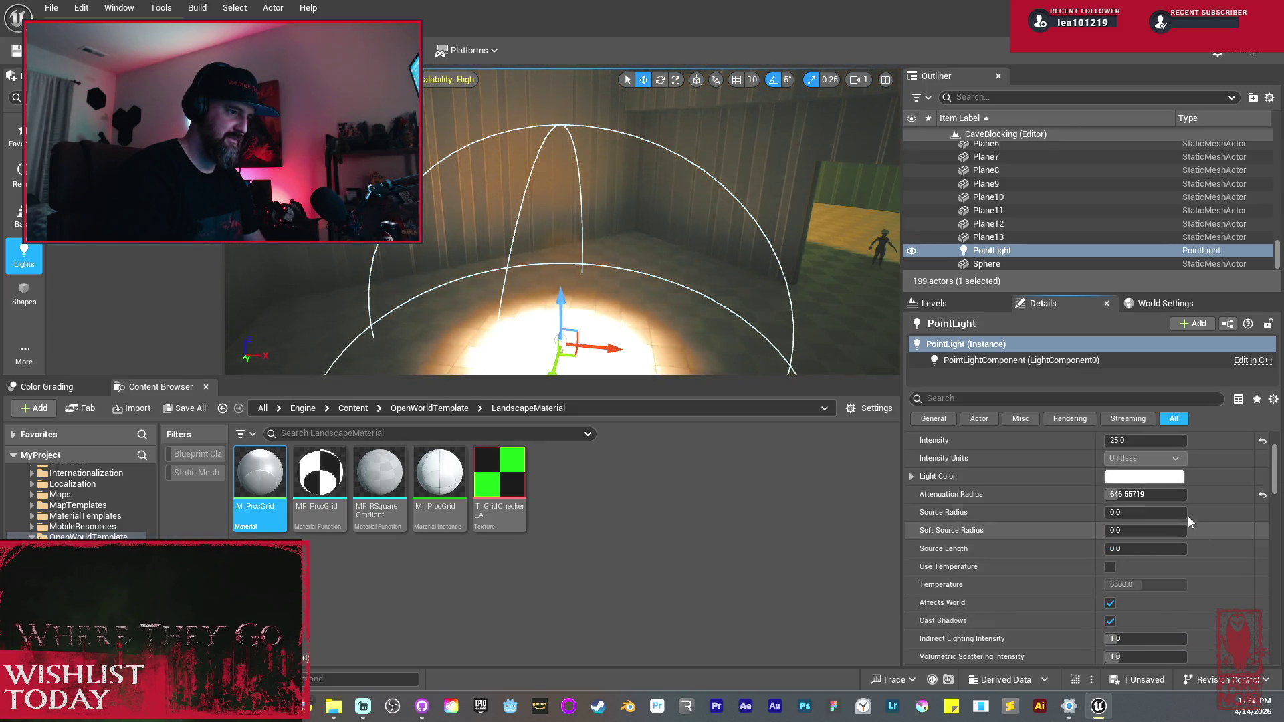
click(1115, 441)
text(5)
key(Return)
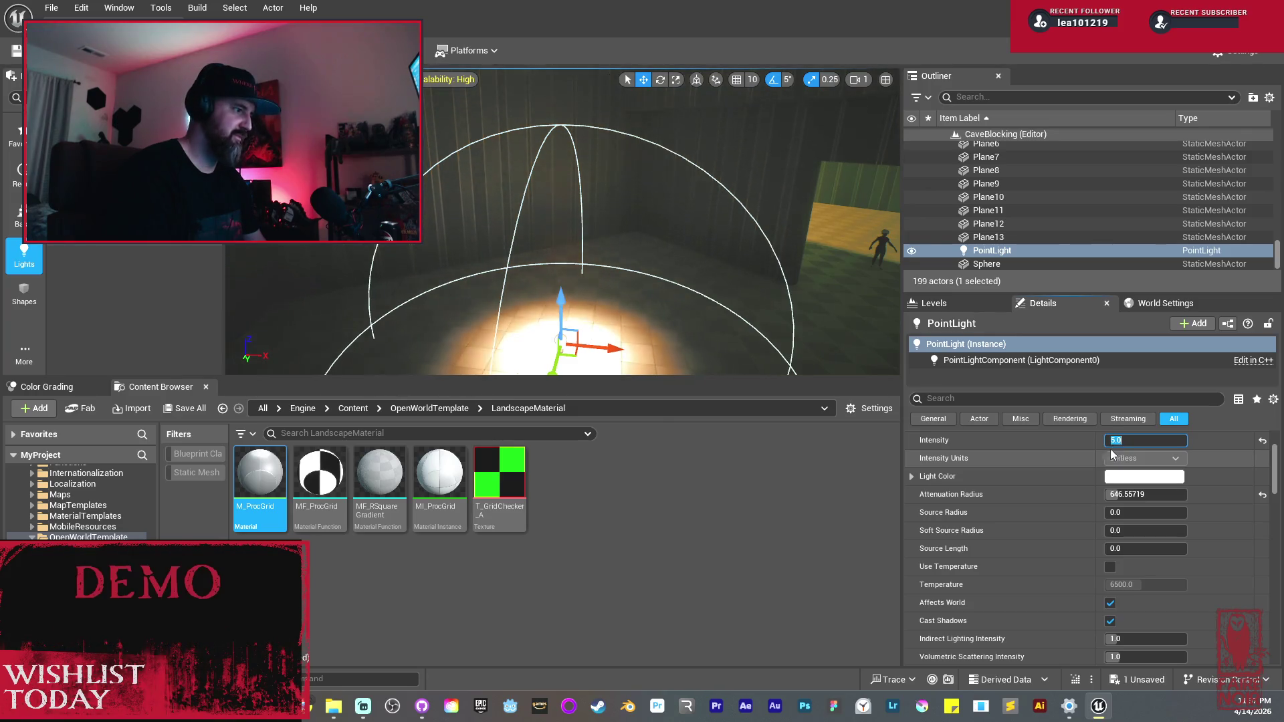
Step: Set attenuation radius to about 496, indirect lighting to about 3.22, and falloff exponent 3.344
drag(766, 337, 766, 358)
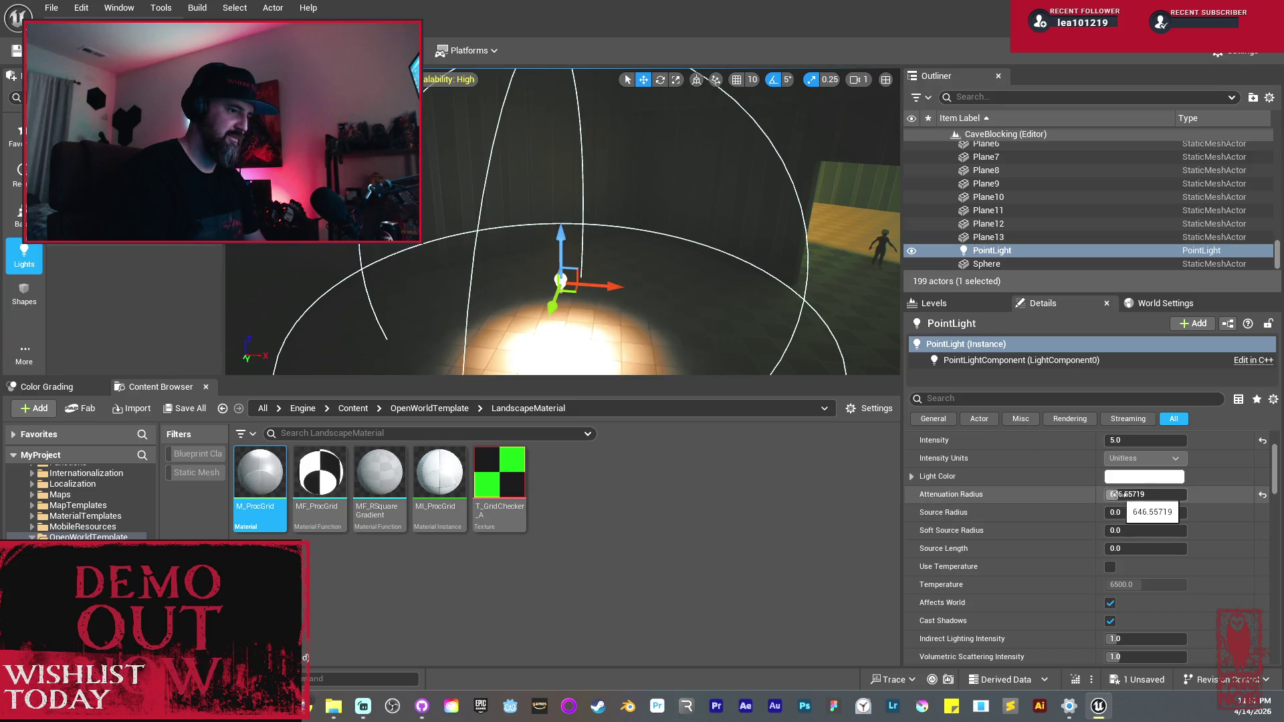
scroll(1225, 599, down, 3)
scroll(1225, 588, up, 3)
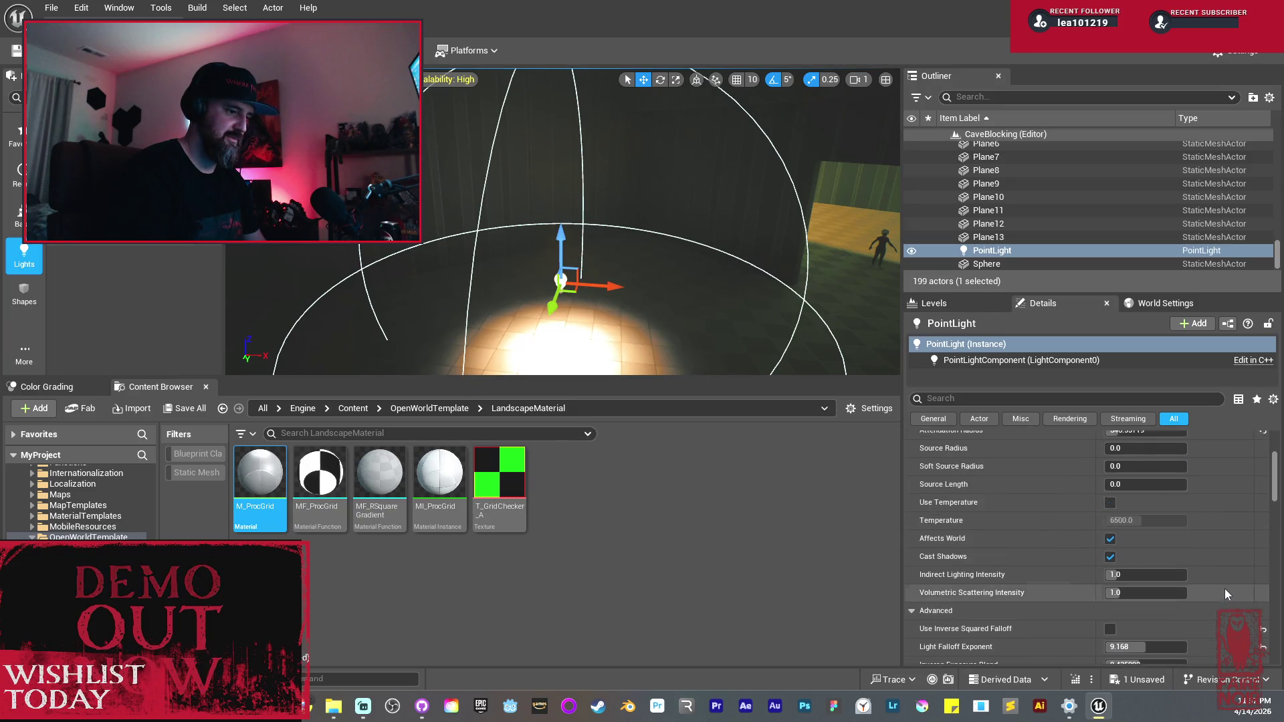
scroll(1161, 476, up, 1)
drag(1145, 515, 1107, 516)
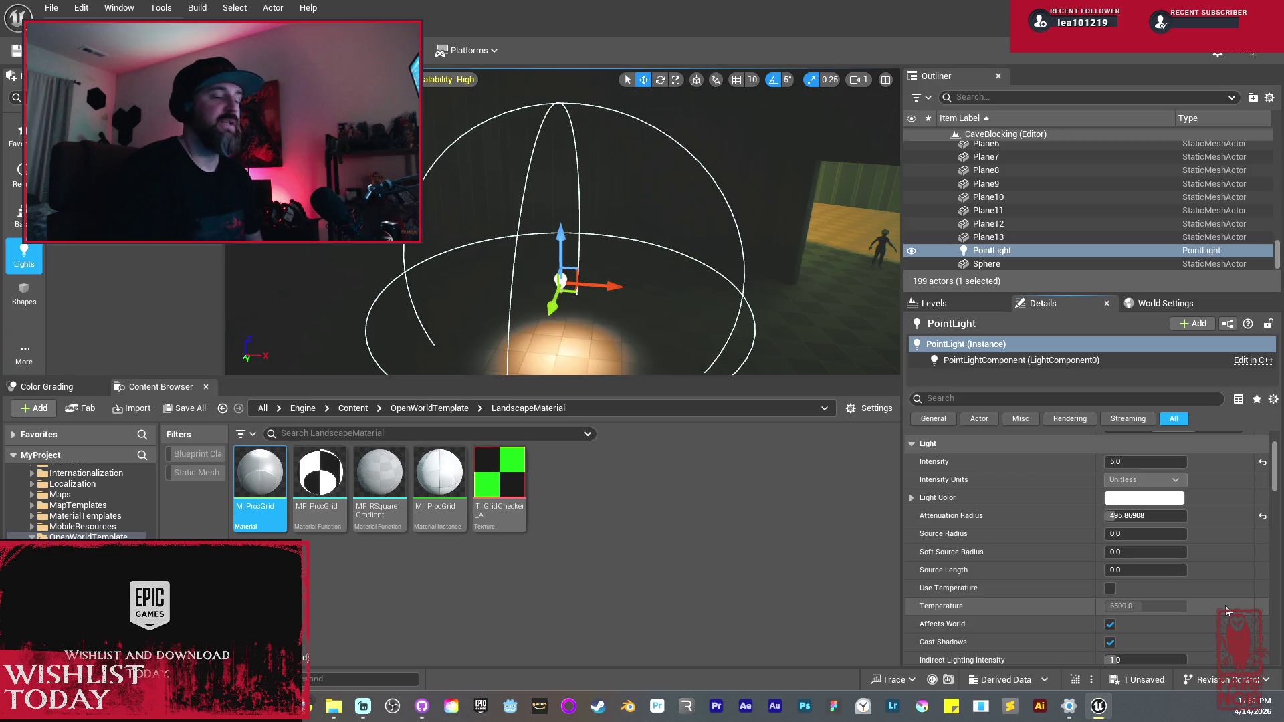
scroll(1225, 610, down, 5)
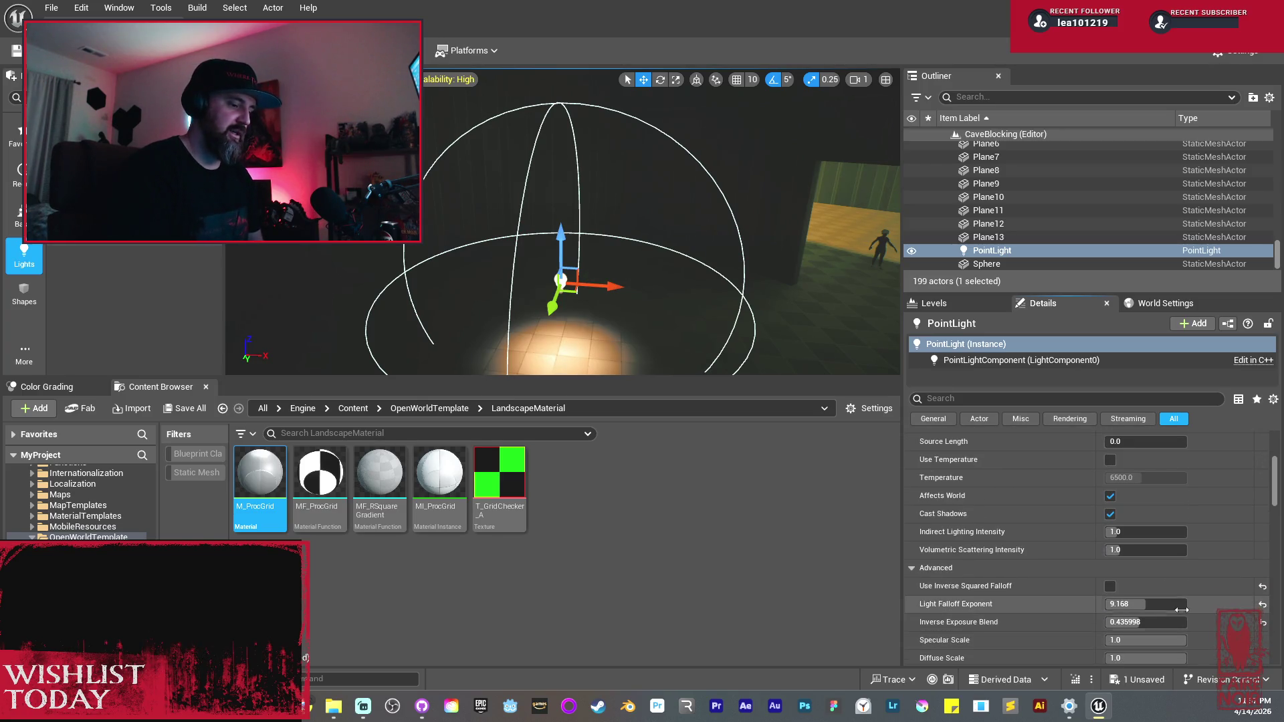
drag(1115, 532, 1147, 531)
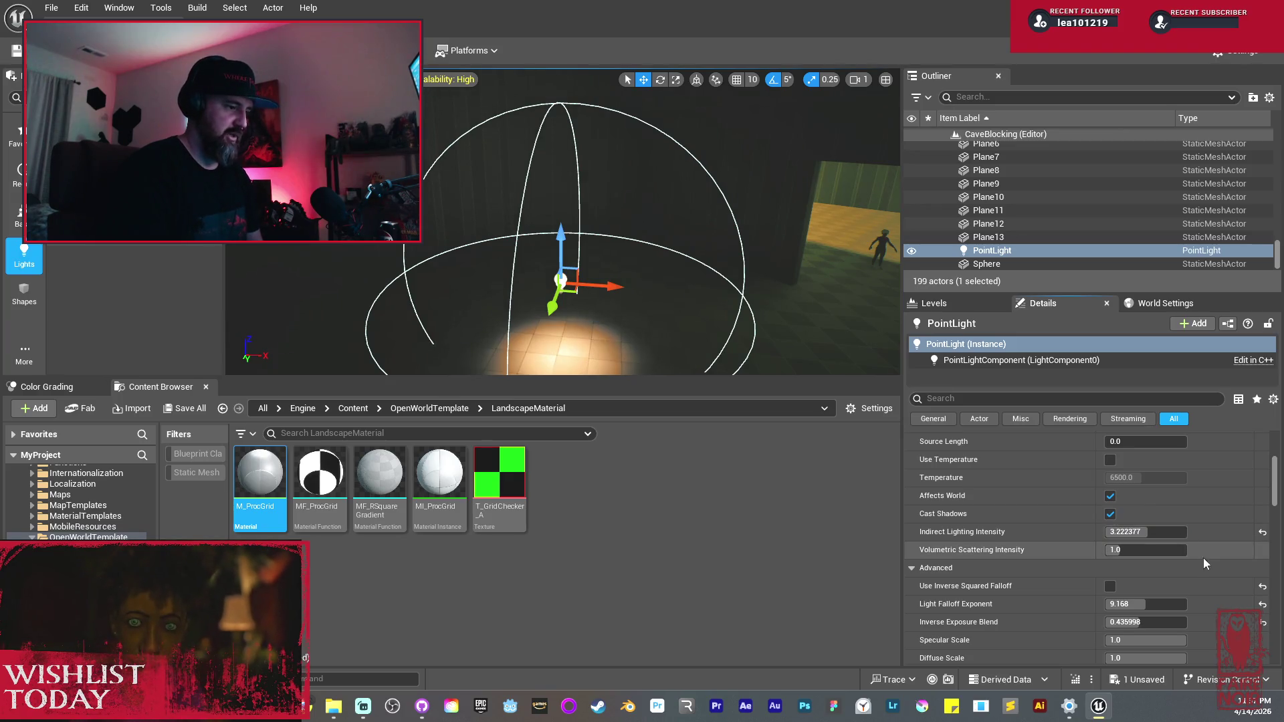
mouse_move(1137, 604)
mouse_down()
mouse_move(1110, 603)
mouse_move(1164, 625)
mouse_up()
drag(649, 269, 715, 237)
Step: Frame the PointLight and slide it along Y to about 50838.67
click(662, 178)
mouse_move(662, 178)
mouse_down()
mouse_move(575, 219)
mouse_move(584, 197)
mouse_move(609, 203)
mouse_move(583, 203)
mouse_move(610, 240)
mouse_move(595, 250)
mouse_move(720, 251)
mouse_move(638, 154)
mouse_up()
key(w)
click(709, 227)
key(f)
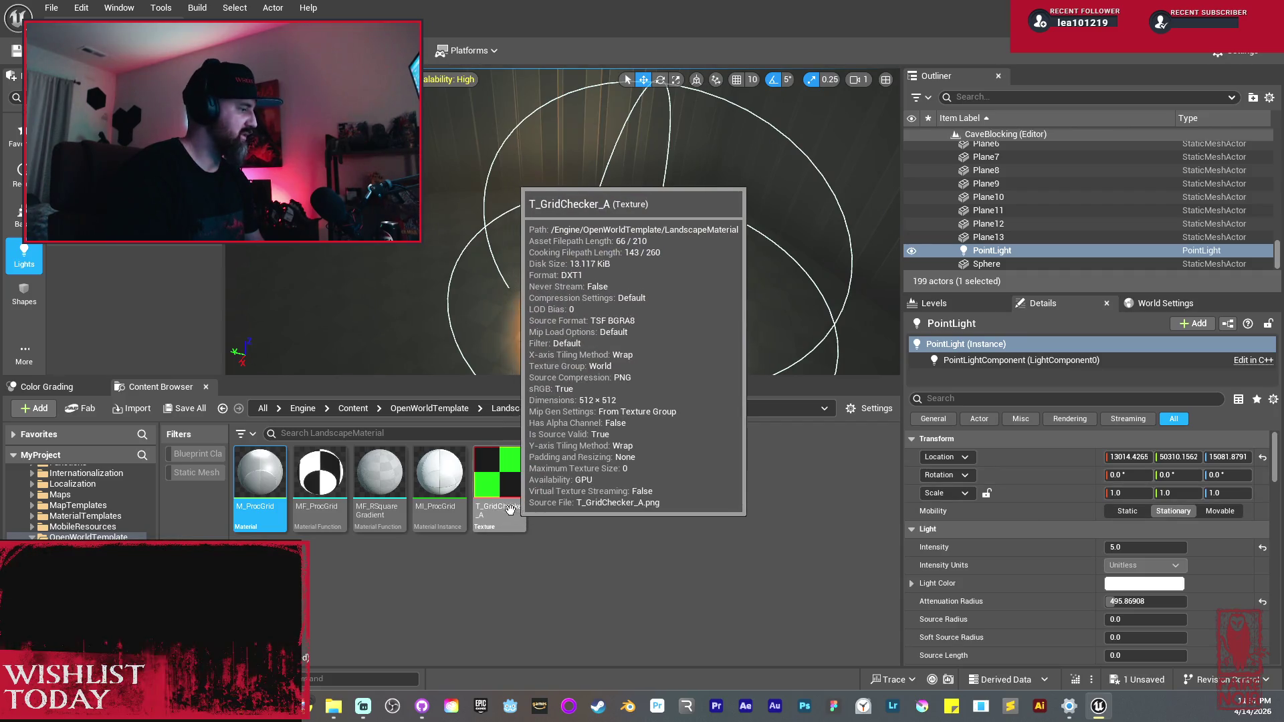
mouse_move(592, 258)
mouse_down()
mouse_move(478, 232)
mouse_move(622, 237)
mouse_up()
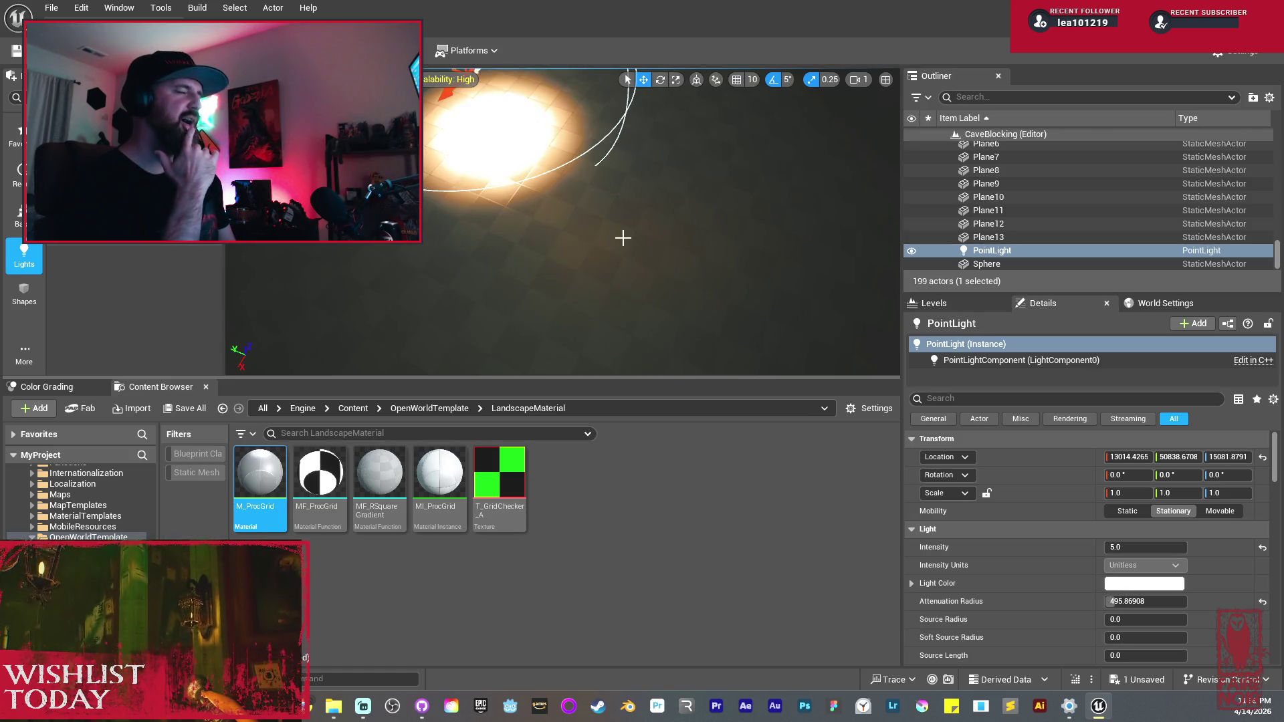
drag(450, 121, 695, 145)
drag(545, 277, 517, 390)
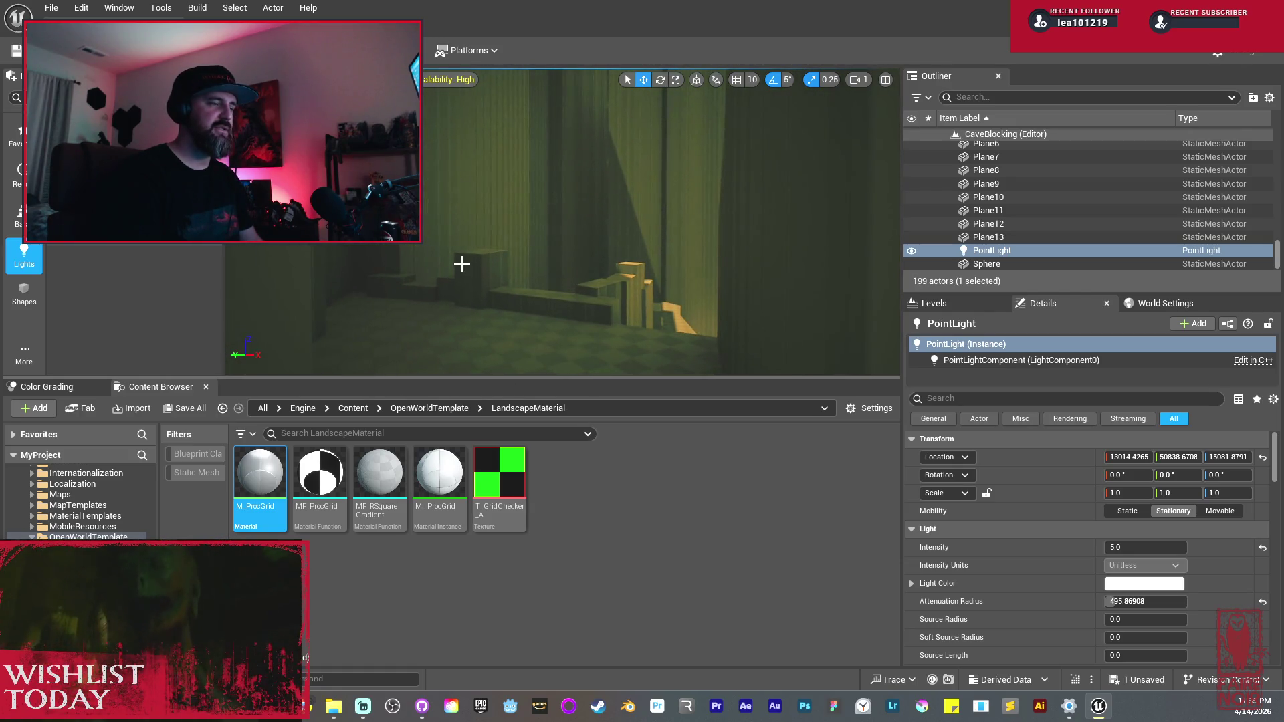
drag(486, 261, 496, 264)
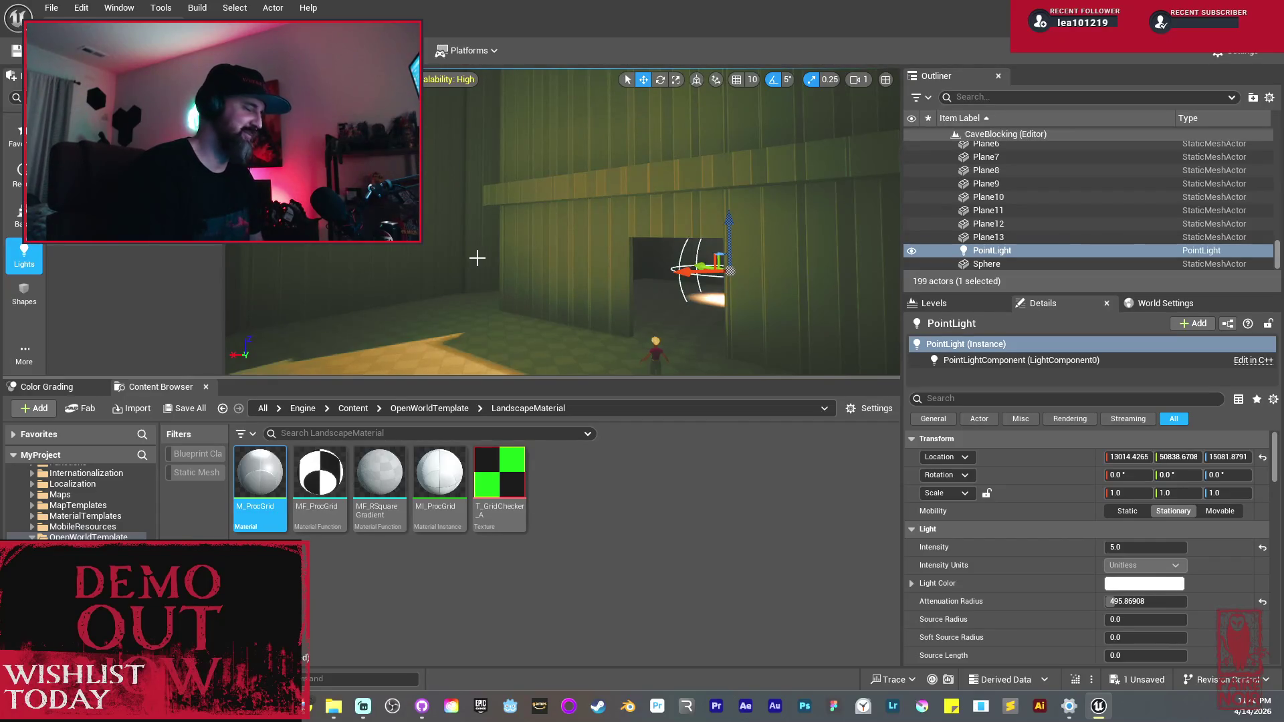
mouse_move(545, 261)
mouse_down()
mouse_move(581, 201)
mouse_move(556, 264)
mouse_up()
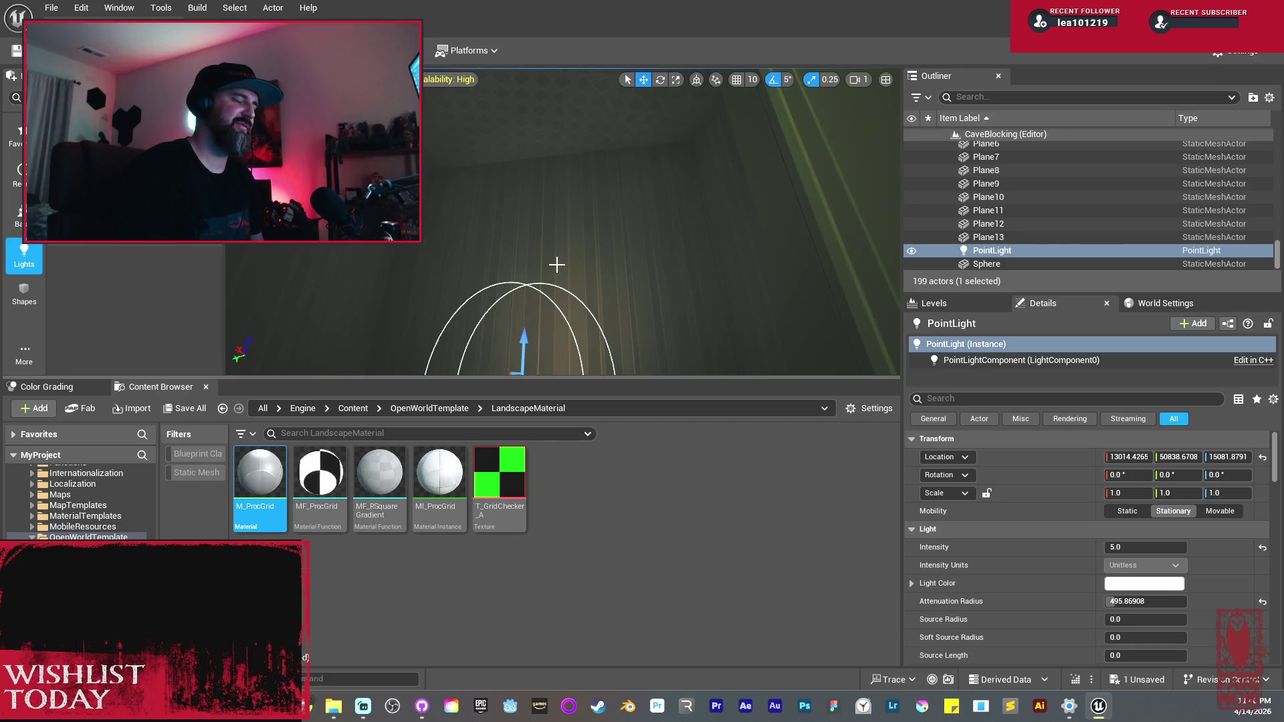
mouse_move(627, 239)
mouse_down()
mouse_move(552, 234)
mouse_move(554, 143)
mouse_move(535, 100)
mouse_move(654, 179)
mouse_up()
Step: Resize ceiling beam Cube161 to 26 × 0.75 × 4.5 and nudge it slightly lower
click(627, 239)
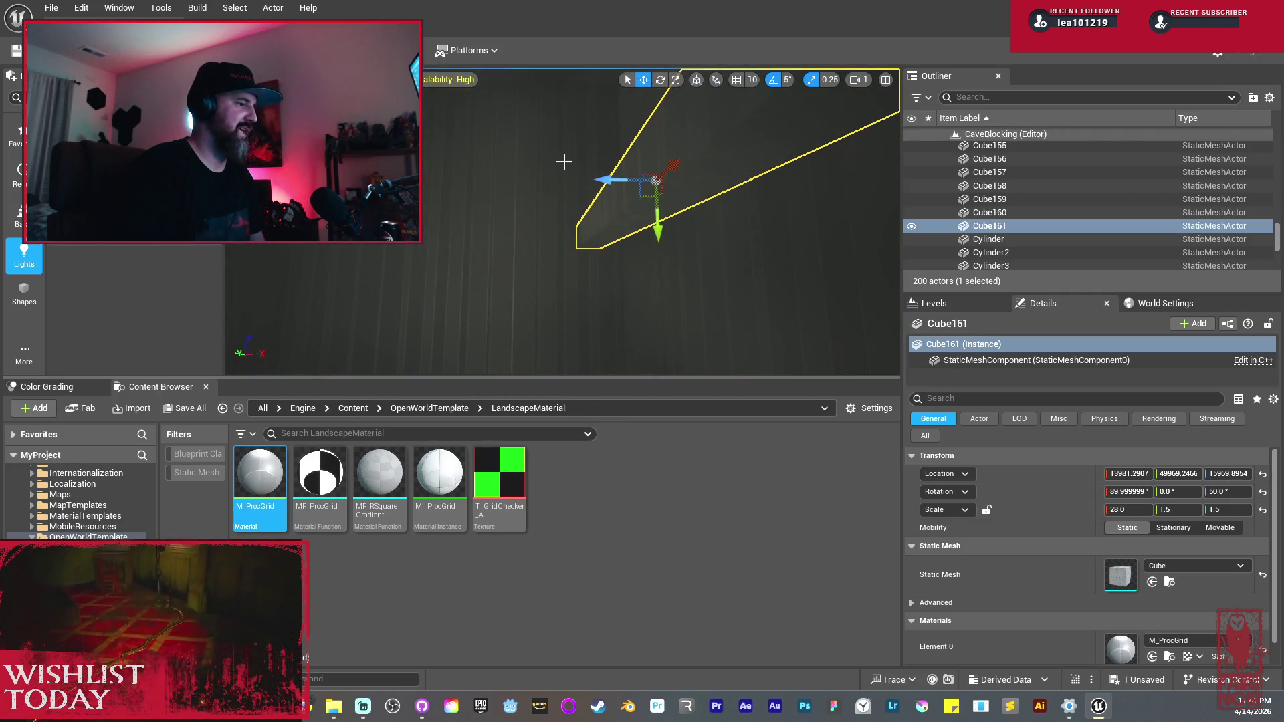
key(e)
mouse_move(661, 221)
mouse_down()
mouse_move(666, 204)
mouse_move(595, 179)
mouse_move(658, 209)
mouse_up()
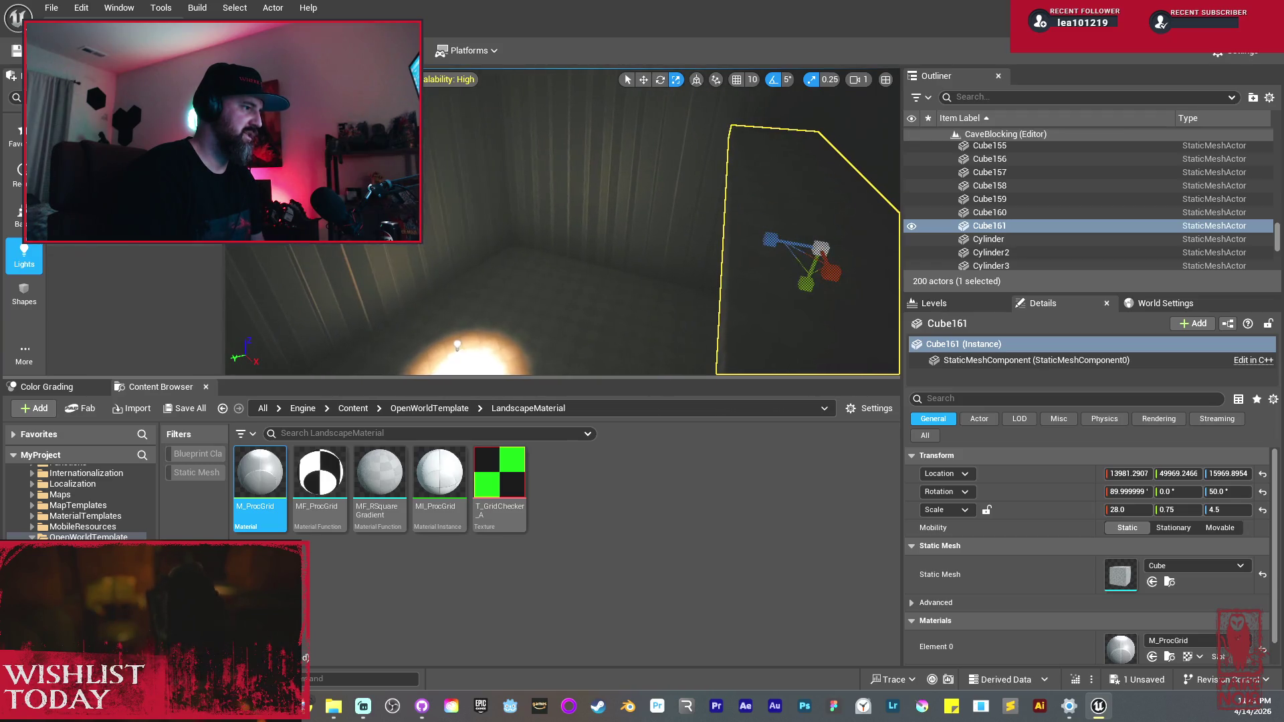
key(w)
mouse_move(653, 208)
mouse_down()
mouse_move(679, 210)
mouse_move(654, 209)
mouse_up()
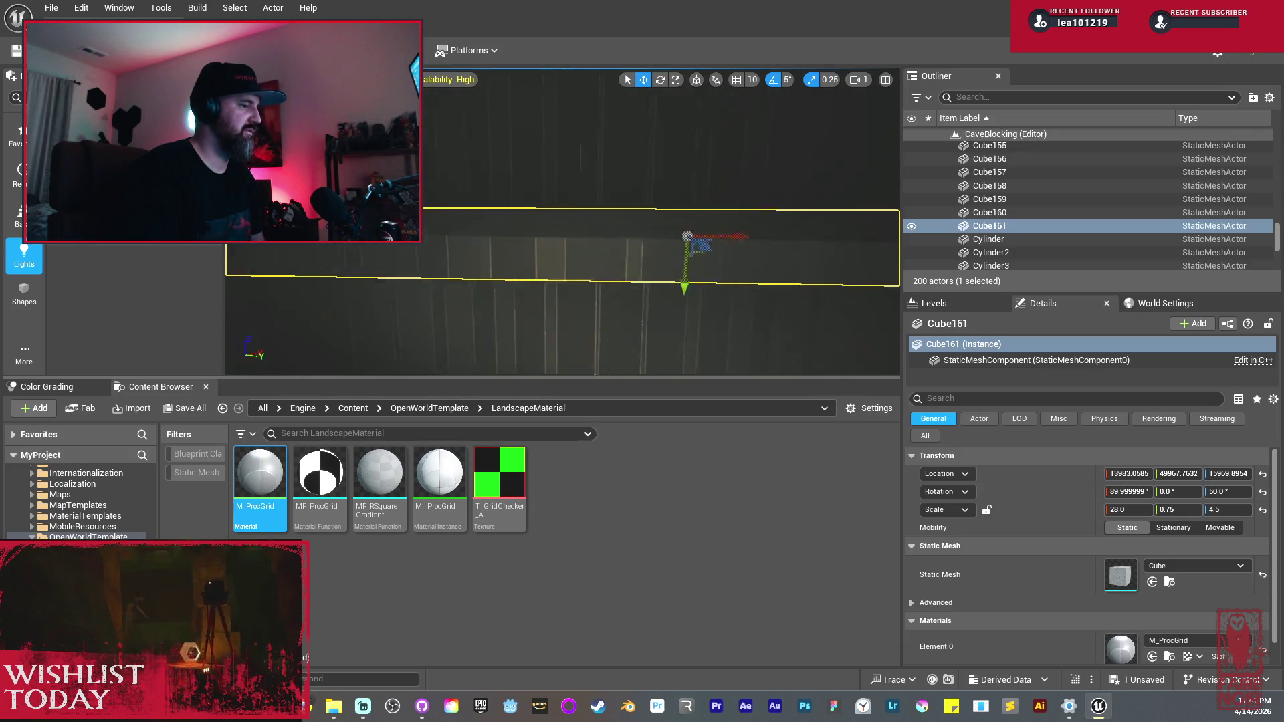
key(r)
drag(590, 219, 575, 220)
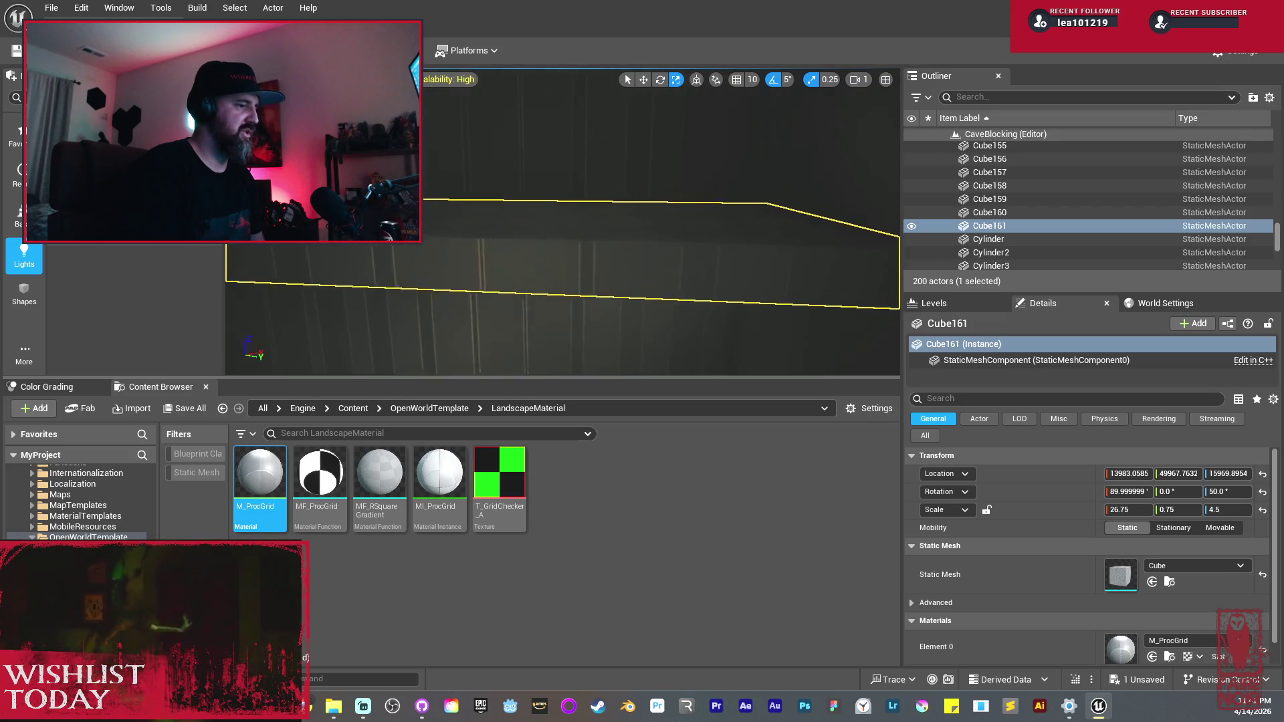
drag(429, 151, 458, 167)
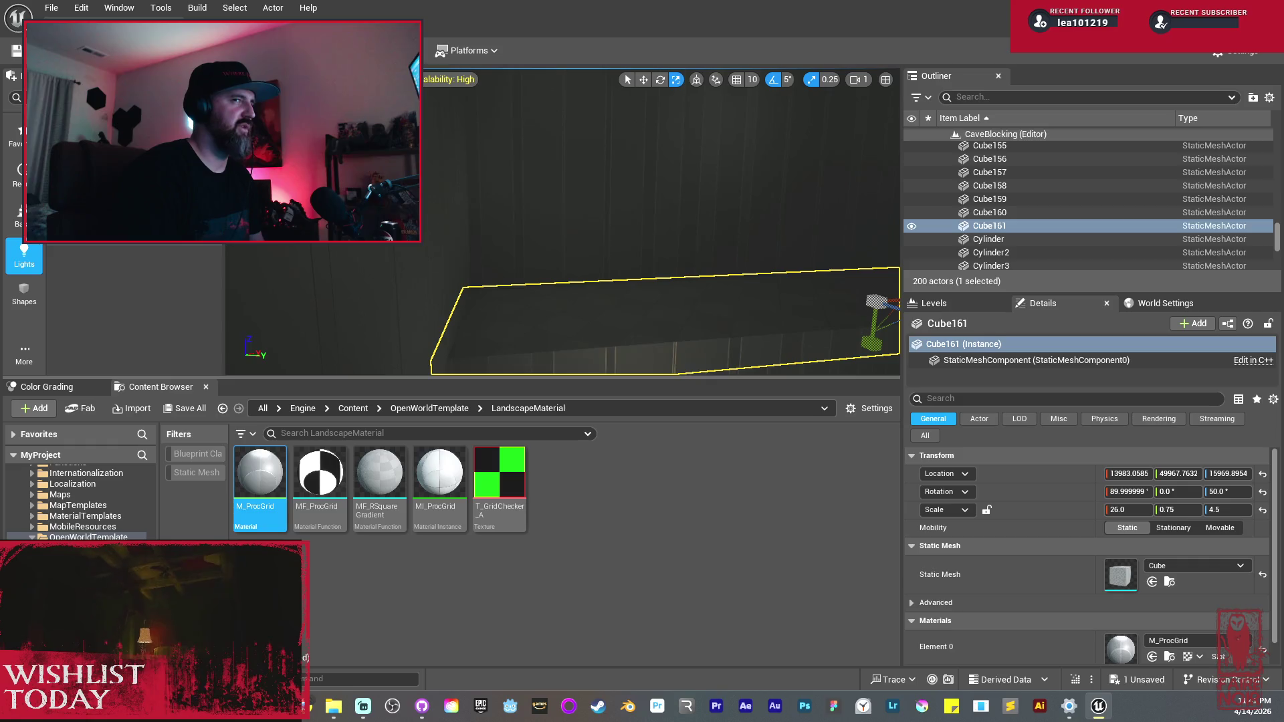
mouse_move(493, 201)
mouse_down()
mouse_move(493, 186)
mouse_move(508, 186)
mouse_move(488, 202)
mouse_up()
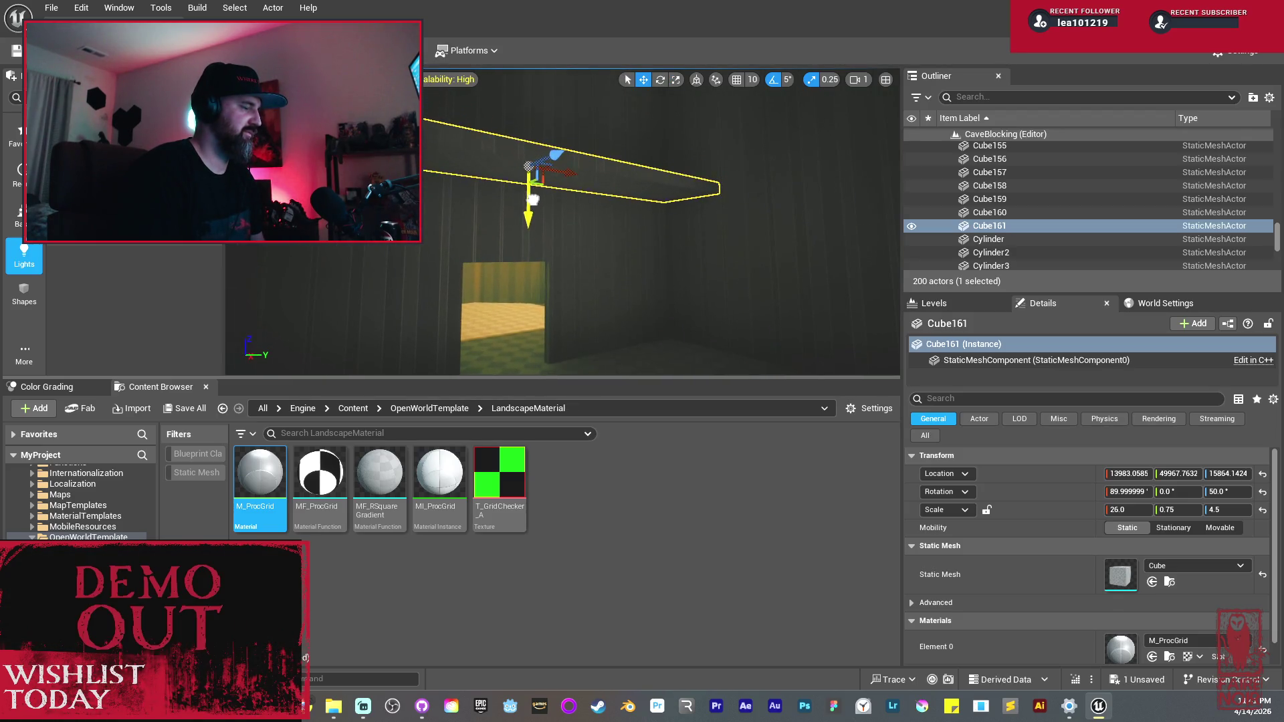
Step: Select the lit wall block and orbit to an overhead view of the room
drag(627, 269, 627, 268)
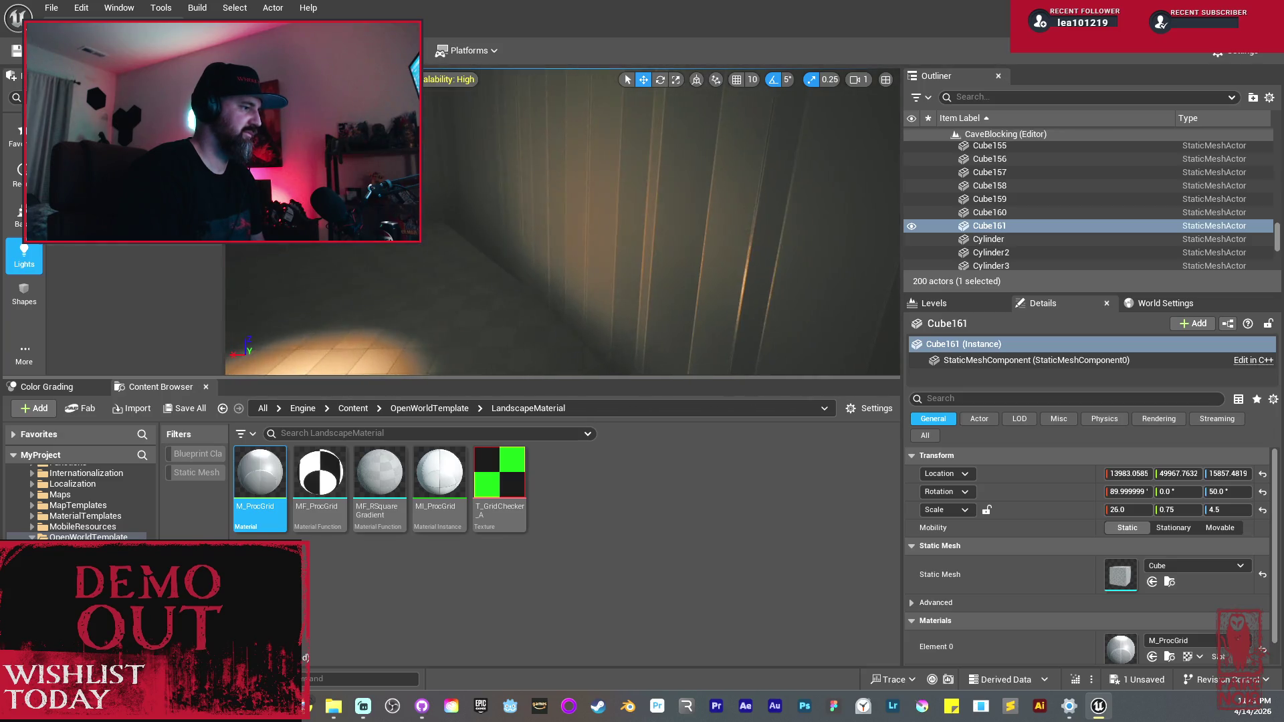
click(605, 264)
drag(501, 284, 501, 284)
mouse_move(640, 206)
mouse_down()
mouse_move(707, 194)
mouse_move(836, 229)
mouse_move(889, 213)
mouse_up()
drag(751, 242, 719, 215)
drag(592, 274, 482, 207)
Step: Alt-drag copies of the floor plane Plane13 and the wall Cube158
click(593, 275)
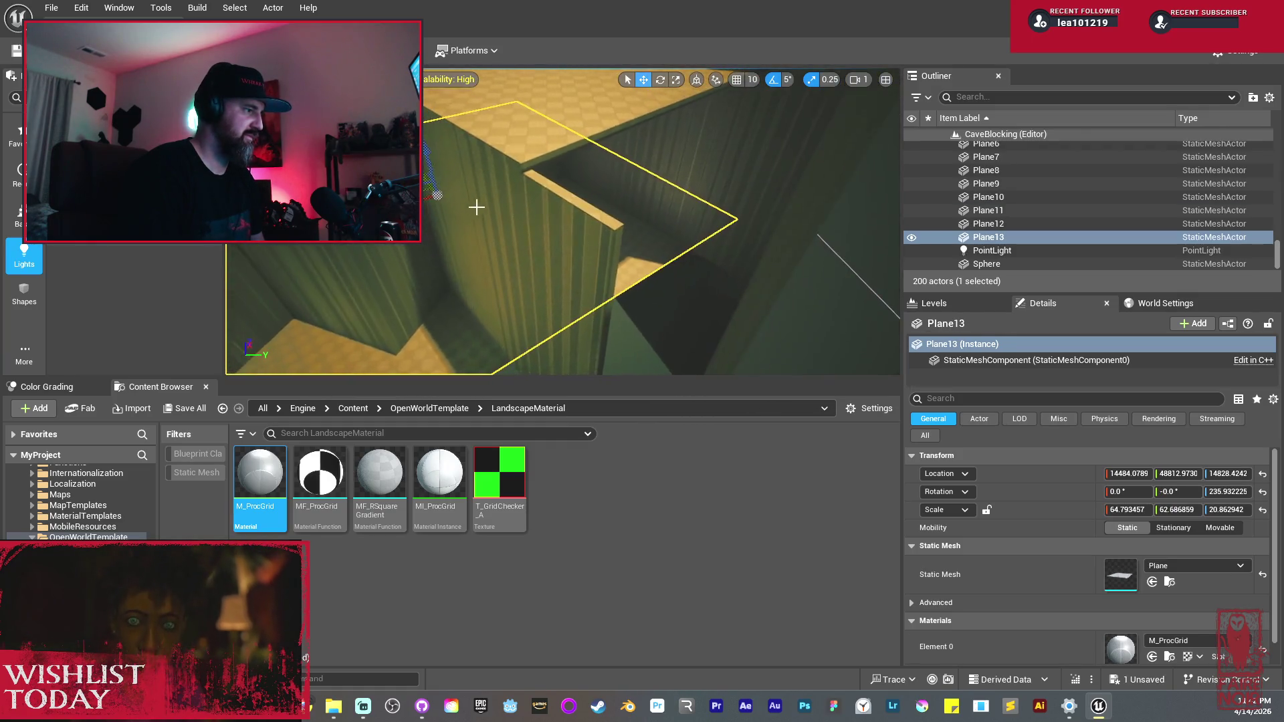
alt+drag(425, 177, 579, 269)
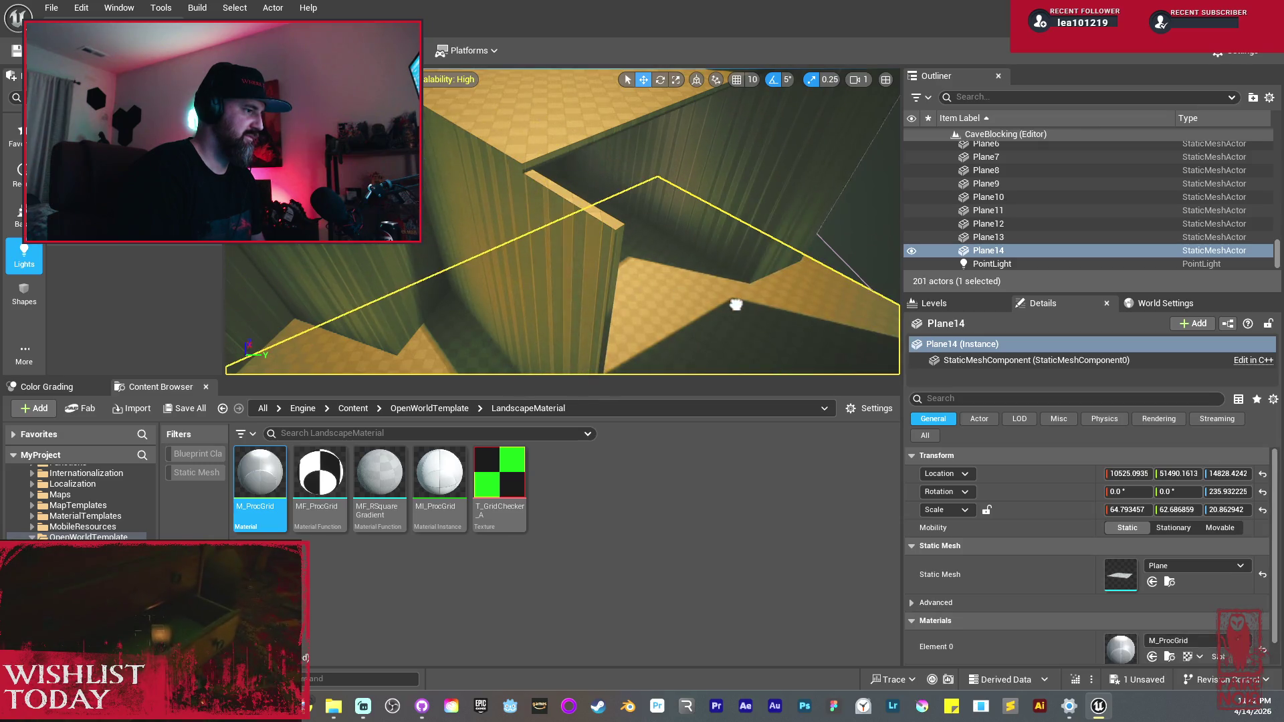
click(583, 251)
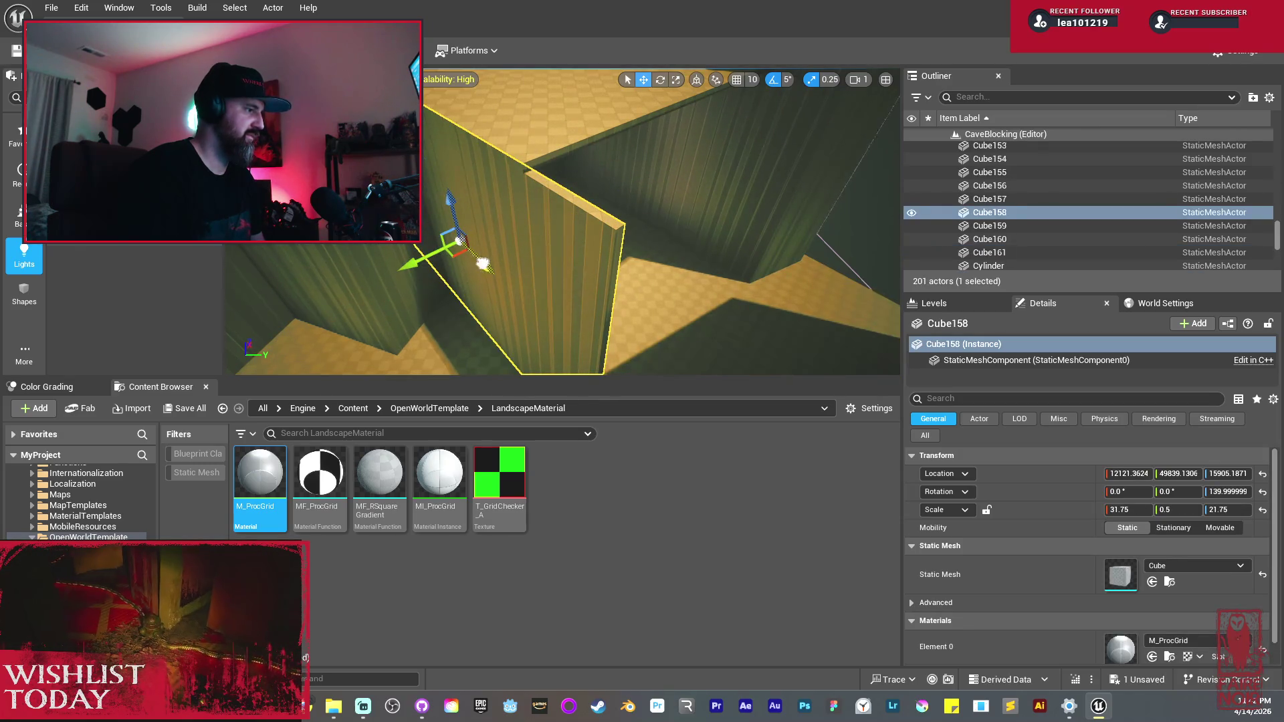
alt+drag(483, 264, 602, 344)
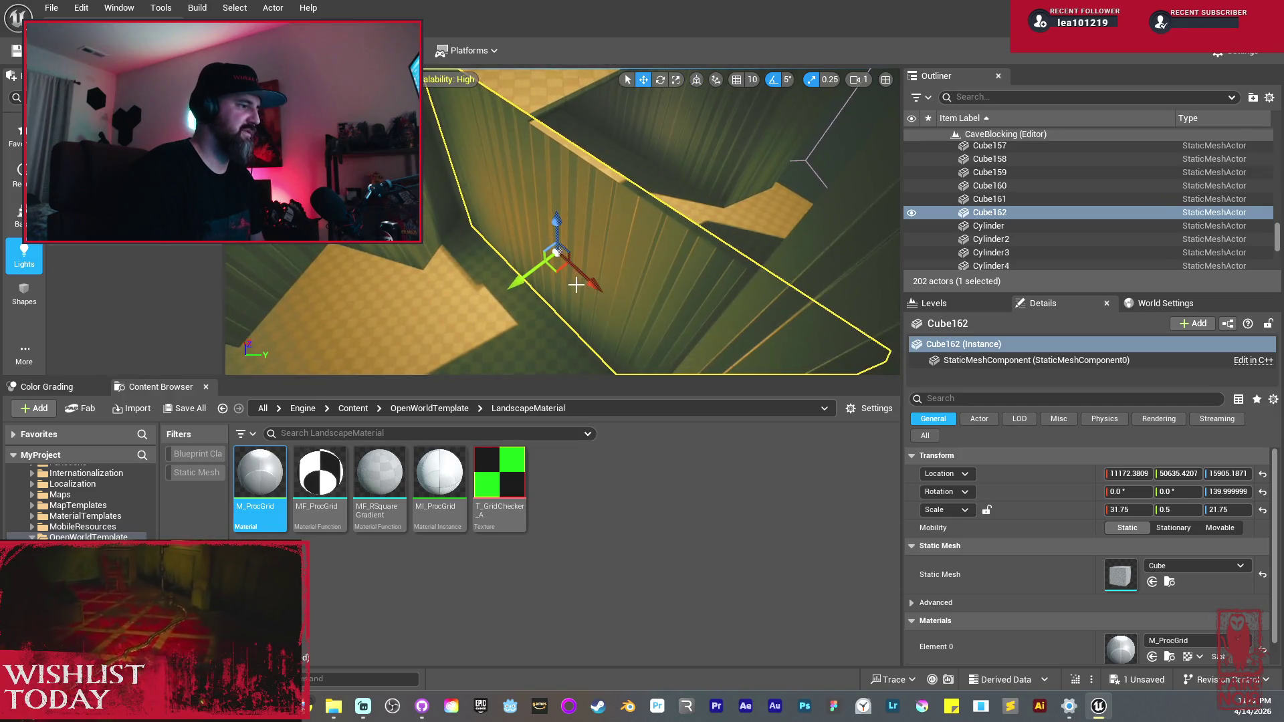
Step: Rotate the copied wall Cube162 to 50° and place it at X 11893.83, Y 52075.69
mouse_move(565, 311)
mouse_down()
mouse_move(602, 294)
mouse_move(618, 307)
mouse_up()
drag(585, 235, 724, 168)
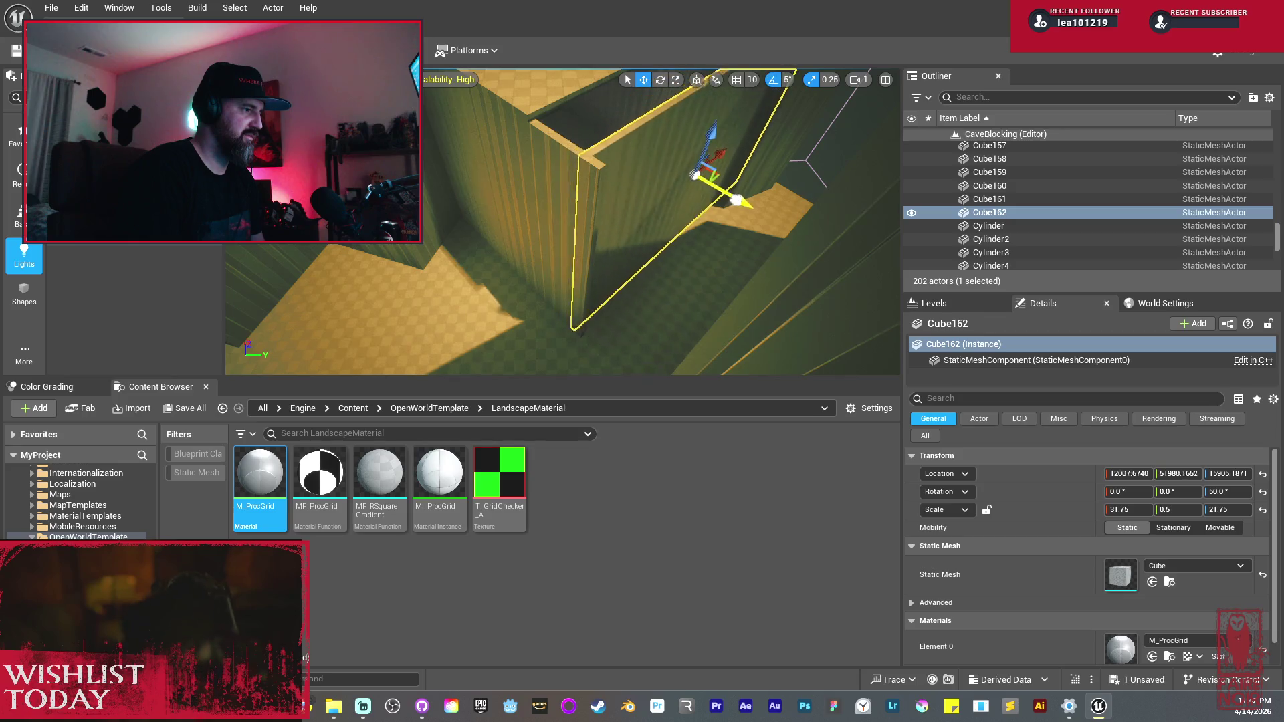
mouse_move(708, 182)
mouse_down()
mouse_move(571, 240)
mouse_move(538, 321)
mouse_move(528, 301)
mouse_move(681, 227)
mouse_up()
Step: Frame the floor slab Cube159, then stretch and shift it
click(595, 331)
key(f)
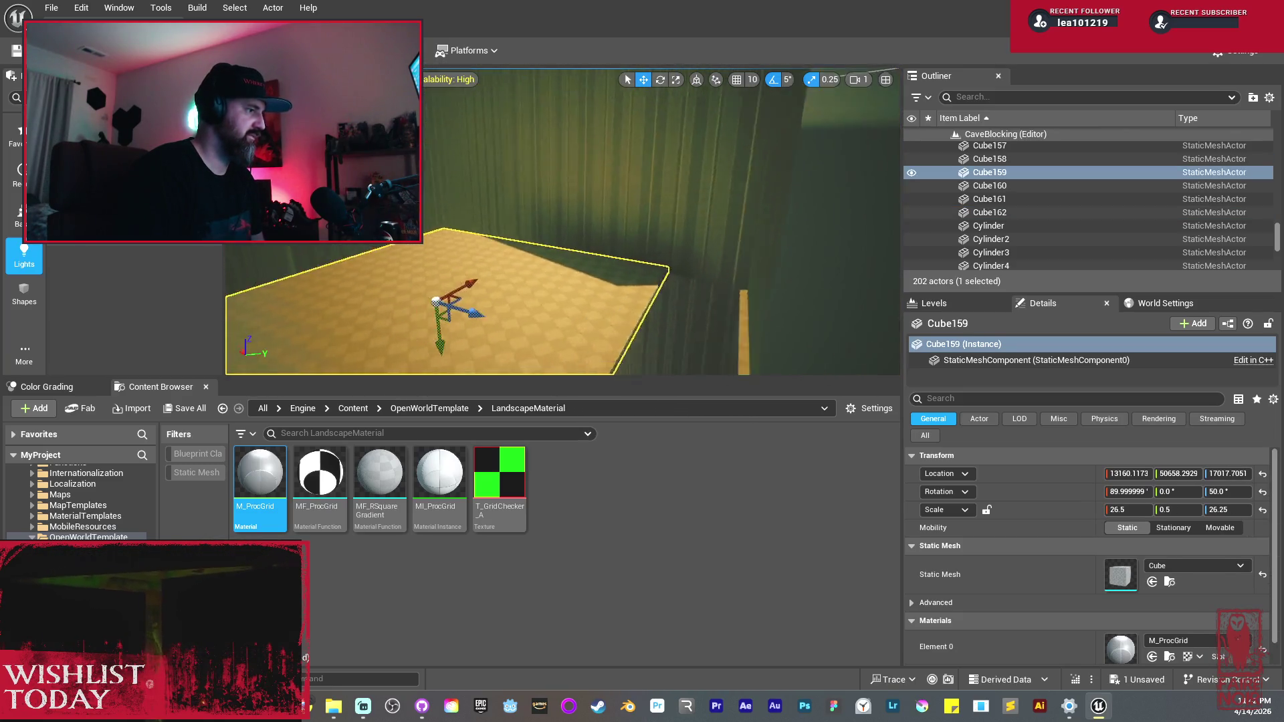
key(r)
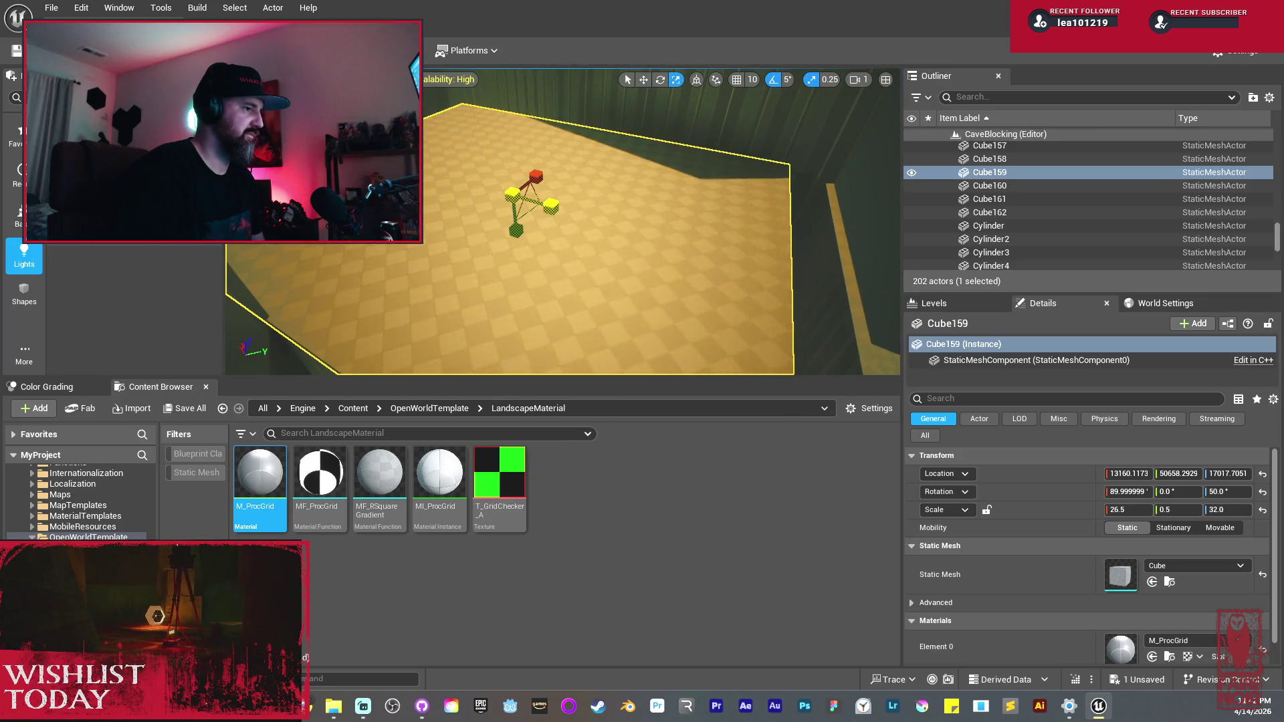
mouse_move(554, 205)
mouse_down()
mouse_move(625, 229)
mouse_move(588, 241)
mouse_move(548, 281)
mouse_up()
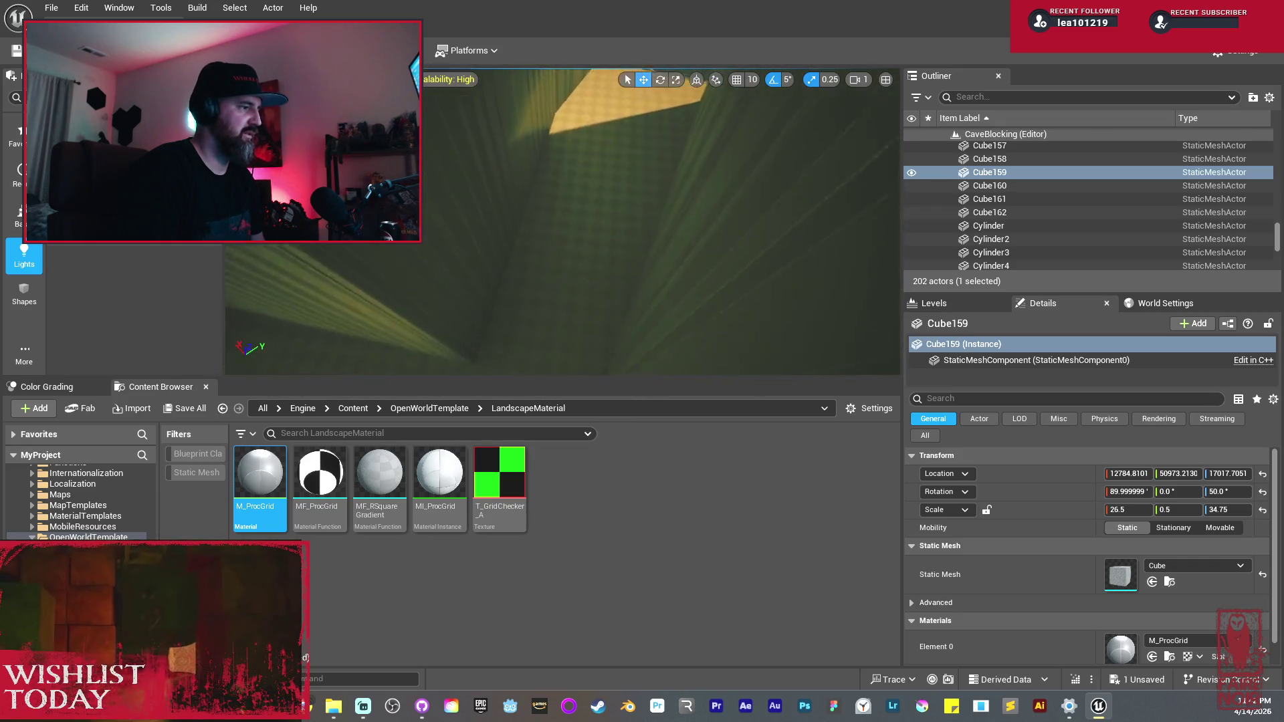
Step: Shorten angled wall Cube162 to 22.5 × 0.5 × 21.75 at X 11775.18, Y 51934.29
click(669, 301)
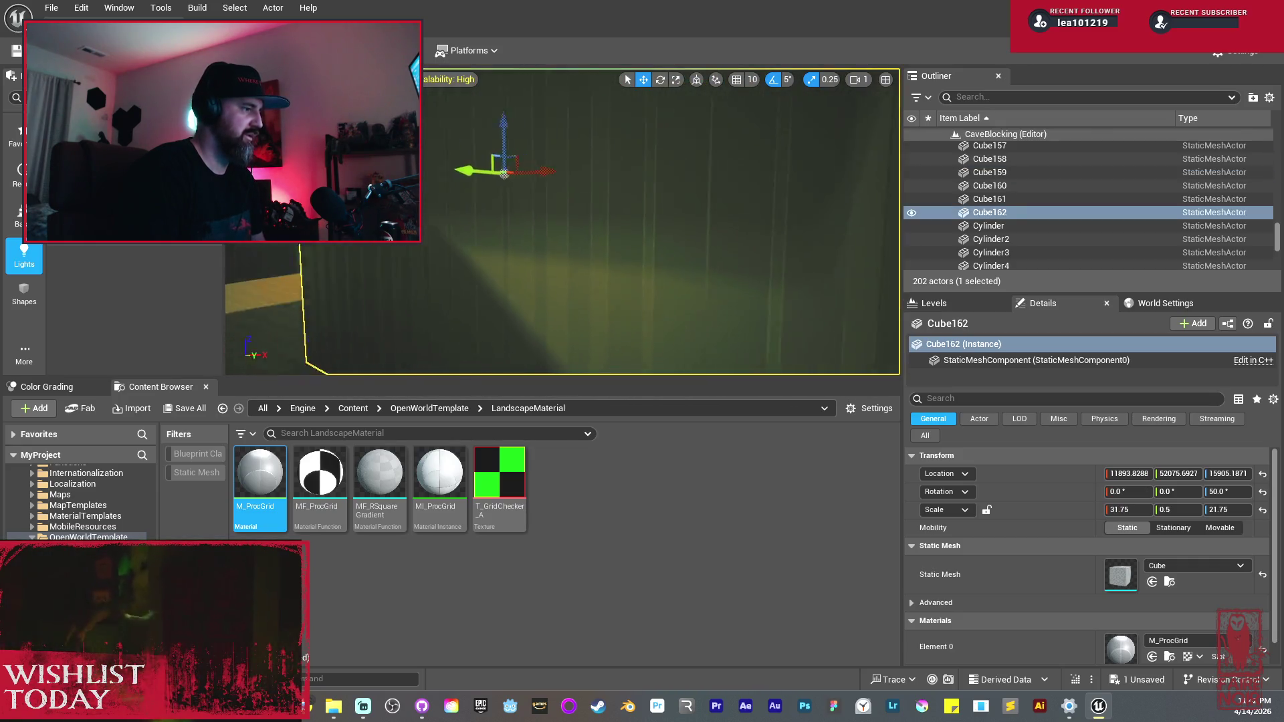
key(r)
mouse_move(657, 232)
mouse_down()
mouse_move(666, 241)
mouse_move(625, 236)
mouse_up()
key(w)
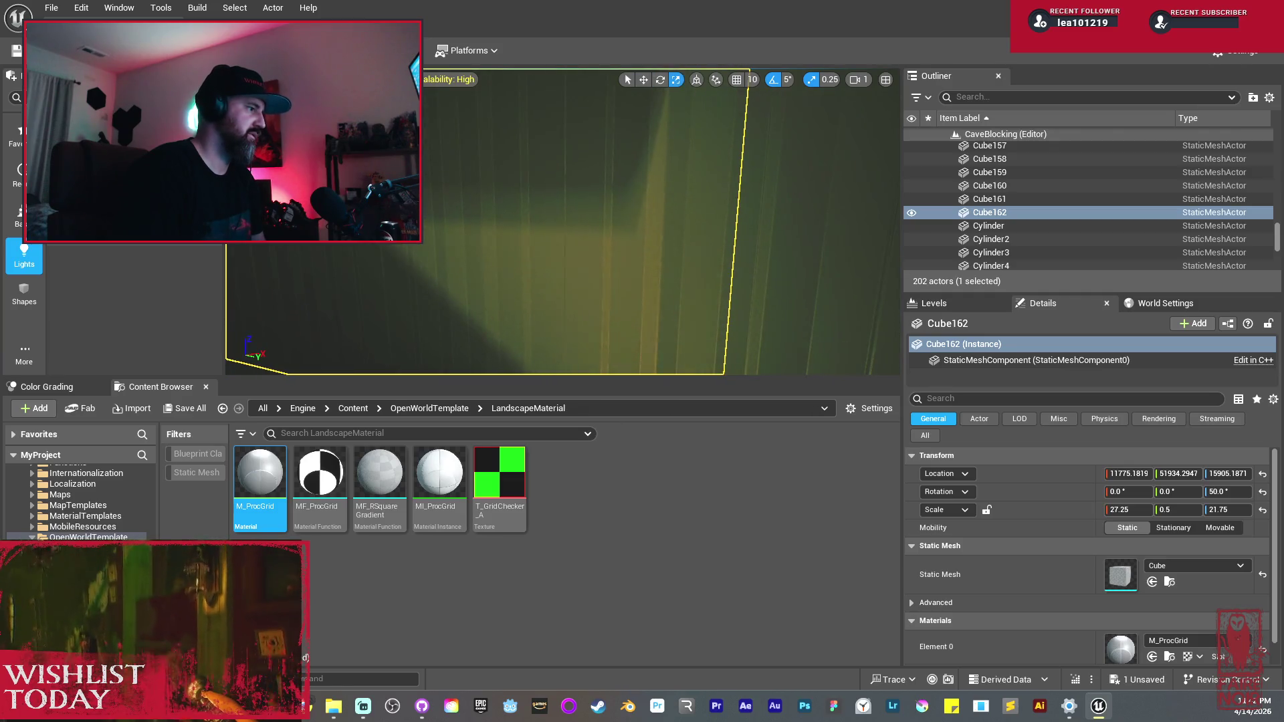
drag(662, 237, 642, 237)
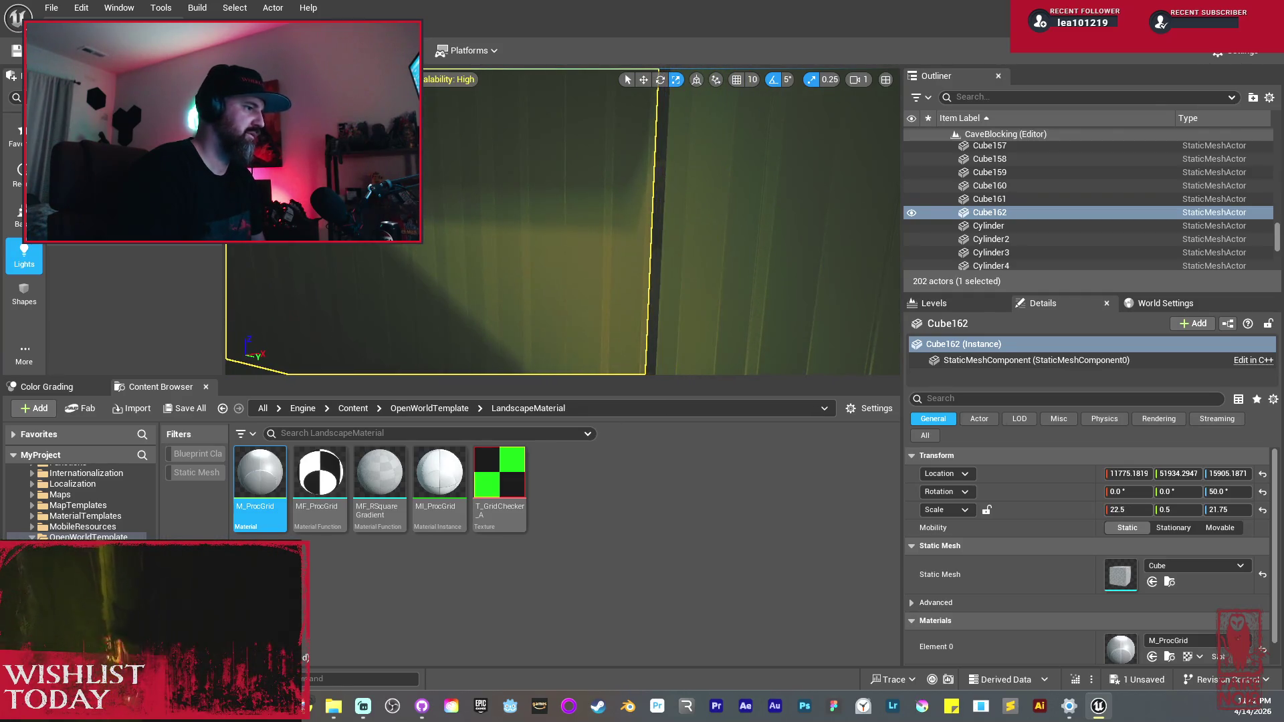
scroll(505, 186, down, 5)
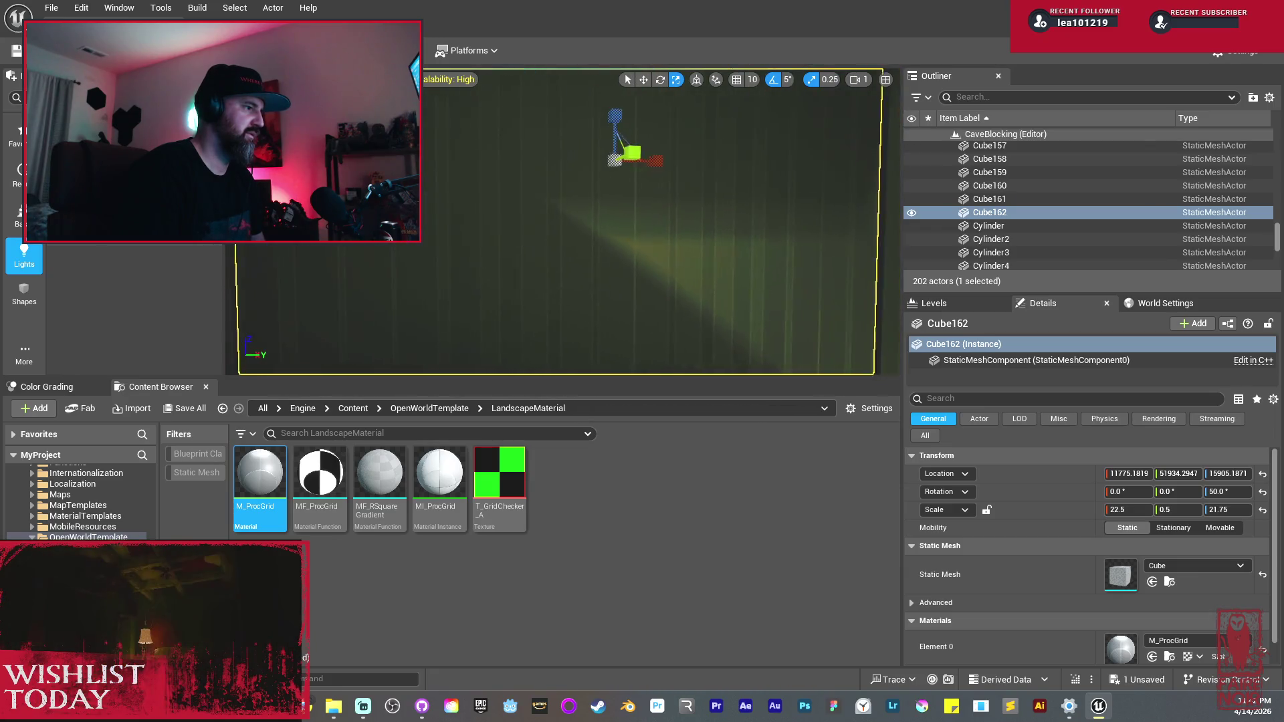